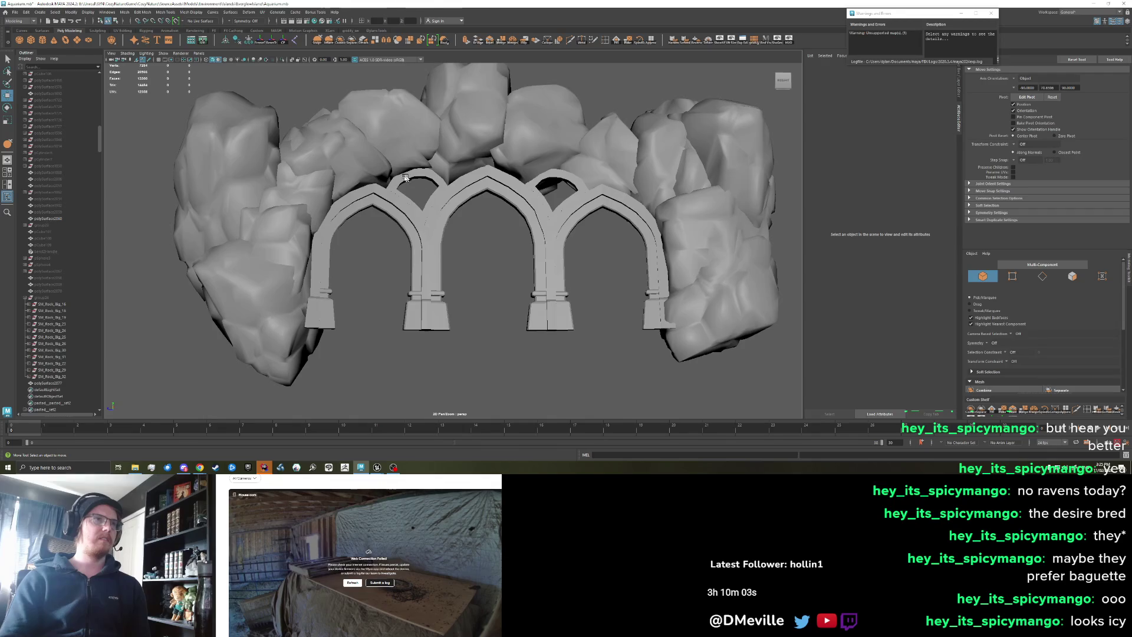
- Compare the Maya rock wall against the Unreal aquarium level
key(alt+Tab)
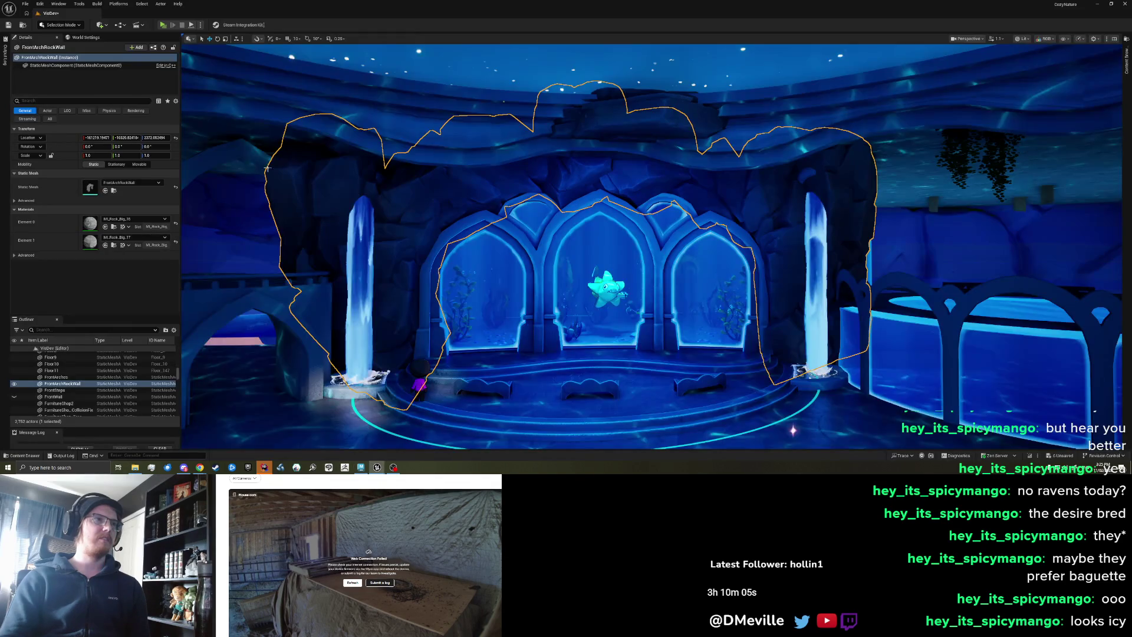
key(alt+Tab)
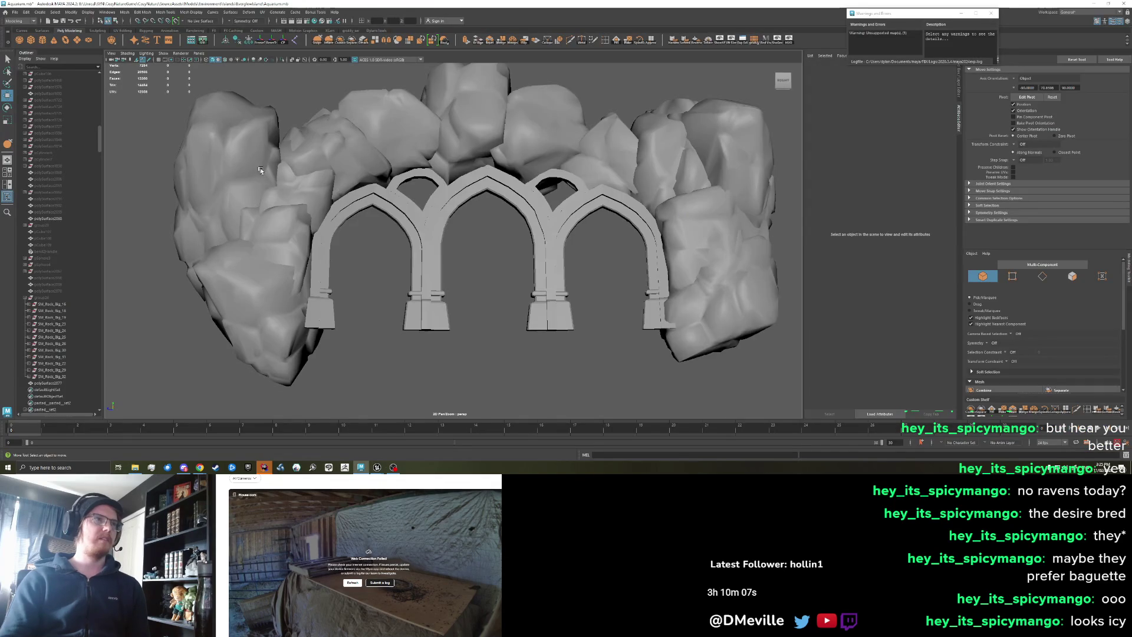
key(alt+Tab)
key(alt+Tab)
- Grab-sculpt the rock, orbiting around the rocks to view the arches
scroll(246, 181, up, 6)
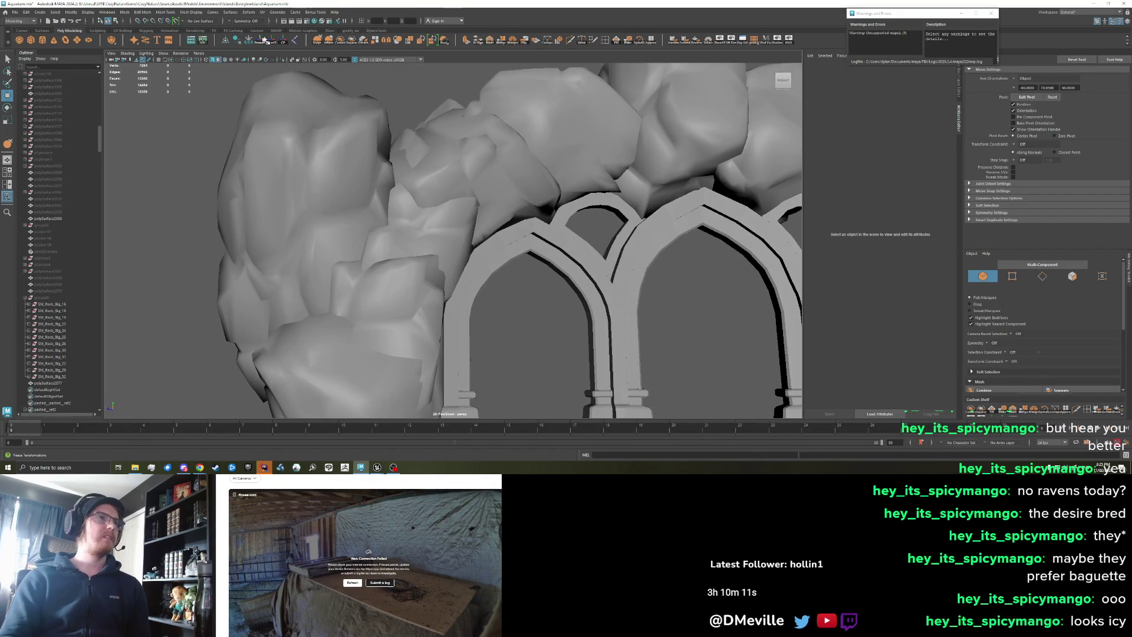
click(317, 40)
click(363, 222)
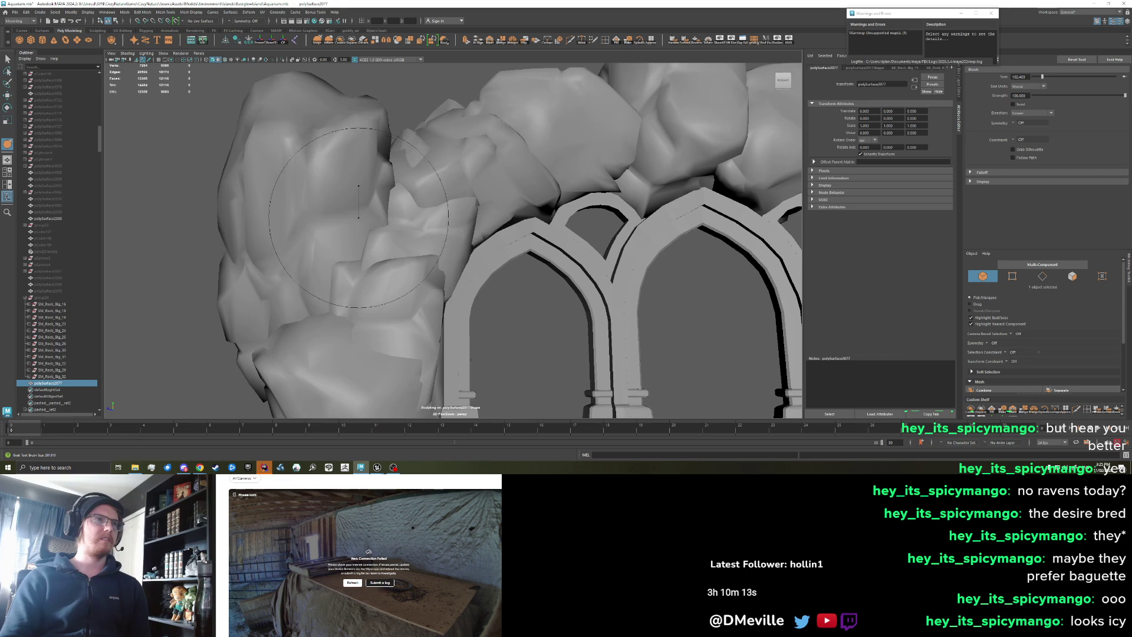
key(w)
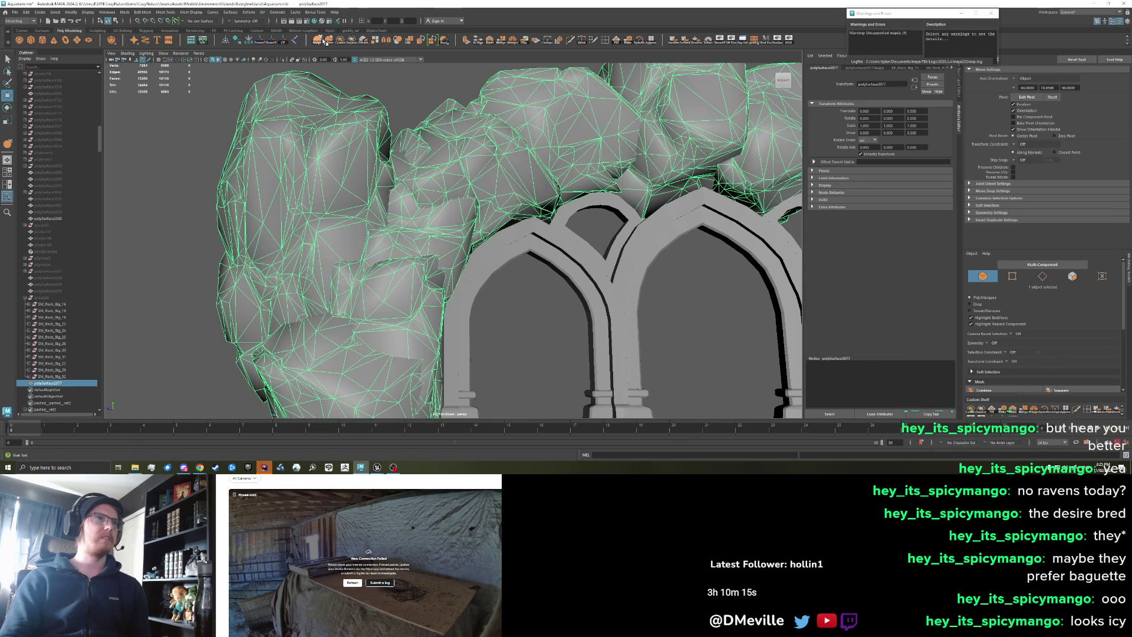
click(324, 40)
mouse_move(395, 250)
mouse_down()
mouse_move(424, 243)
mouse_move(427, 224)
mouse_move(350, 323)
mouse_up()
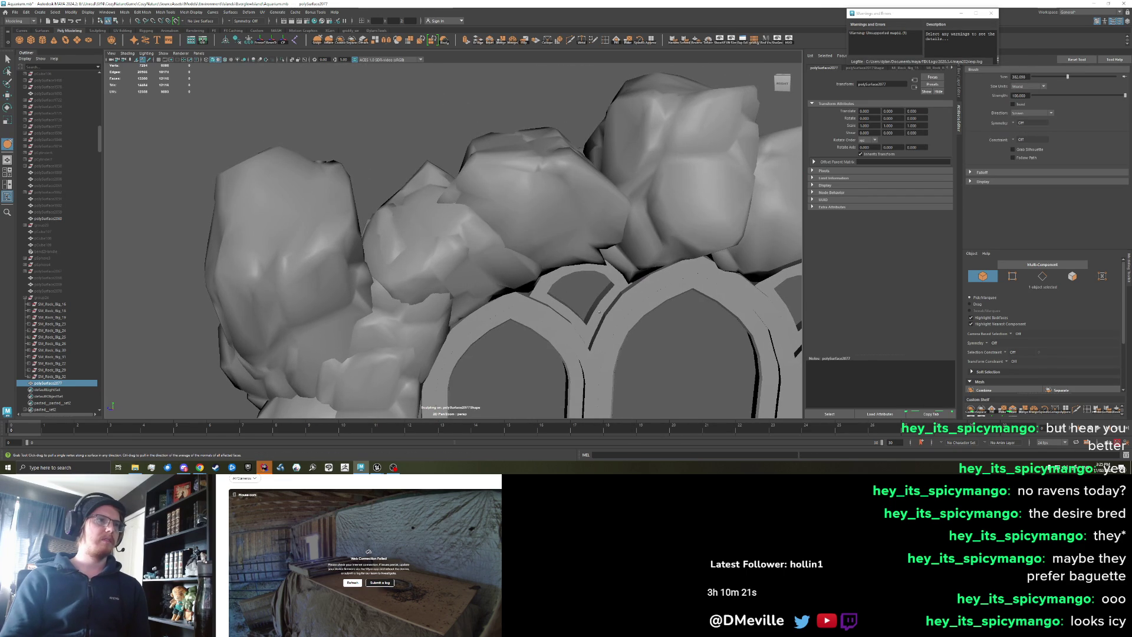
drag(416, 260, 370, 293)
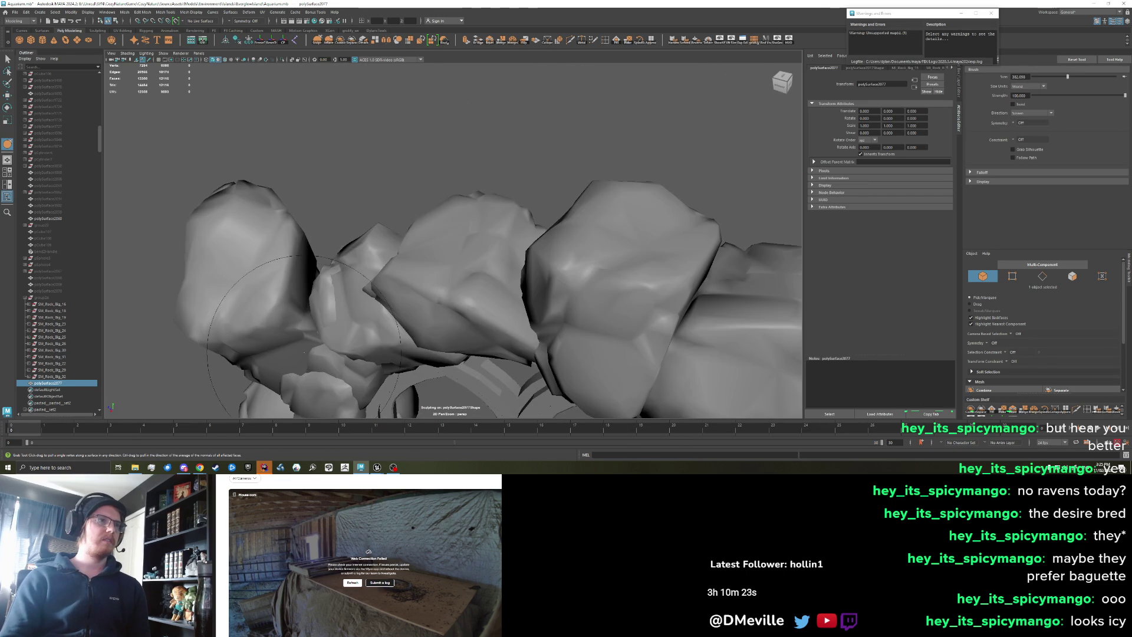
drag(448, 259, 408, 295)
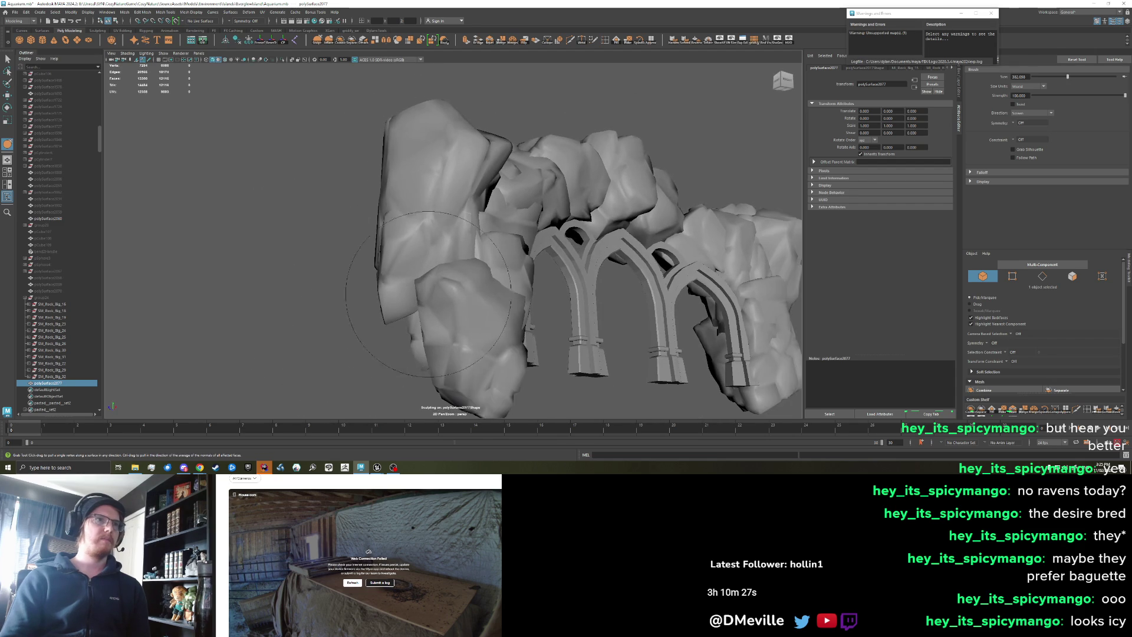
key(w)
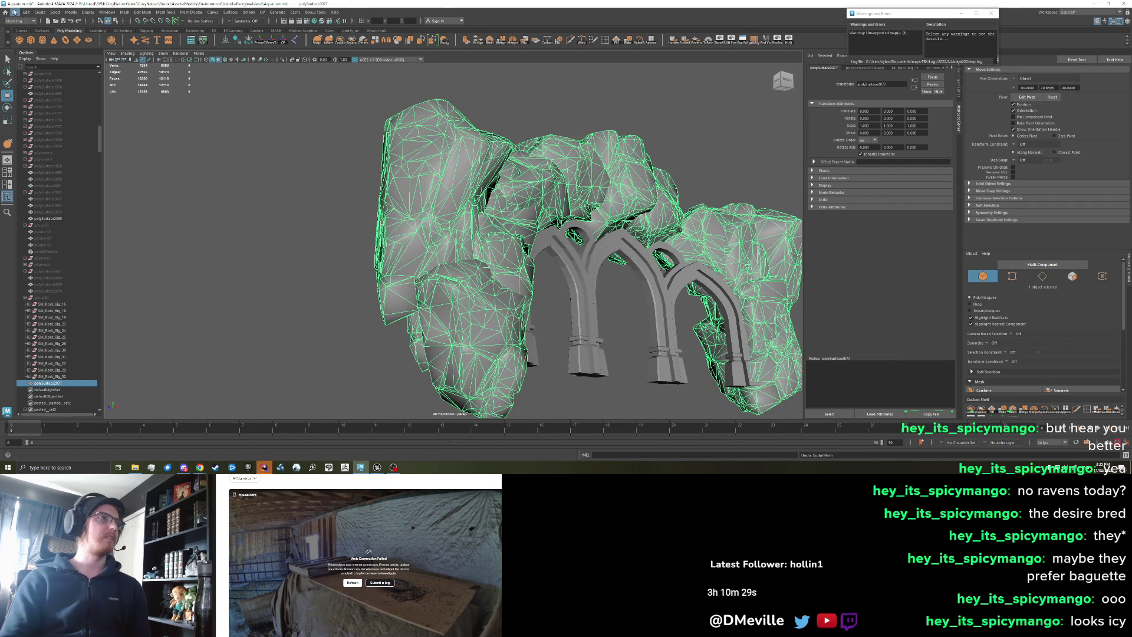
- Export the selected rock mesh over FrontArchRockWall.fbx, confirming the overwrite, and switch to Unreal
click(15, 12)
click(35, 106)
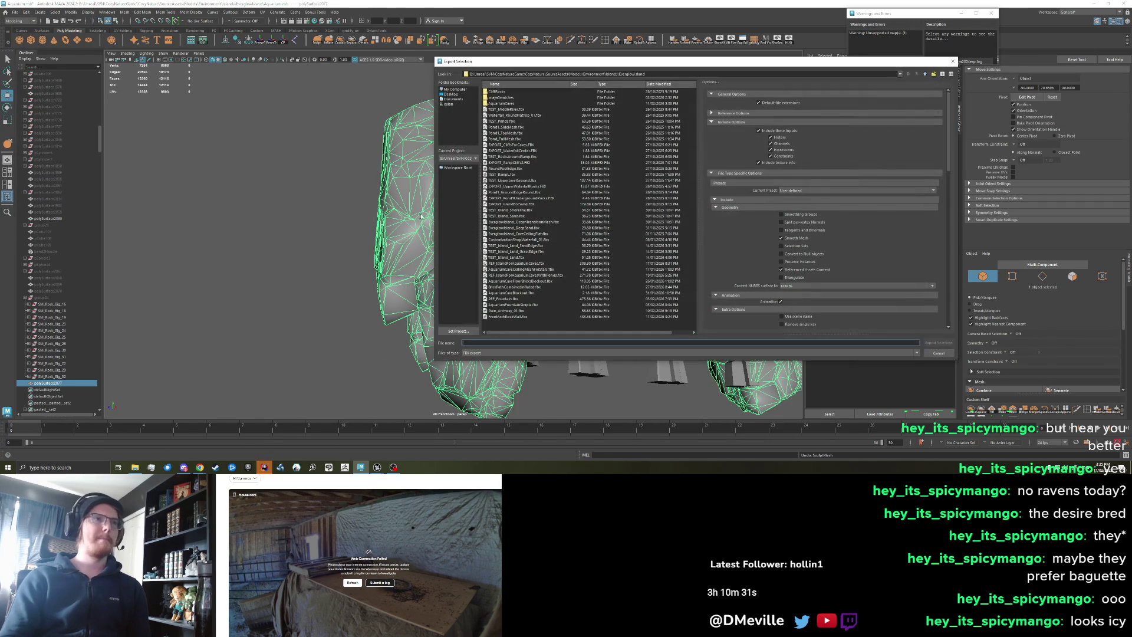
click(518, 317)
click(938, 343)
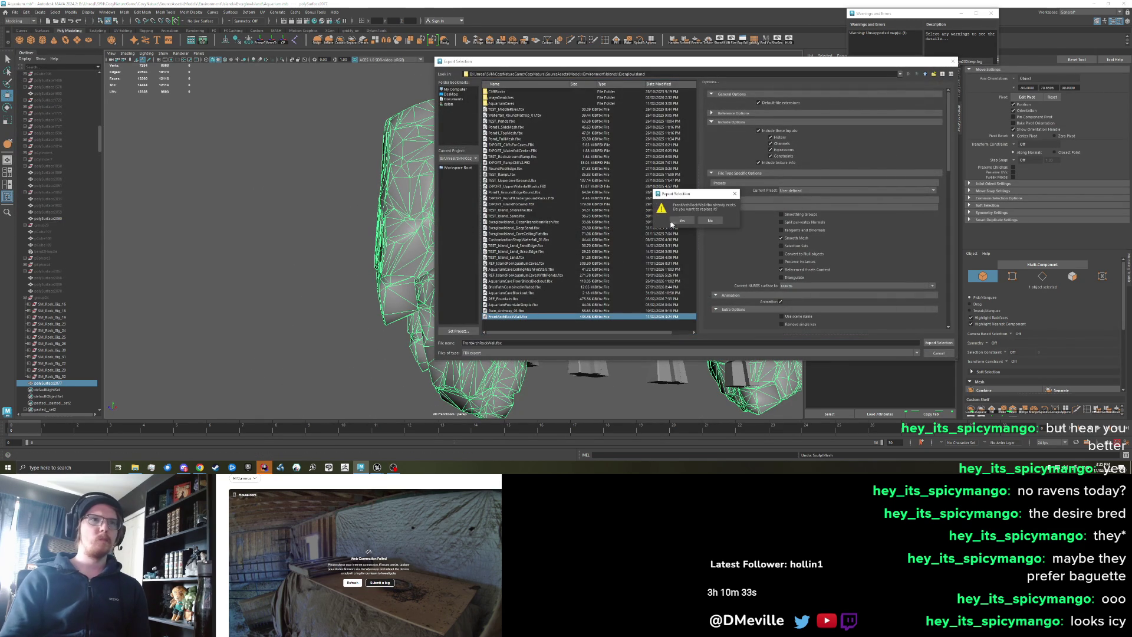
click(680, 220)
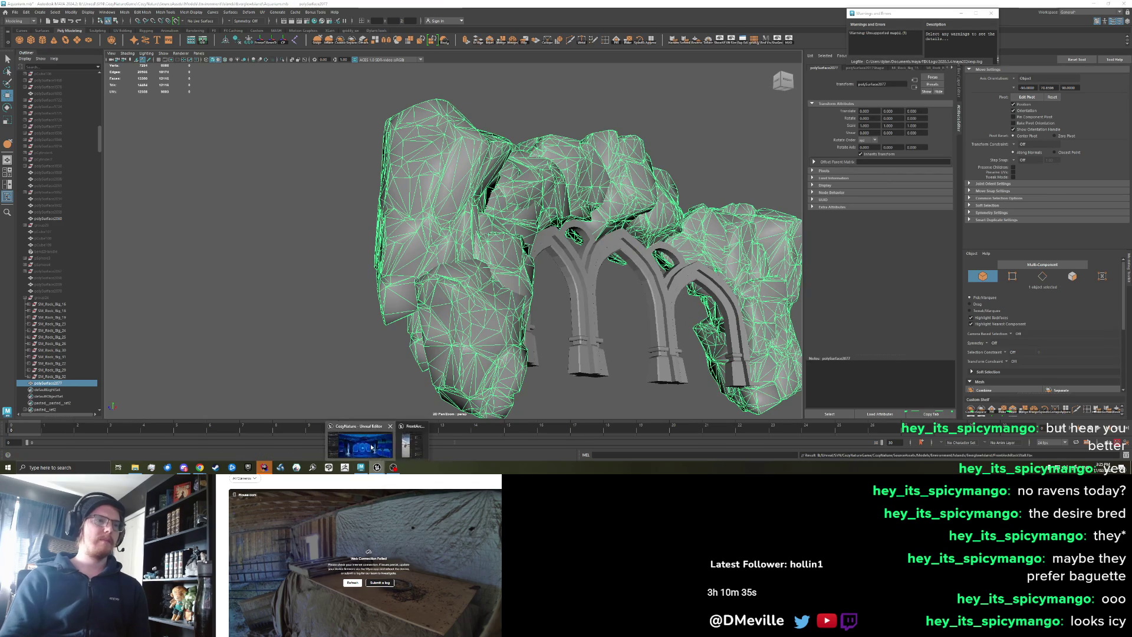
click(377, 466)
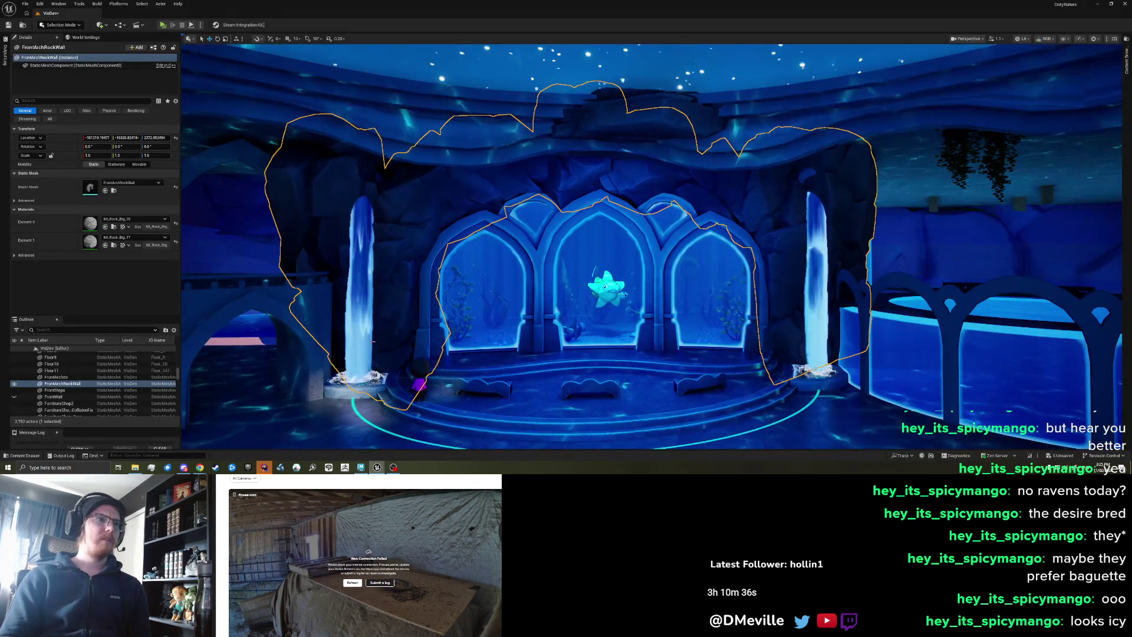
- Reimport FrontArchRockWall, inspect the updated wall, then return to Maya and undo the last sculpt
double_click(91, 188)
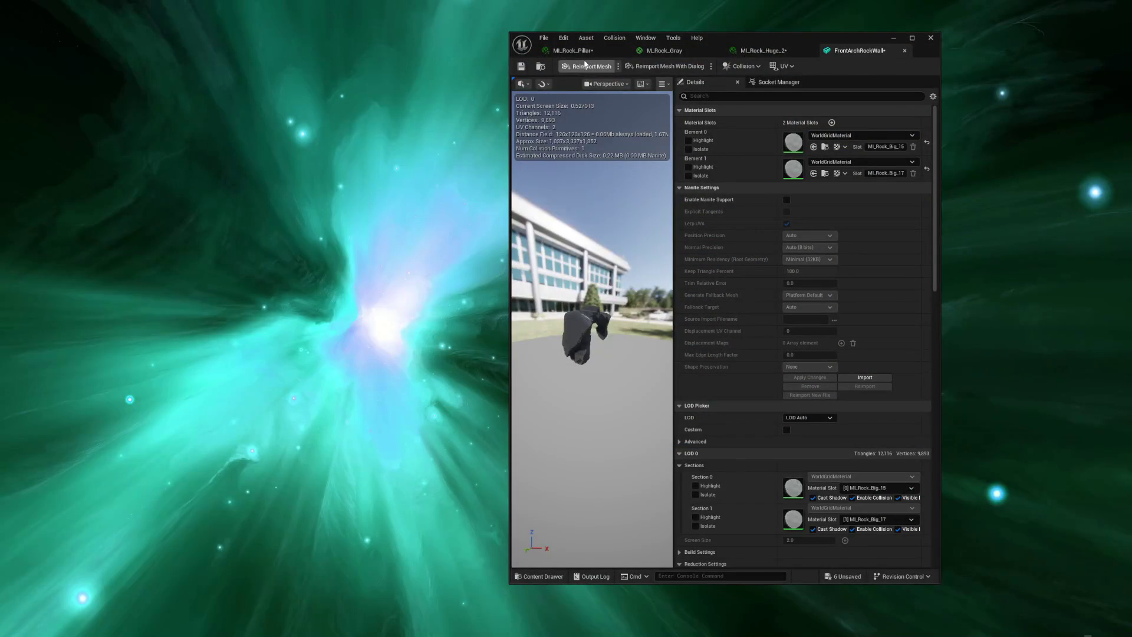
click(585, 64)
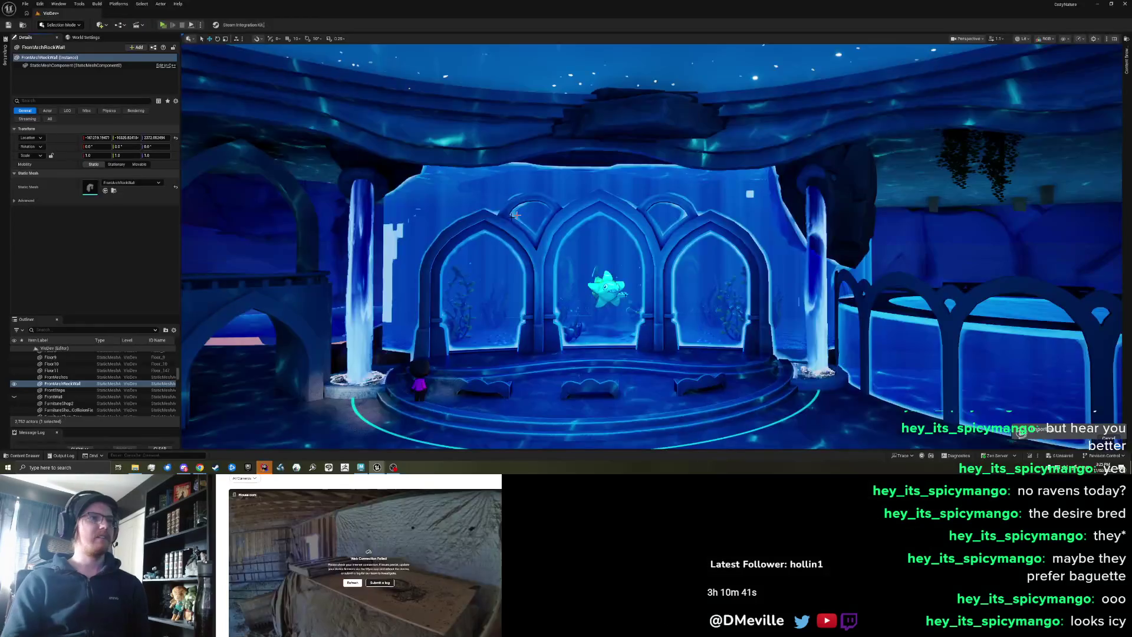
scroll(540, 213, down, 2)
scroll(470, 219, down, 1)
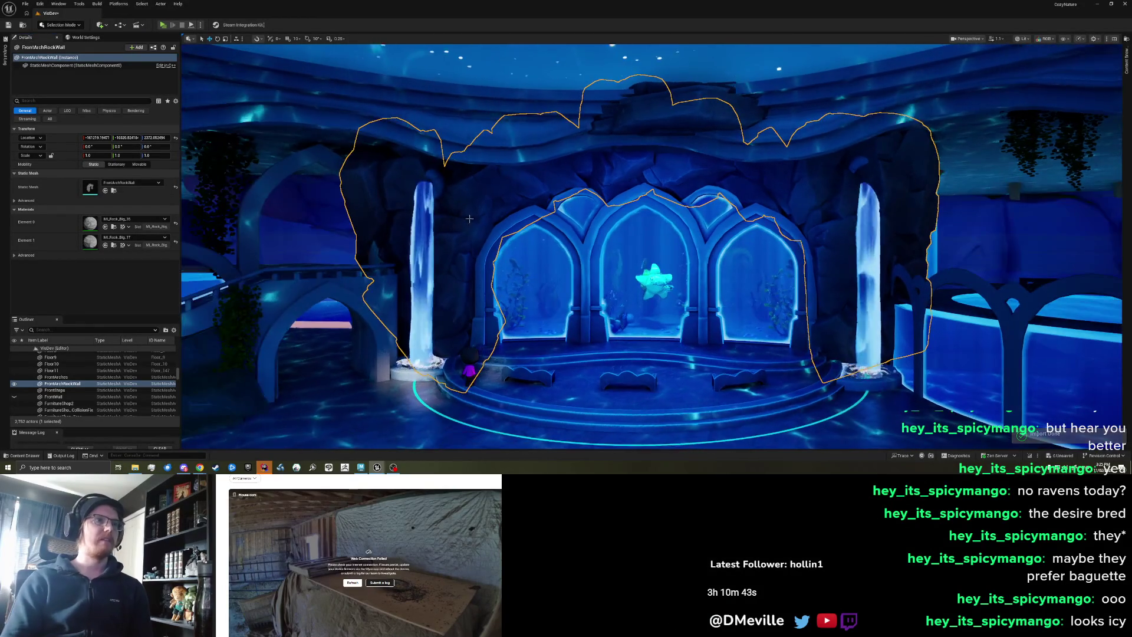
scroll(470, 220, down, 5)
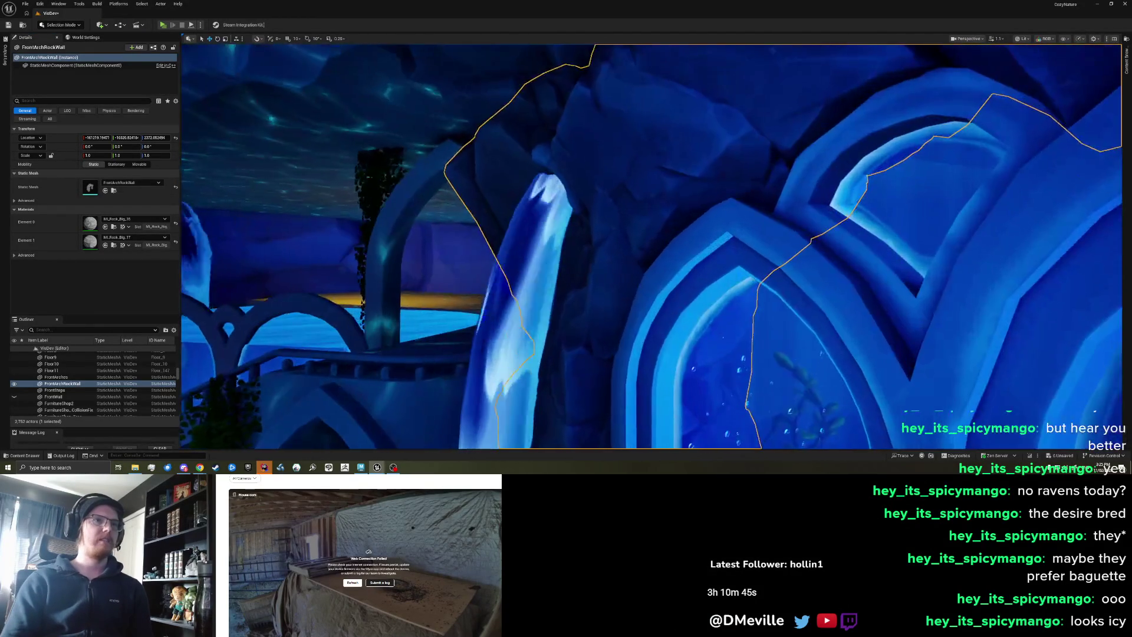
scroll(454, 445, up, 5)
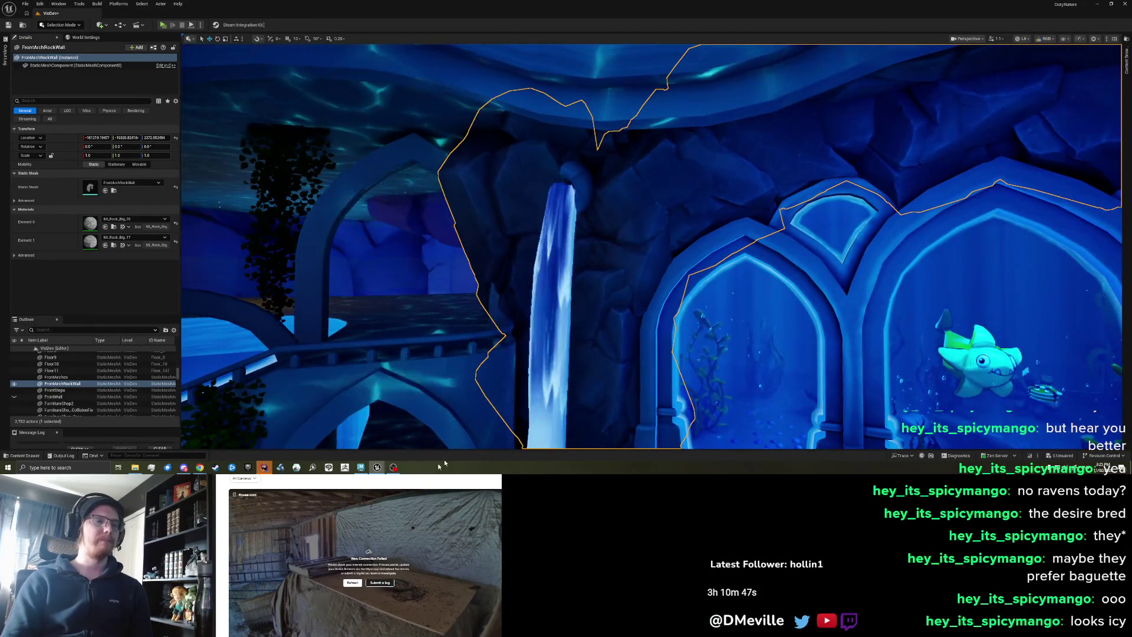
key(alt+Tab)
key(ctrl+z)
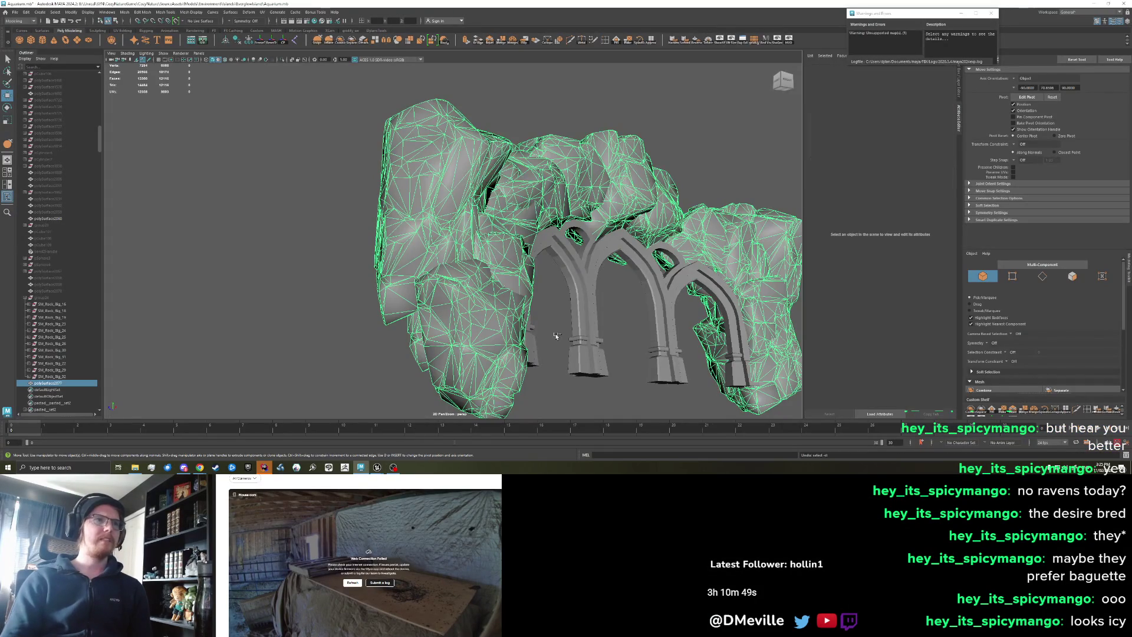
- Grab-sculpt the left and middle sections of the rock wall
scroll(550, 333, up, 10)
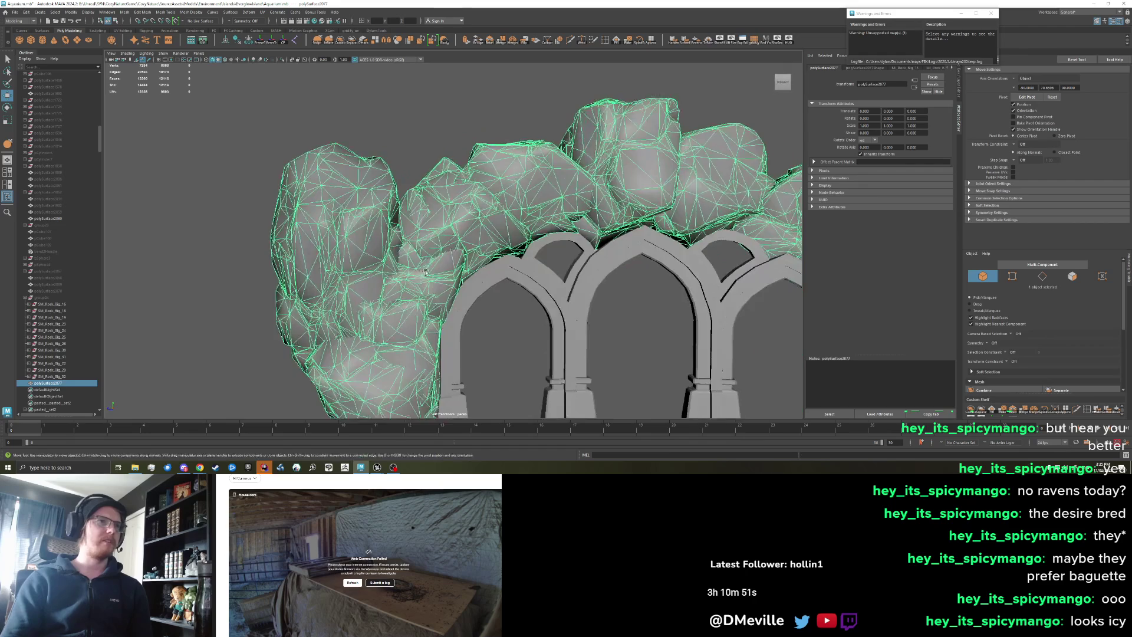
click(318, 41)
mouse_move(312, 206)
mouse_down()
mouse_move(230, 236)
mouse_move(332, 244)
mouse_up()
drag(581, 220, 563, 229)
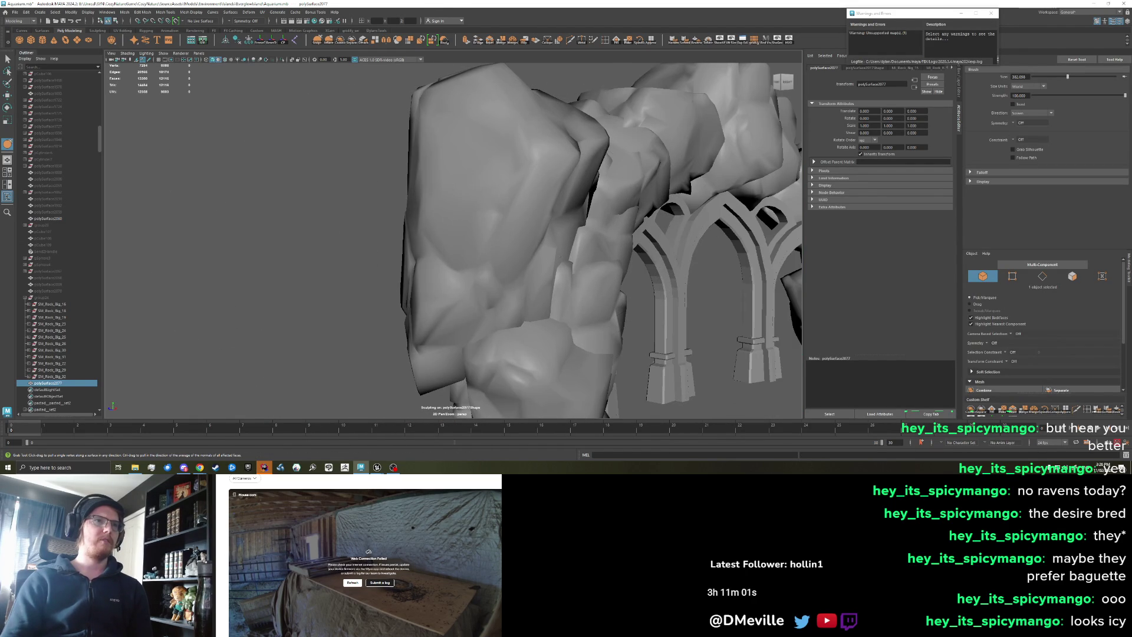
- Return to move mode, view the whole rock arch, and select the rock wall mesh
key(w)
scroll(472, 241, down, 5)
drag(448, 241, 473, 241)
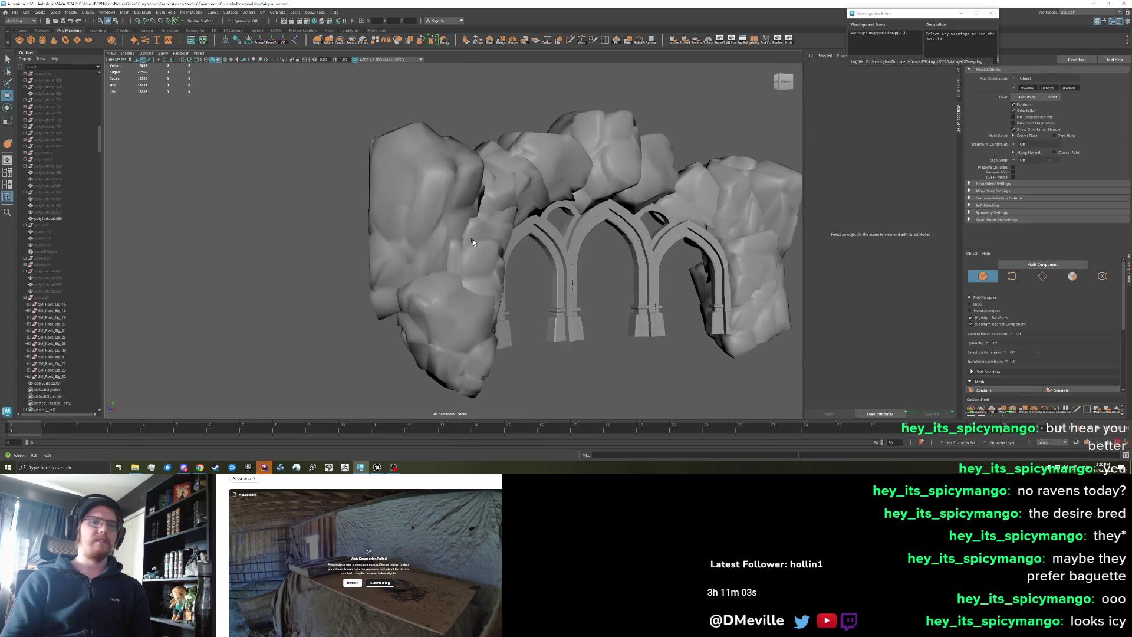
click(473, 241)
click(14, 12)
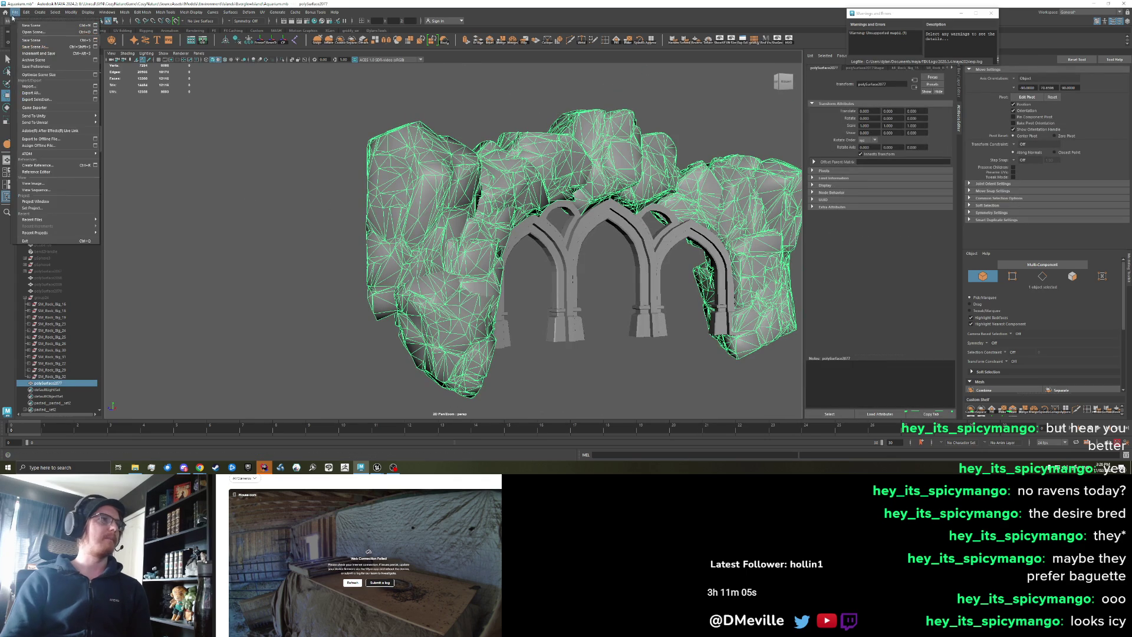
- Export the selected rock wall over FrontArchRockWall.fbx, replacing the file, and switch to Unreal
click(36, 99)
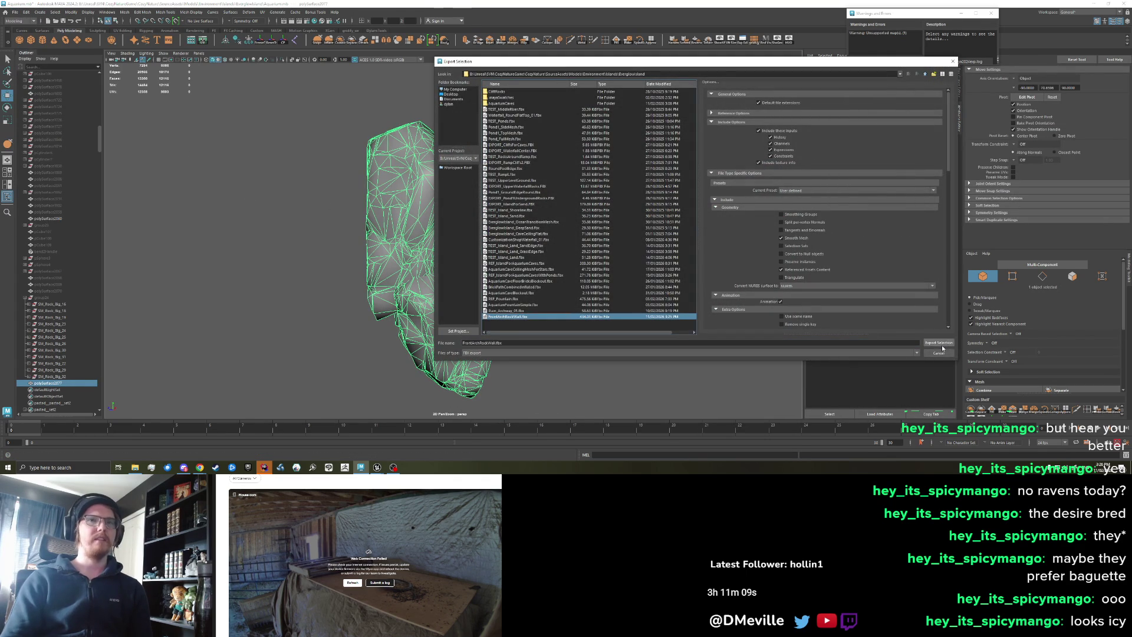
click(941, 344)
click(681, 220)
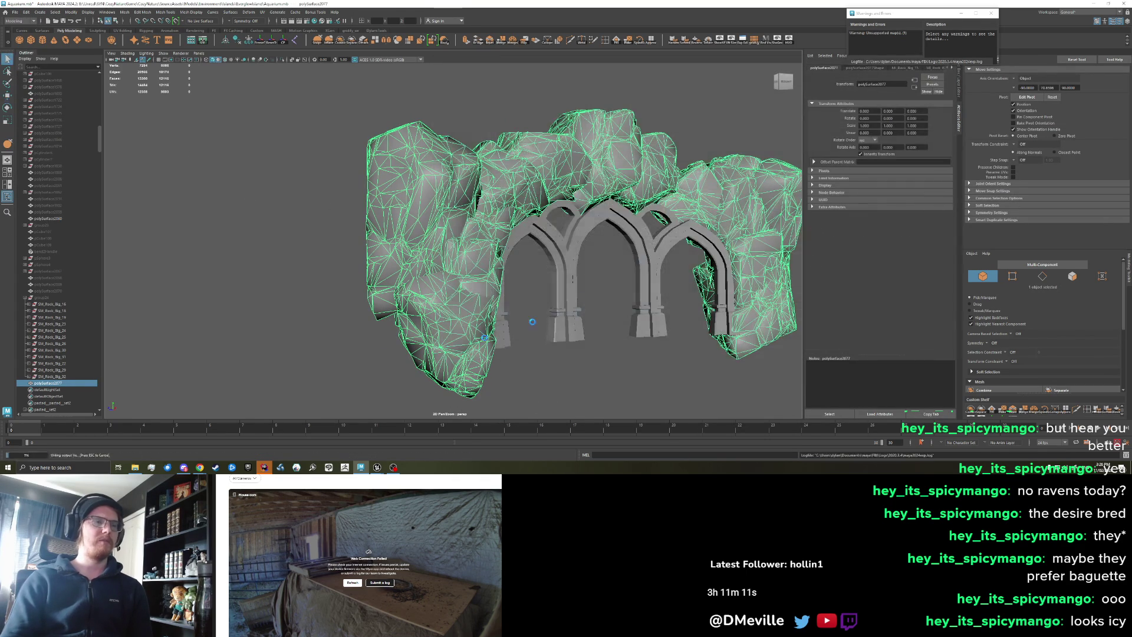
click(378, 468)
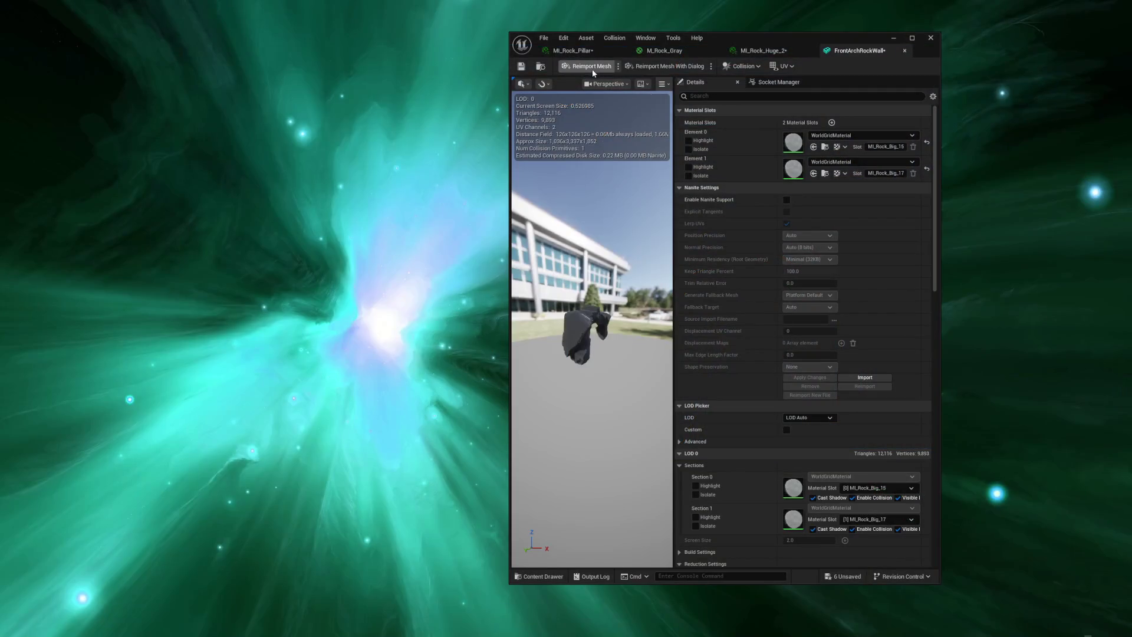
- Reimport the updated rock wall mesh, inspect it beside the waterfall, and return to Maya
click(593, 72)
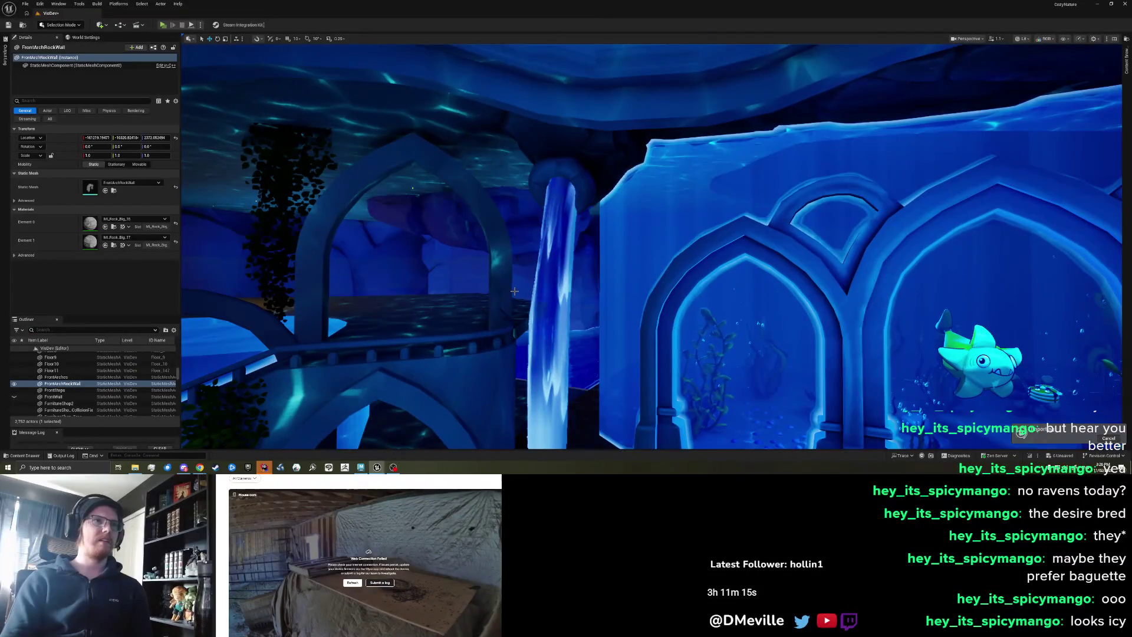
mouse_move(516, 287)
mouse_down()
mouse_move(484, 288)
mouse_move(473, 261)
mouse_move(540, 298)
mouse_up()
key(alt+Tab)
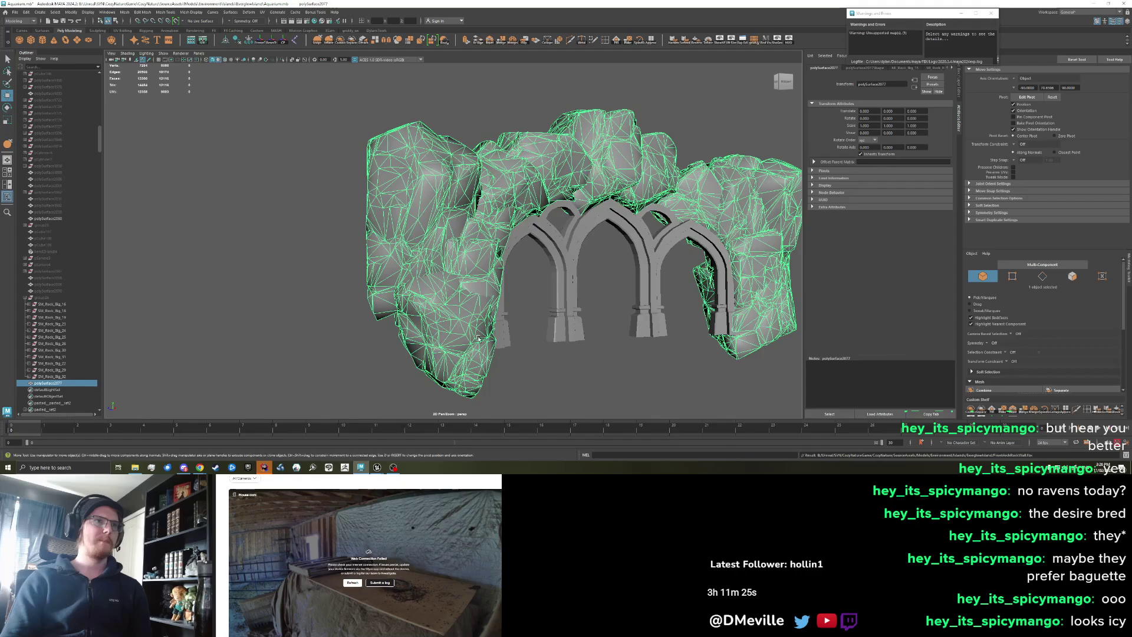
- Select and reposition faces on the rock mass above the arches, then reselect the whole wall in object mode
scroll(497, 269, up, 6)
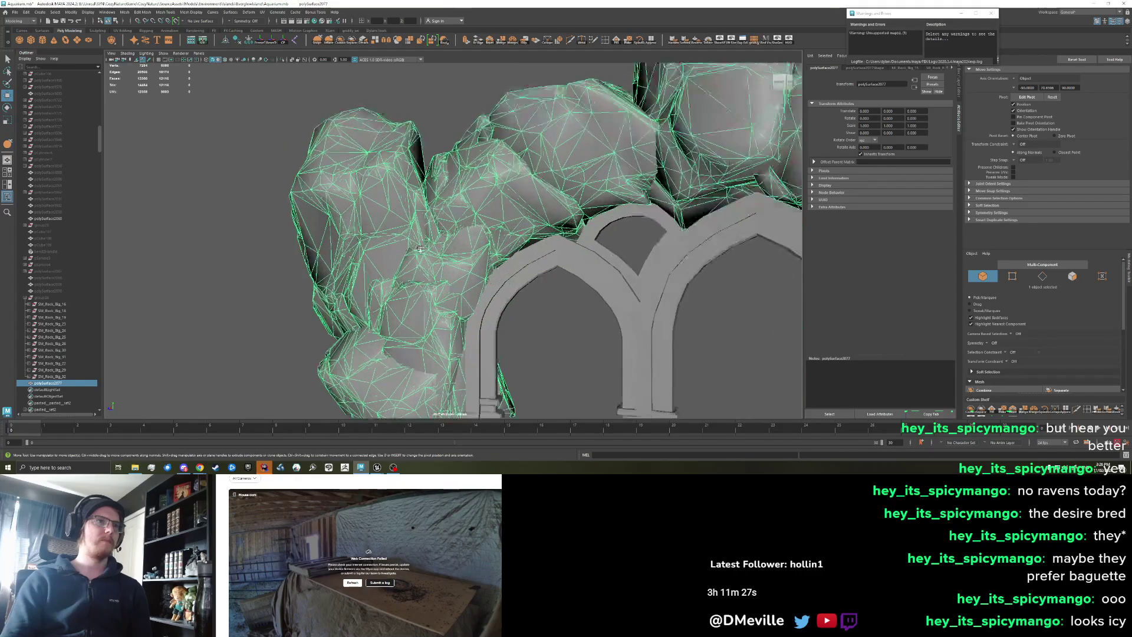
right_click(416, 232)
click(444, 206)
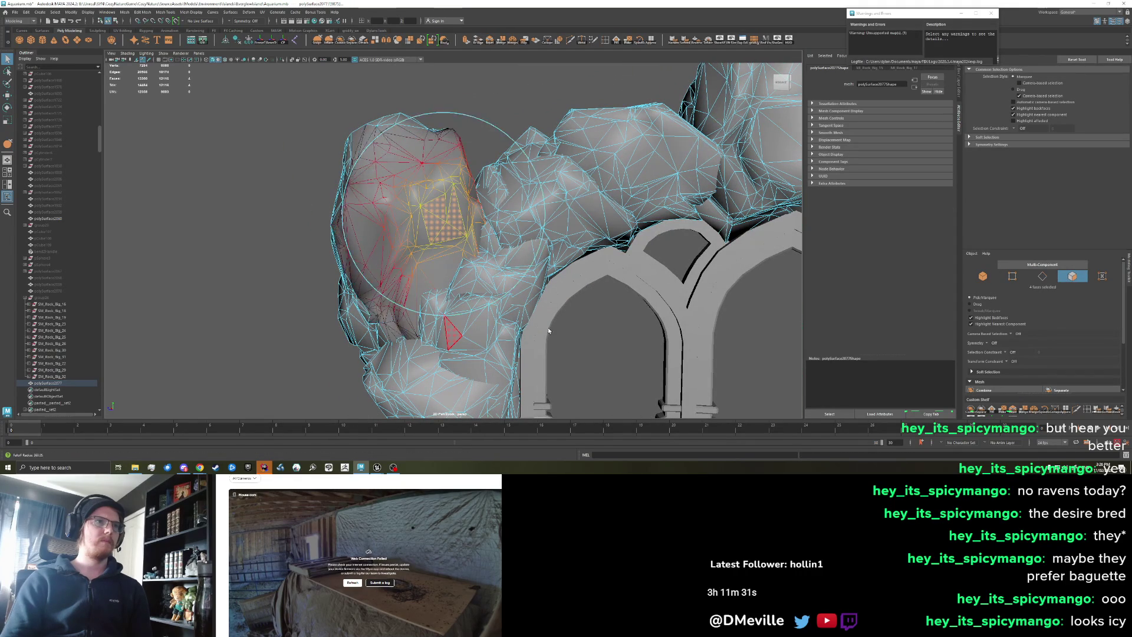
key(w)
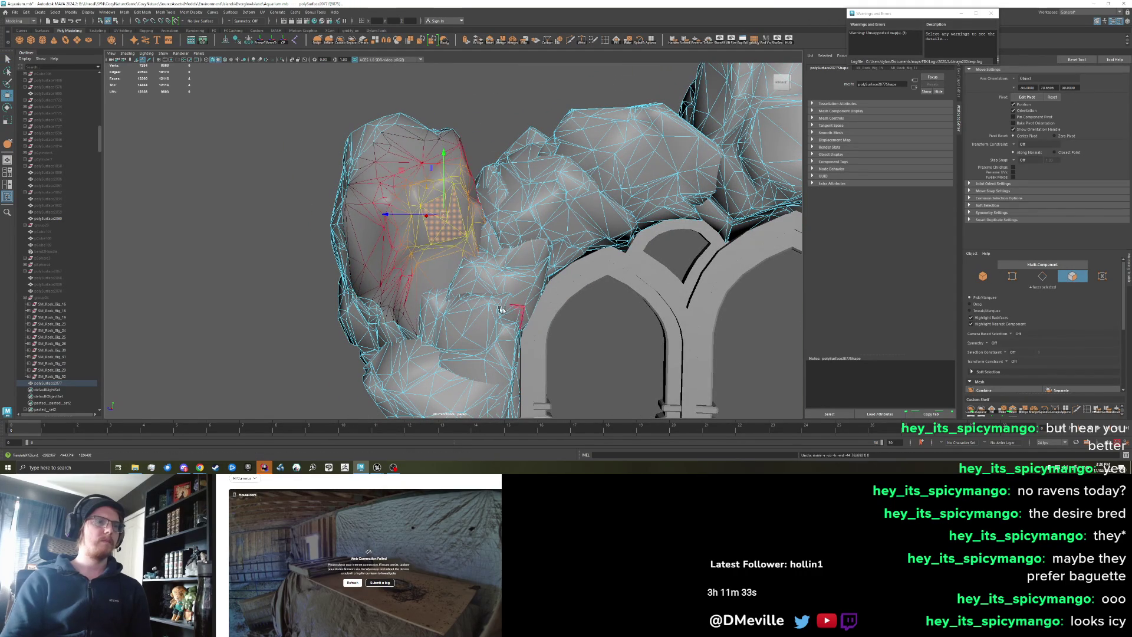
alt+drag(501, 309, 434, 307)
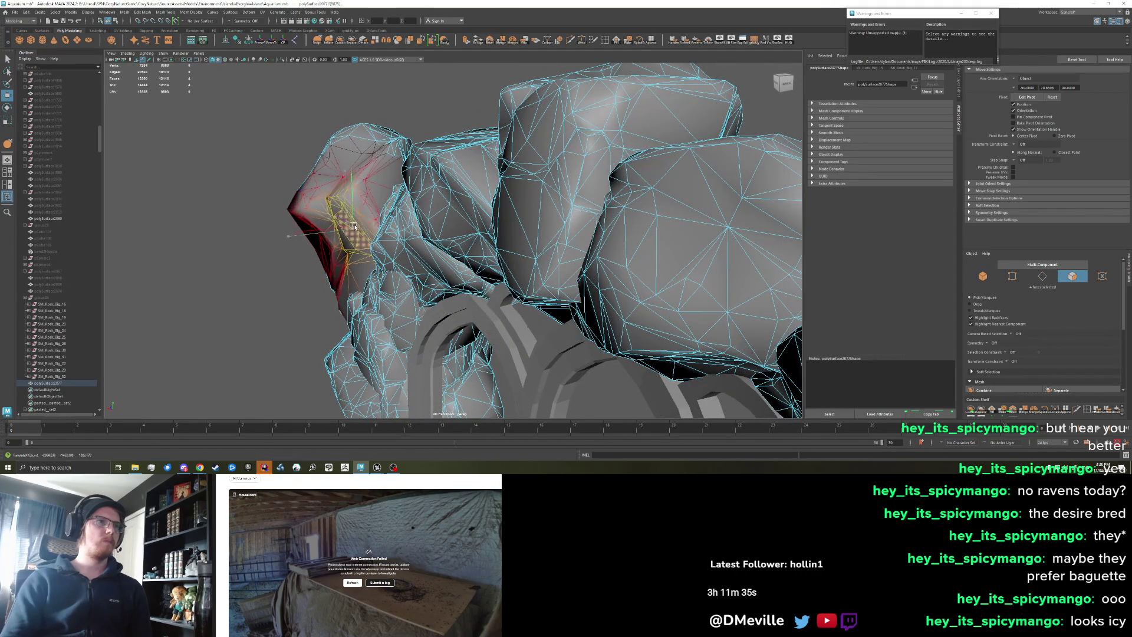
mouse_move(363, 222)
mouse_down()
mouse_move(377, 277)
mouse_move(460, 298)
mouse_move(465, 313)
mouse_move(446, 279)
mouse_up()
key(ctrl+z)
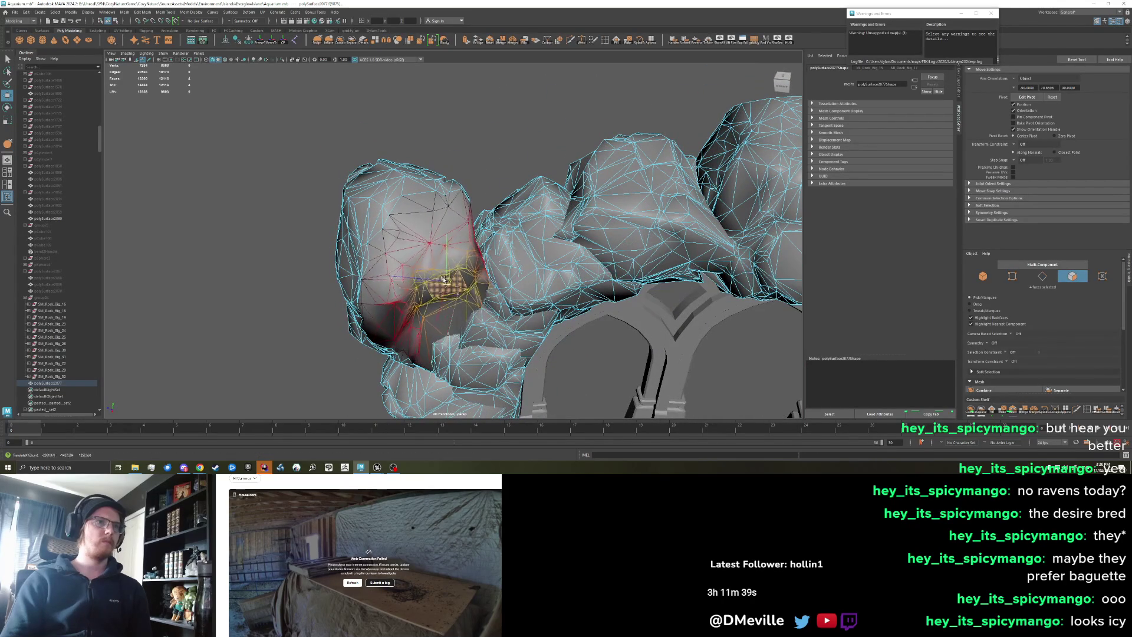
key(q)
key(F8)
alt+drag(378, 236, 349, 208)
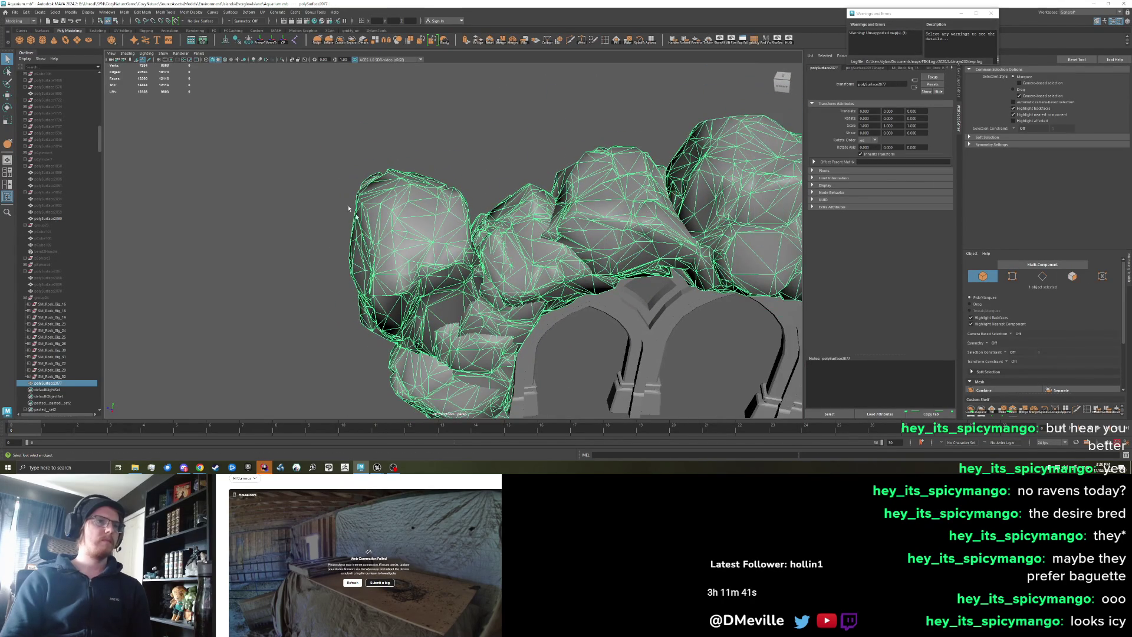
- Export the rock wall over FrontArchRockWall.fbx, confirming the overwrite, and switch to Unreal
click(14, 12)
click(50, 98)
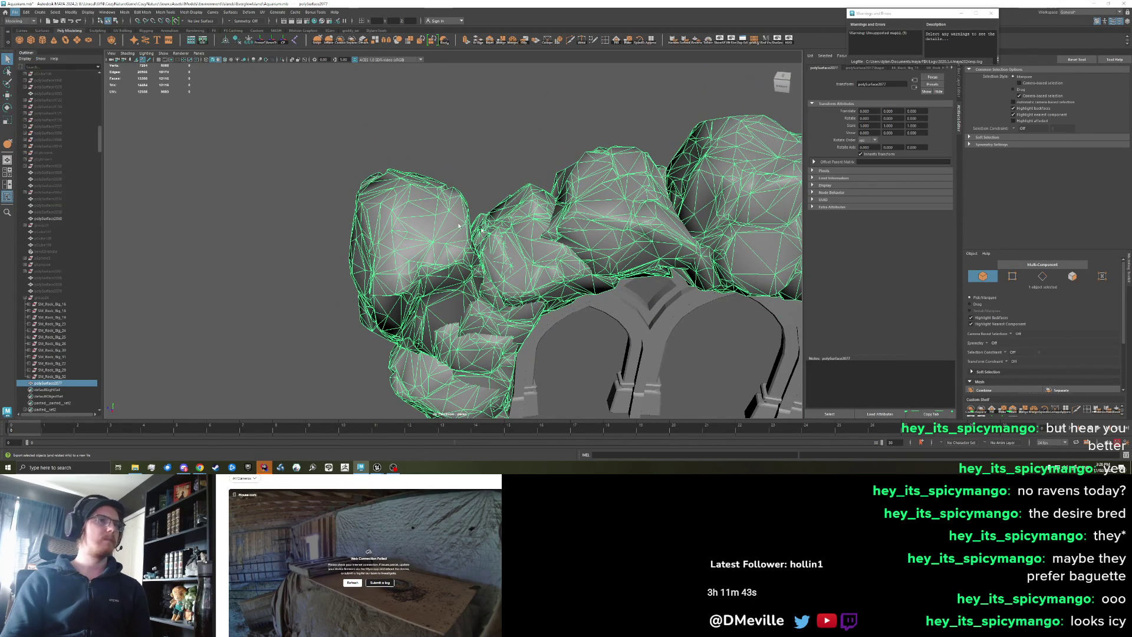
click(532, 318)
click(682, 221)
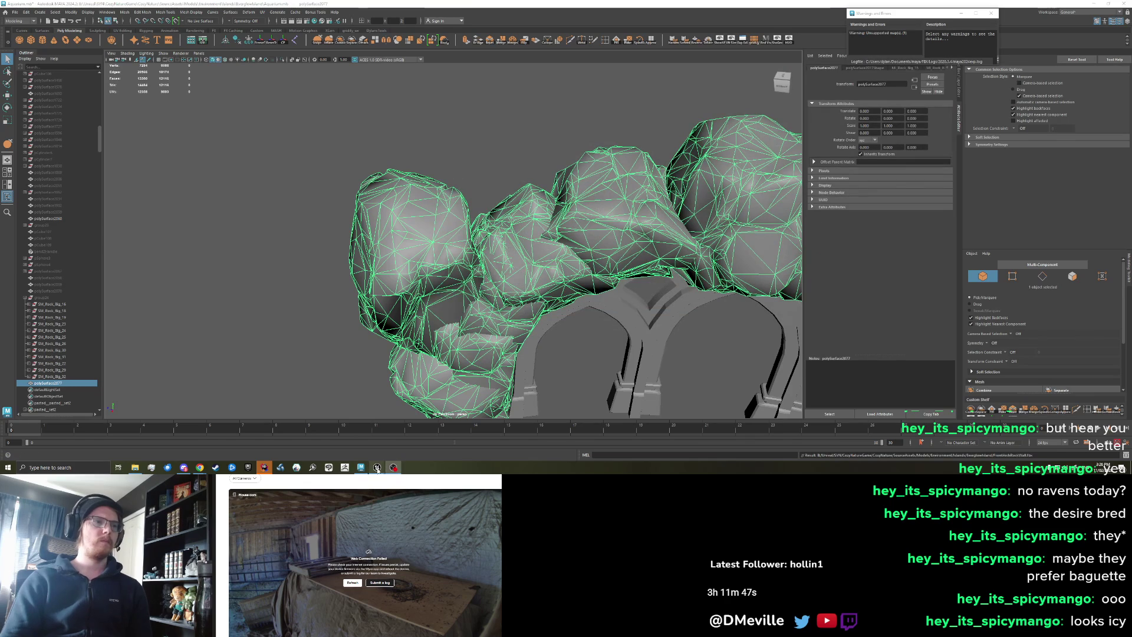
click(368, 453)
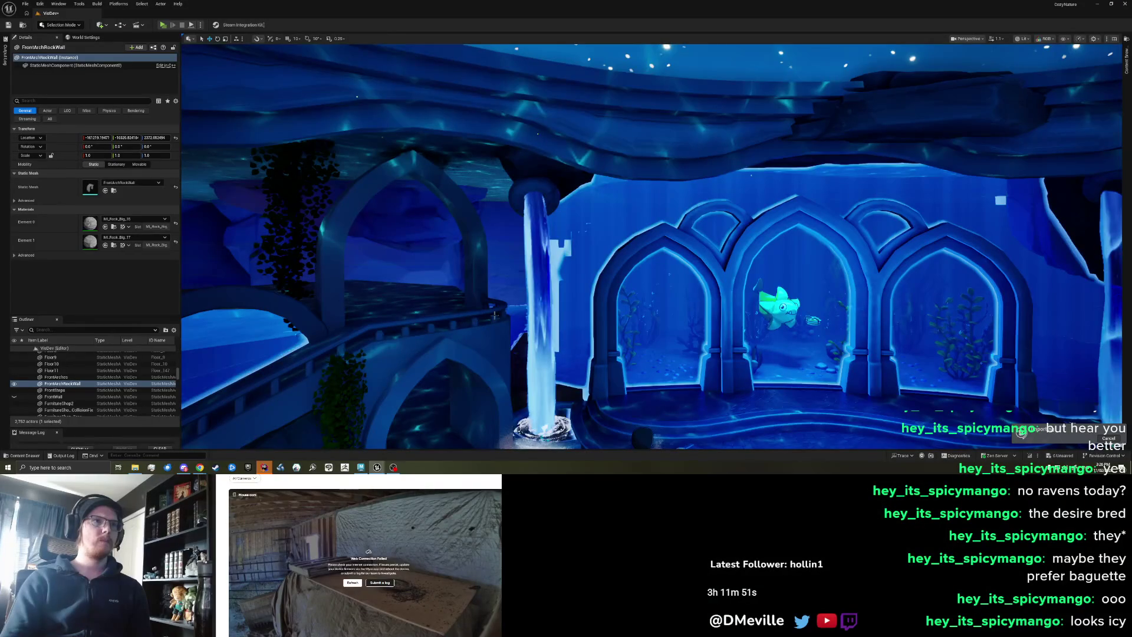
- Pull back to review the reshaped wall between both waterfalls, then select the left waterfall's ring
drag(565, 311, 490, 312)
key(Escape)
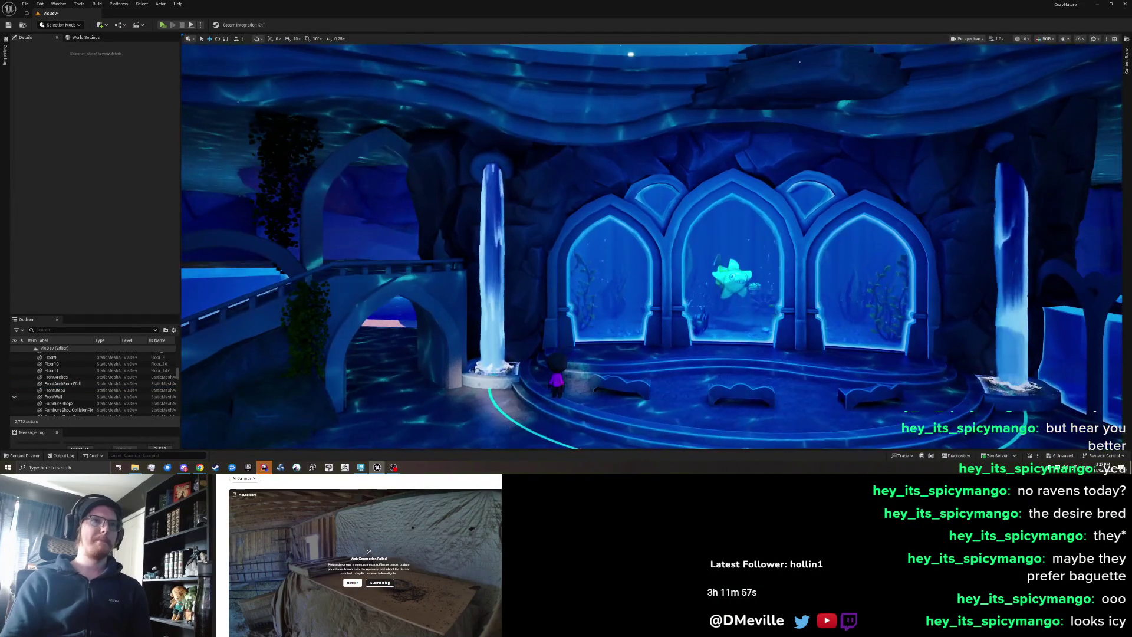
drag(278, 224, 505, 221)
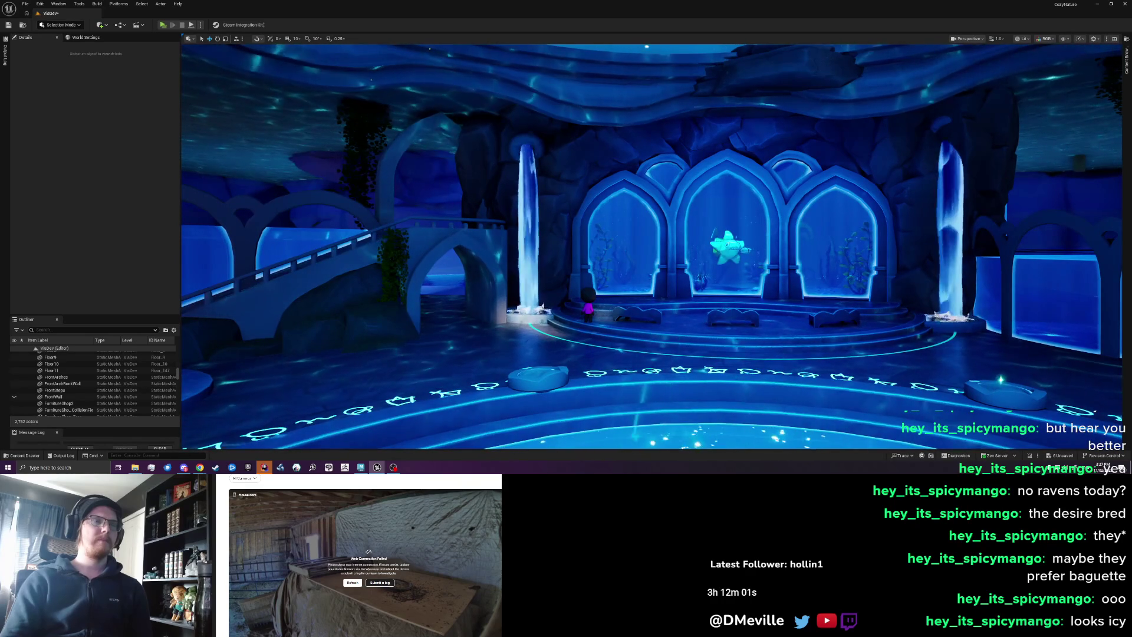
click(526, 150)
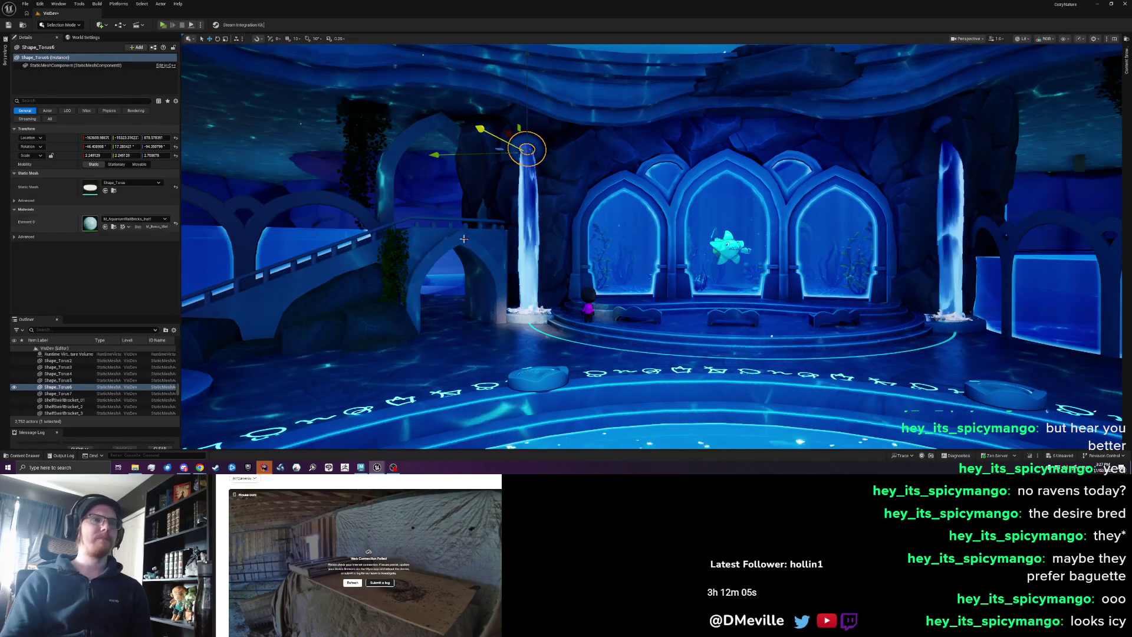
- Lower the Param colour value of the aquarium wall-brick material to a darker teal blue
drag(449, 243, 466, 239)
key(Escape)
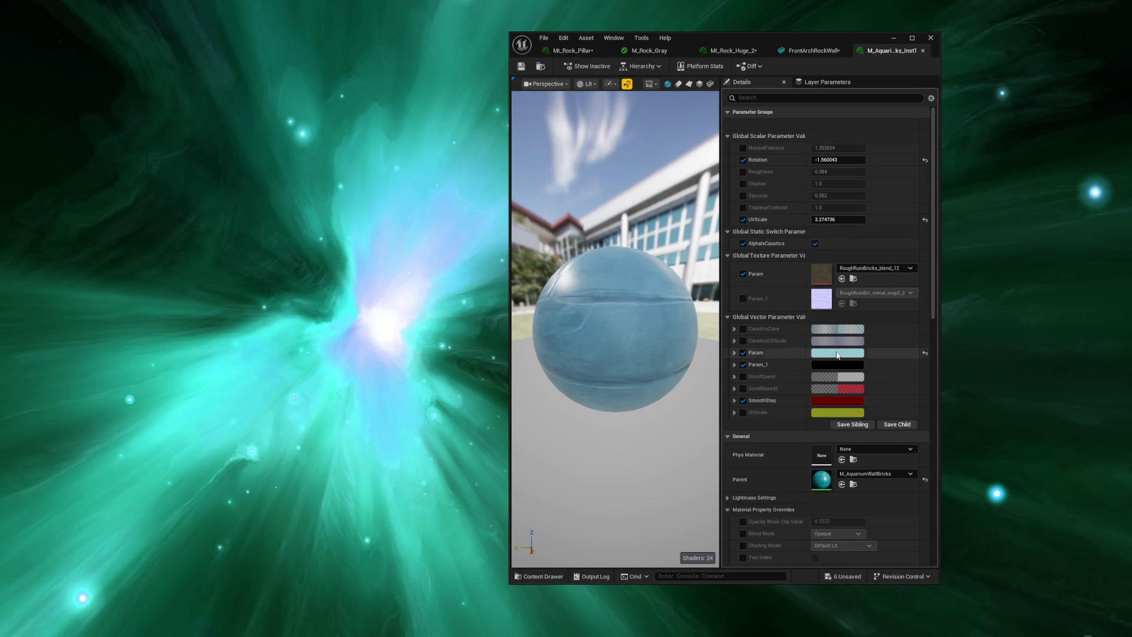
click(837, 353)
click(855, 390)
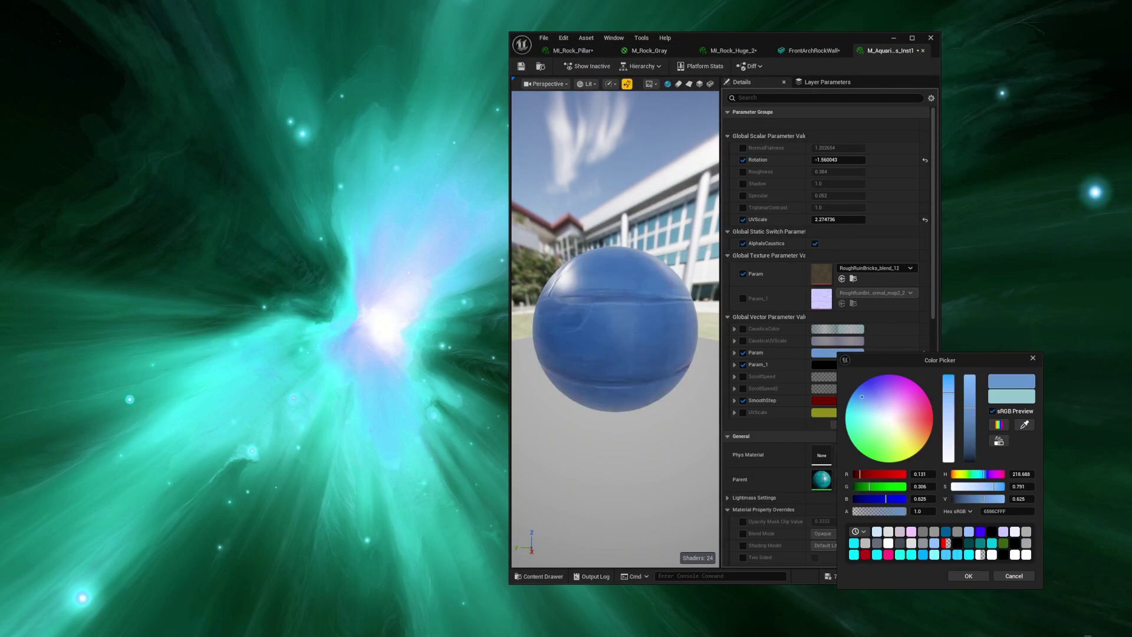
mouse_move(856, 390)
mouse_down()
mouse_move(887, 415)
mouse_move(928, 418)
mouse_up()
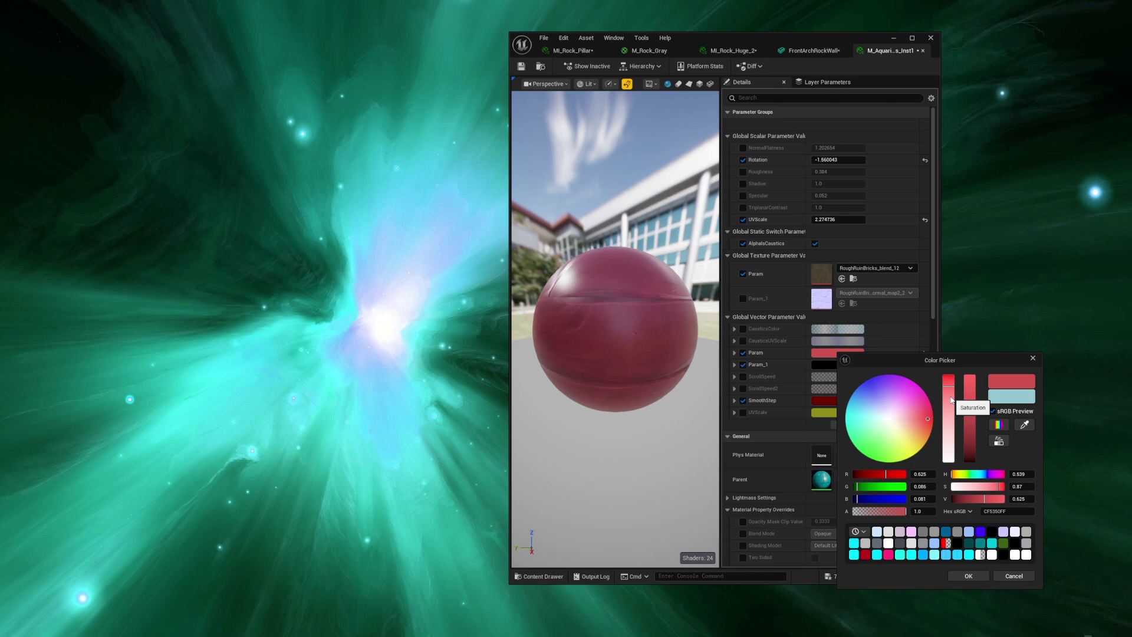
click(1015, 576)
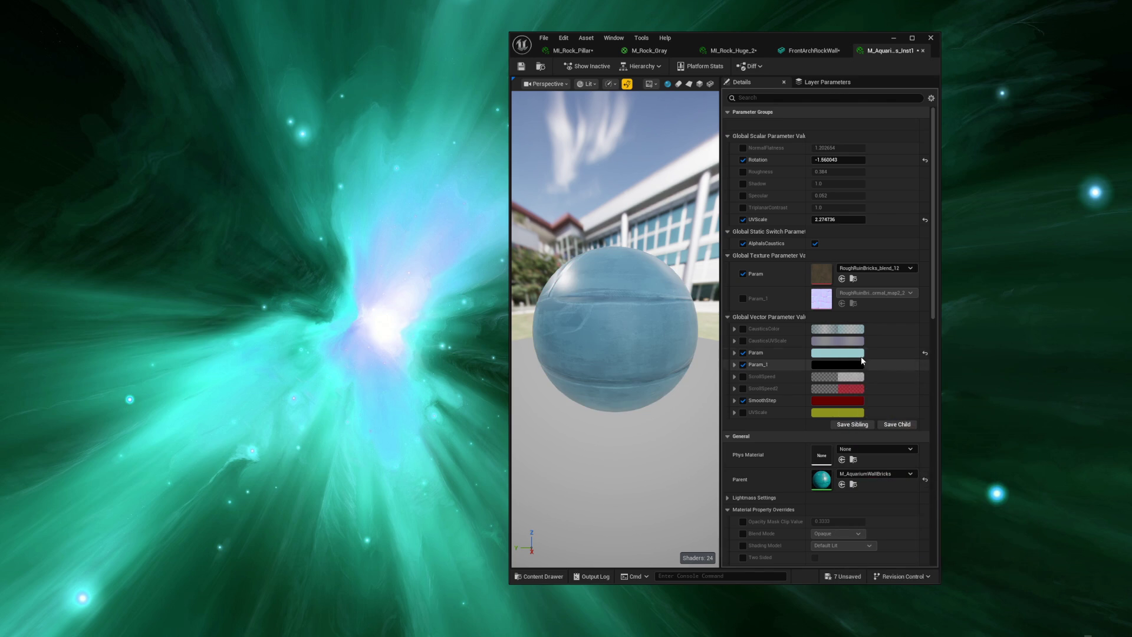
click(858, 353)
drag(984, 417, 983, 438)
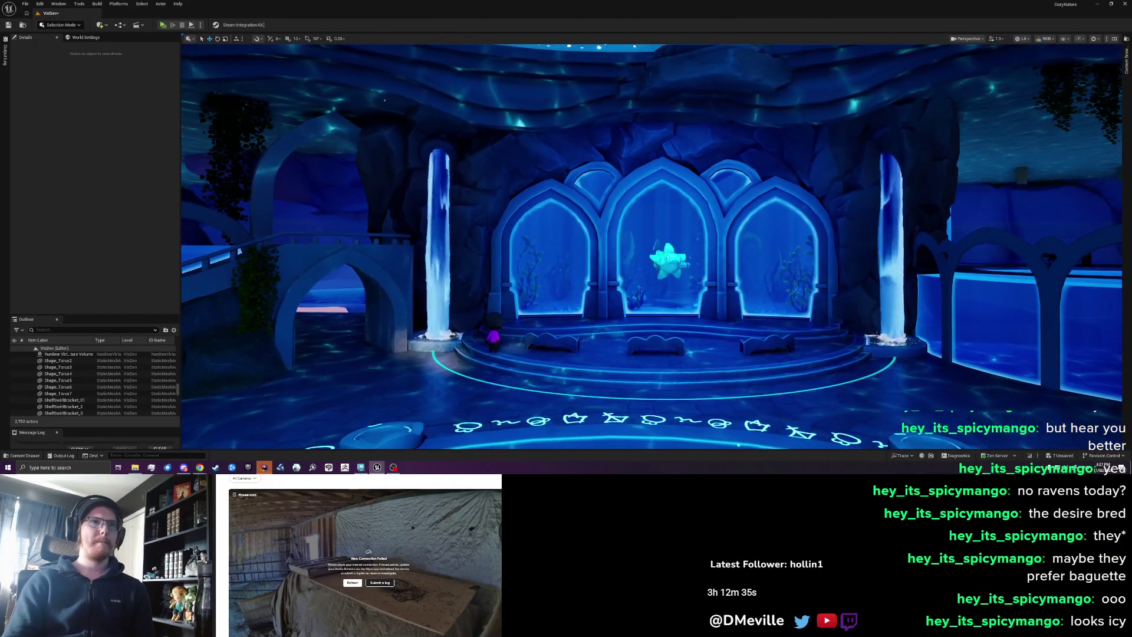
- Fly in close to the three glowing arches and open the Content Drawer
scroll(651, 248, up, 1)
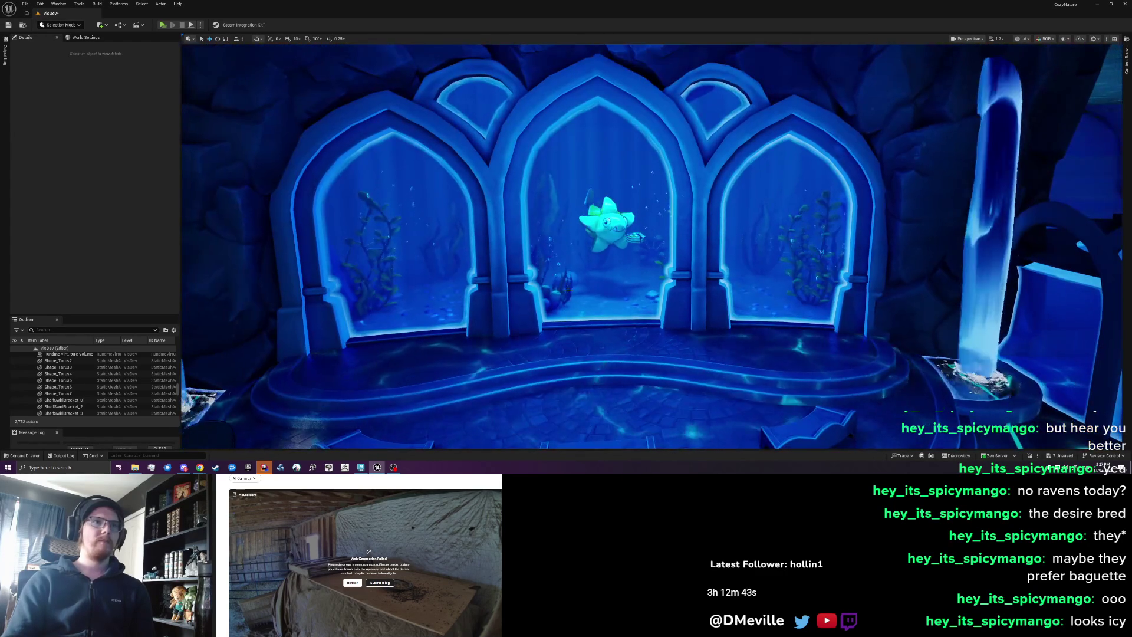
click(1125, 59)
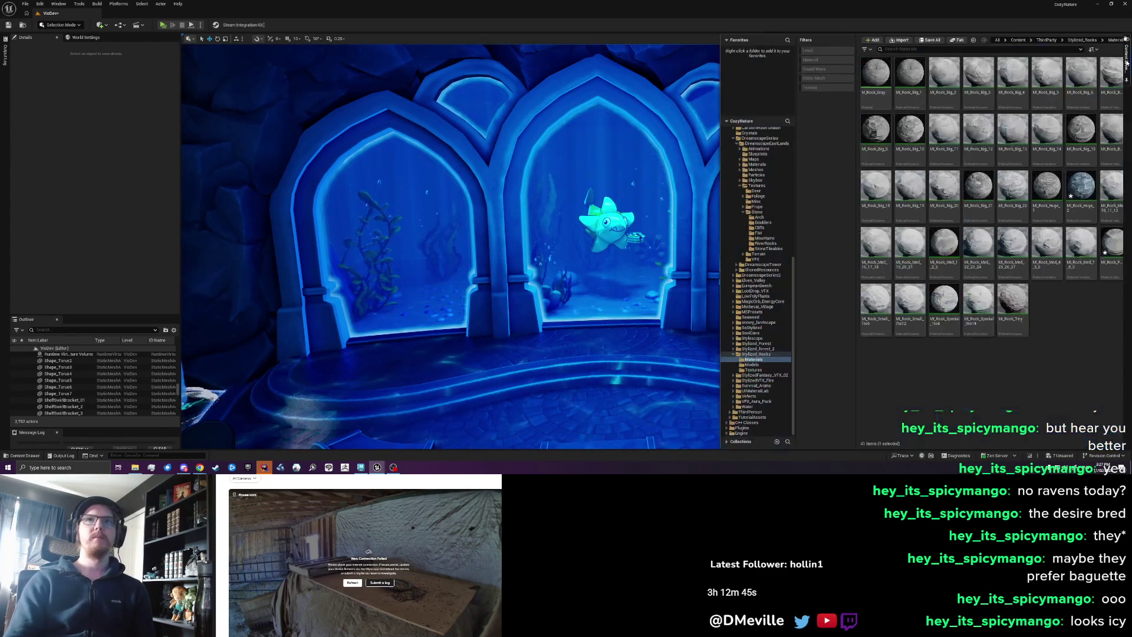
- Search the whole Content folder for 'crab' and drag IP_FISH_TreasureCrab into the middle arch
scroll(690, 135, up, 5)
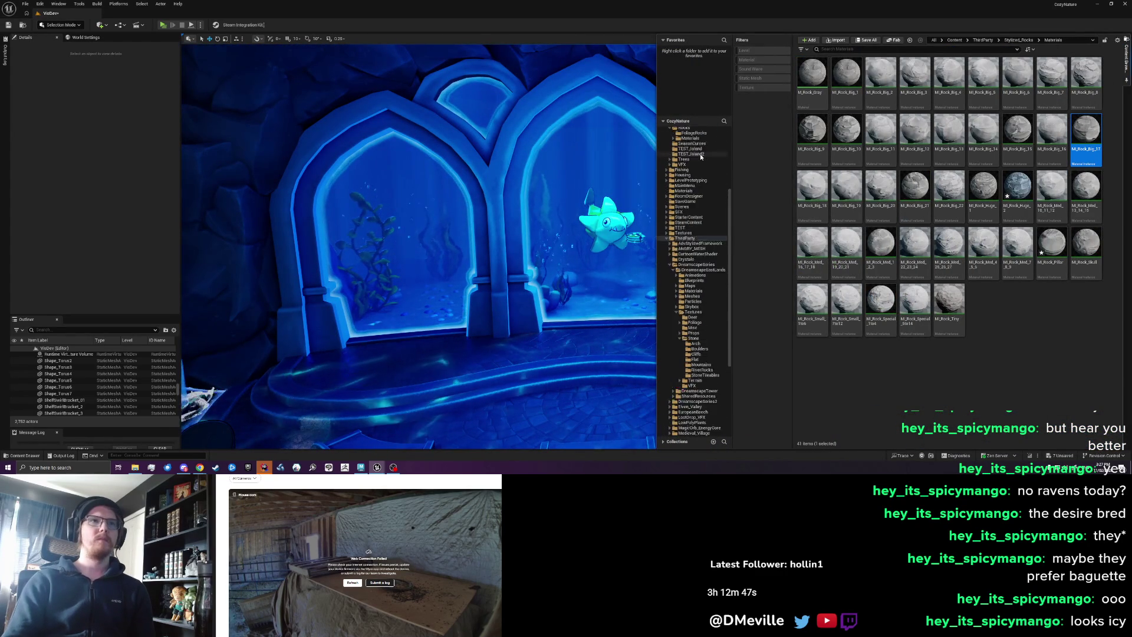
text(crab)
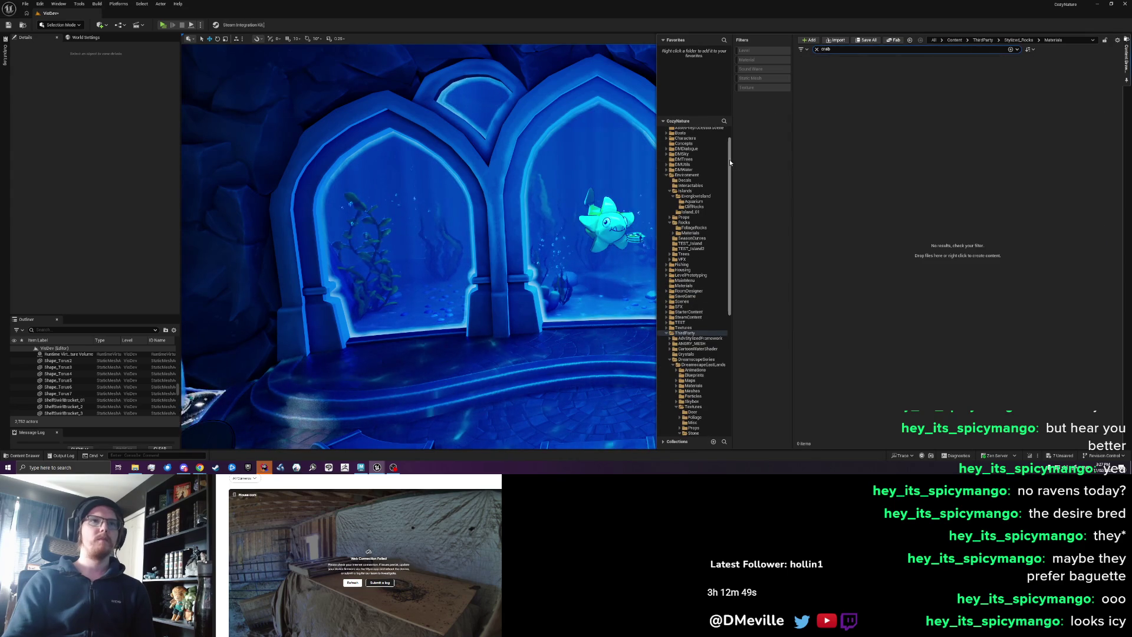
scroll(730, 160, up, 2)
click(679, 135)
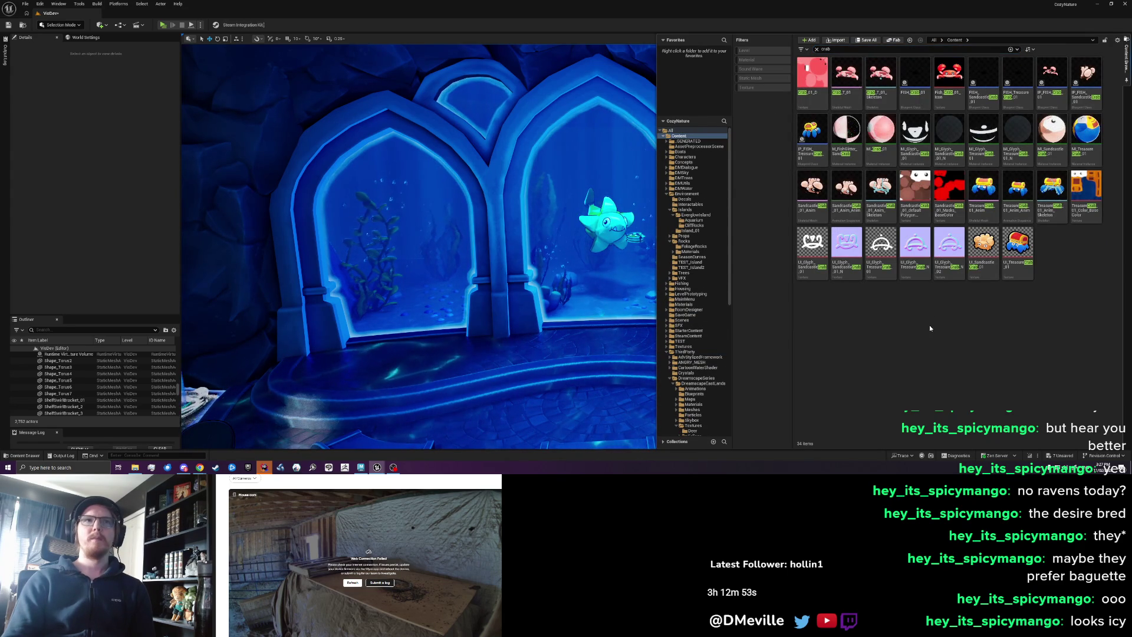
click(811, 139)
drag(611, 302, 469, 315)
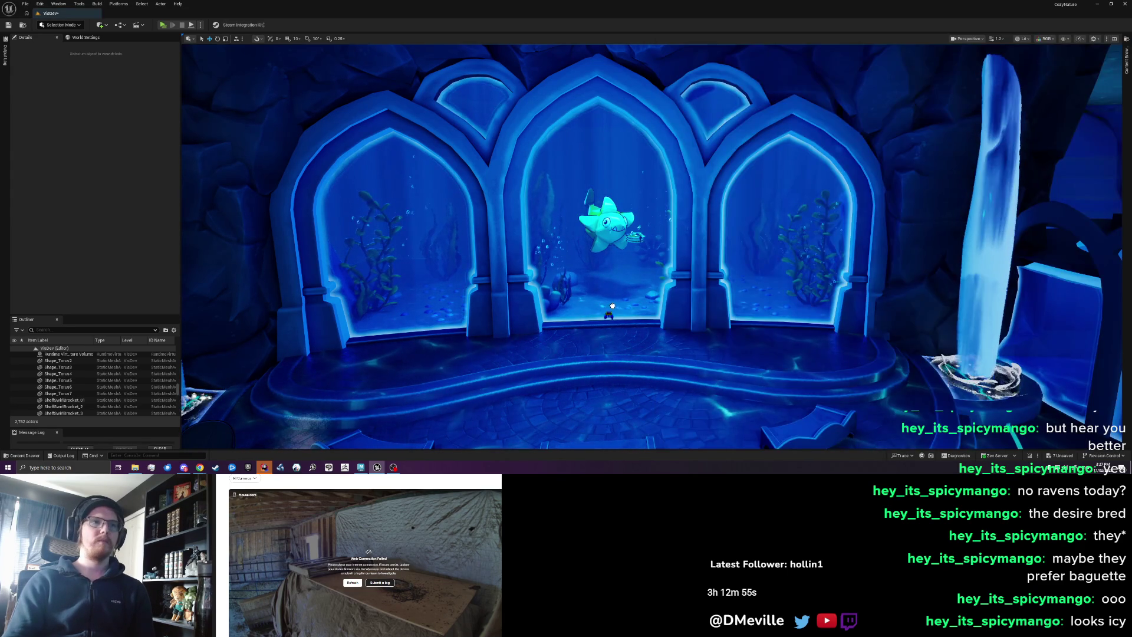
- Frame the treasure crab in the view, then deselect it
key(f)
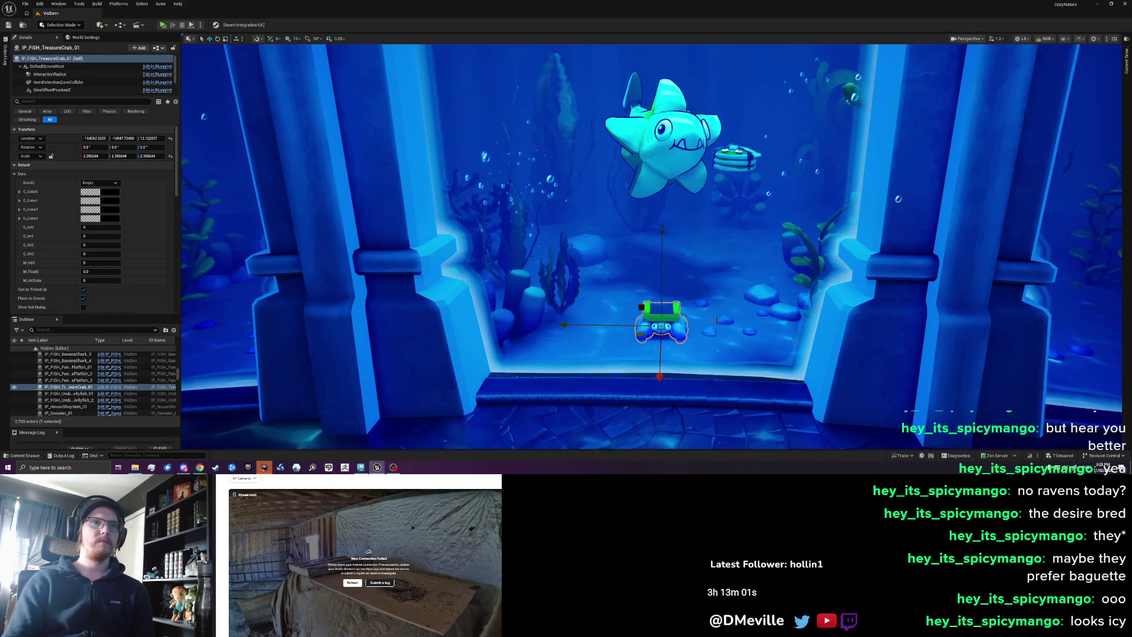
key(Escape)
scroll(708, 324, down, 10)
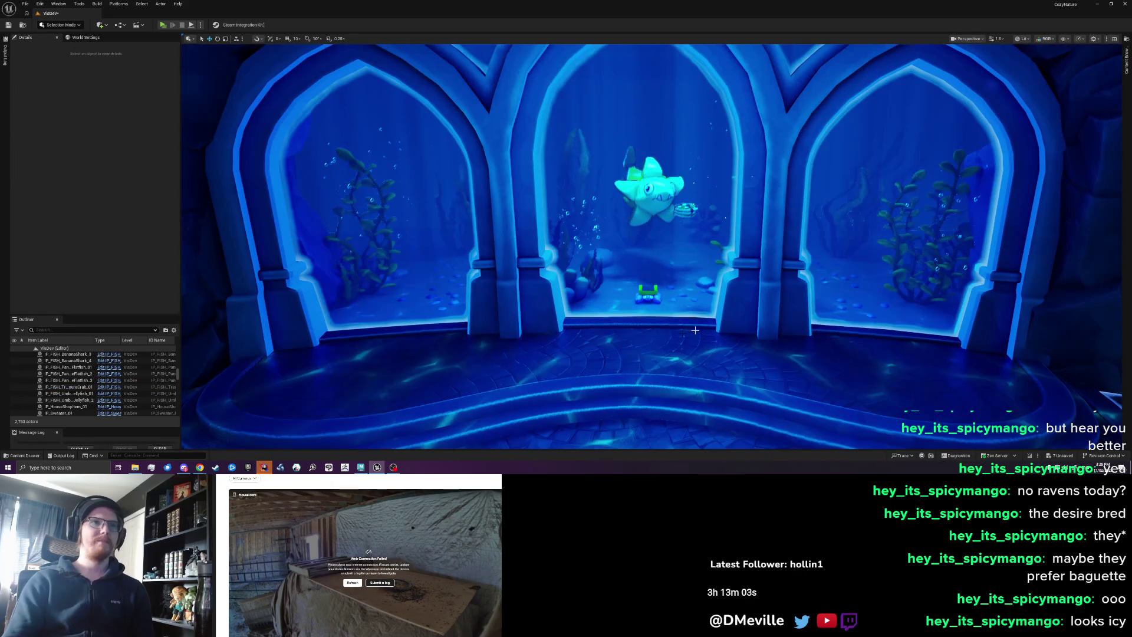
key(ctrl+z)
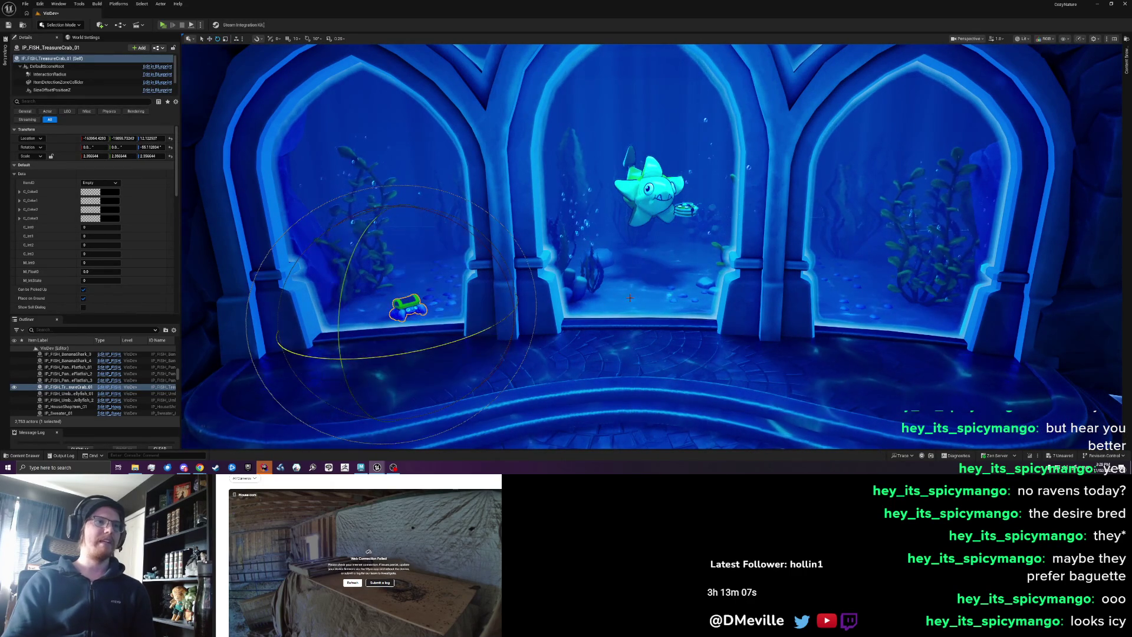
key(Escape)
- Pull the camera back to show all three arch tanks with the fish, then save the map
scroll(645, 201, down, 5)
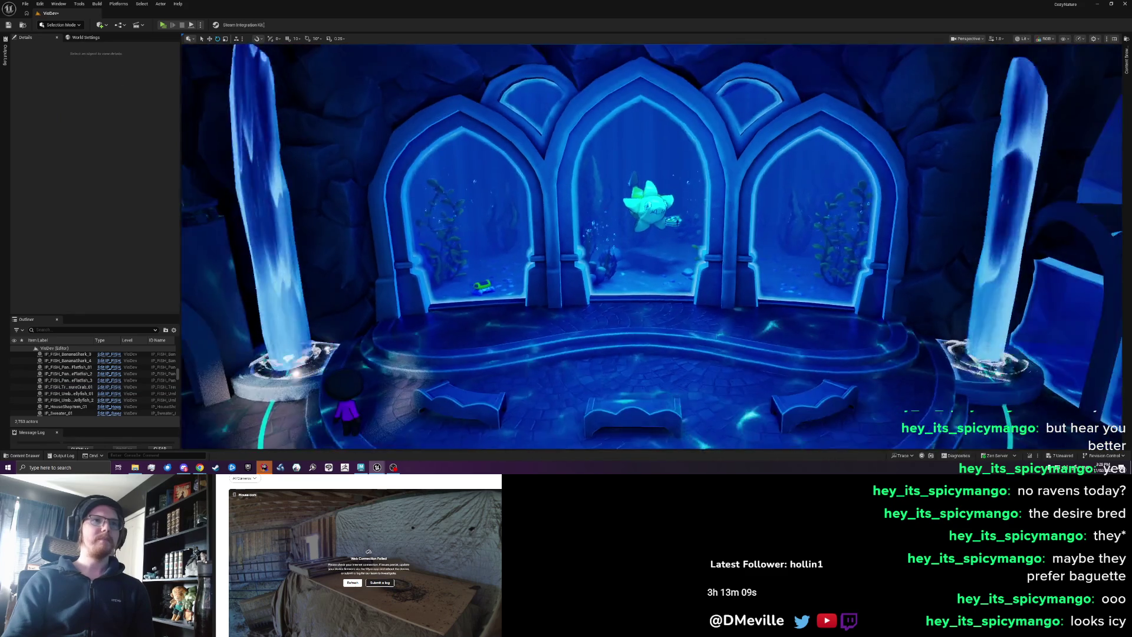
scroll(645, 201, up, 10)
scroll(670, 304, up, 10)
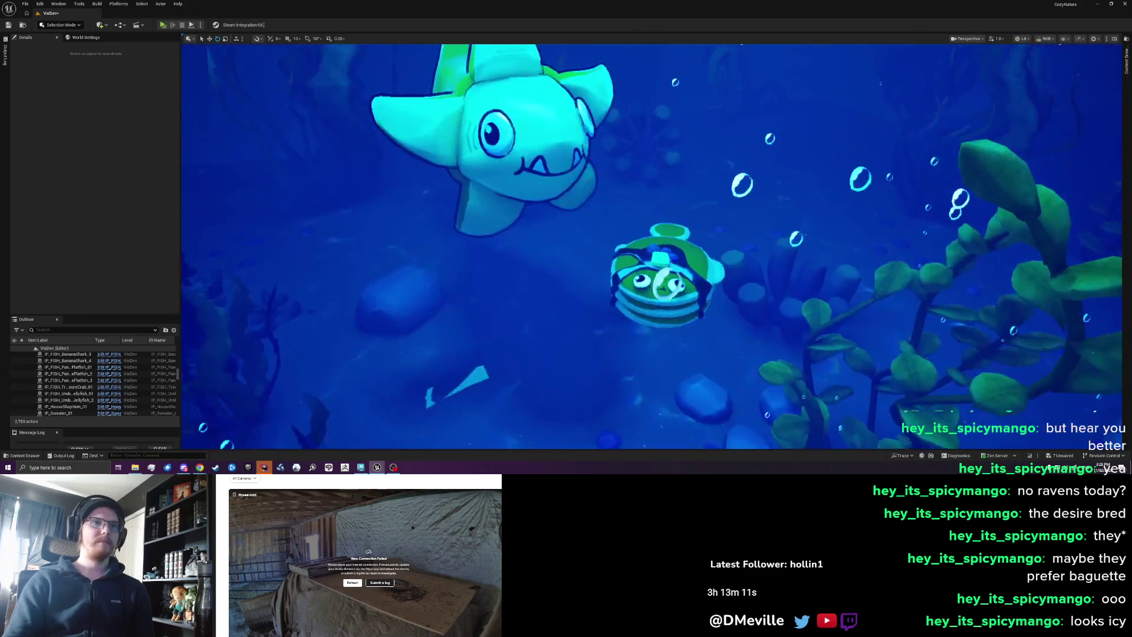
scroll(670, 304, down, 10)
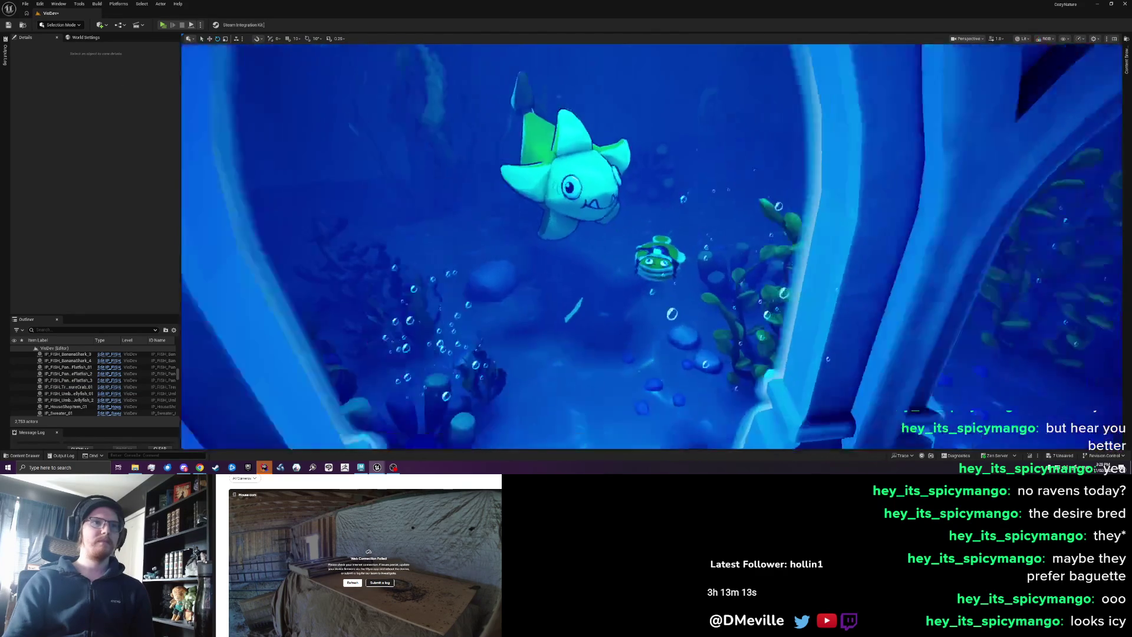
scroll(670, 304, up, 10)
click(666, 354)
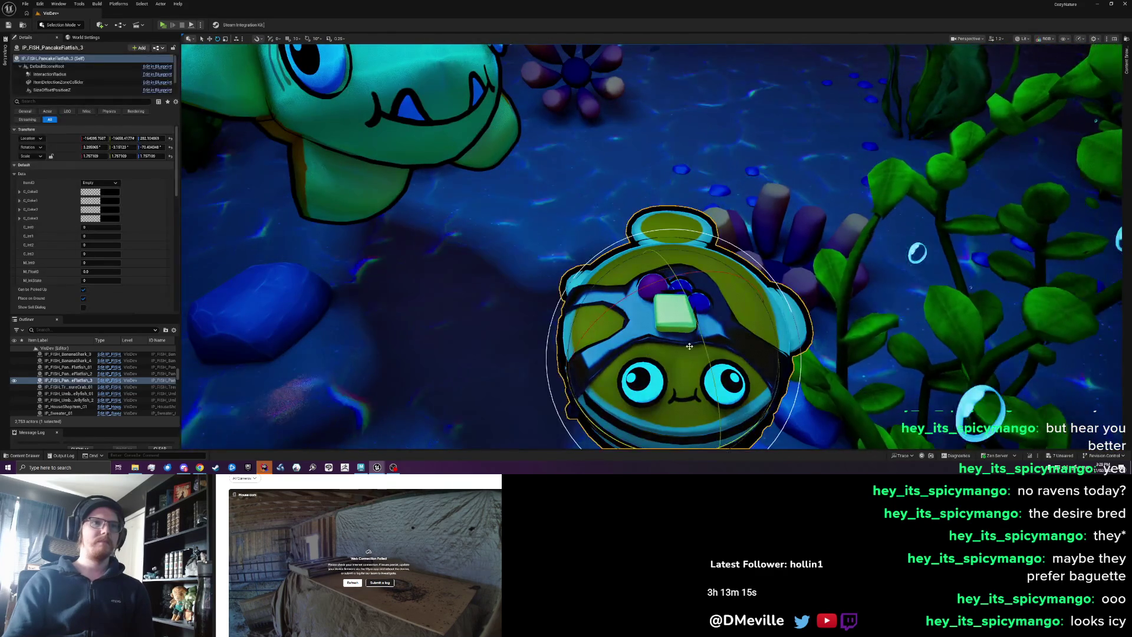
scroll(666, 353, down, 6)
scroll(604, 242, down, 4)
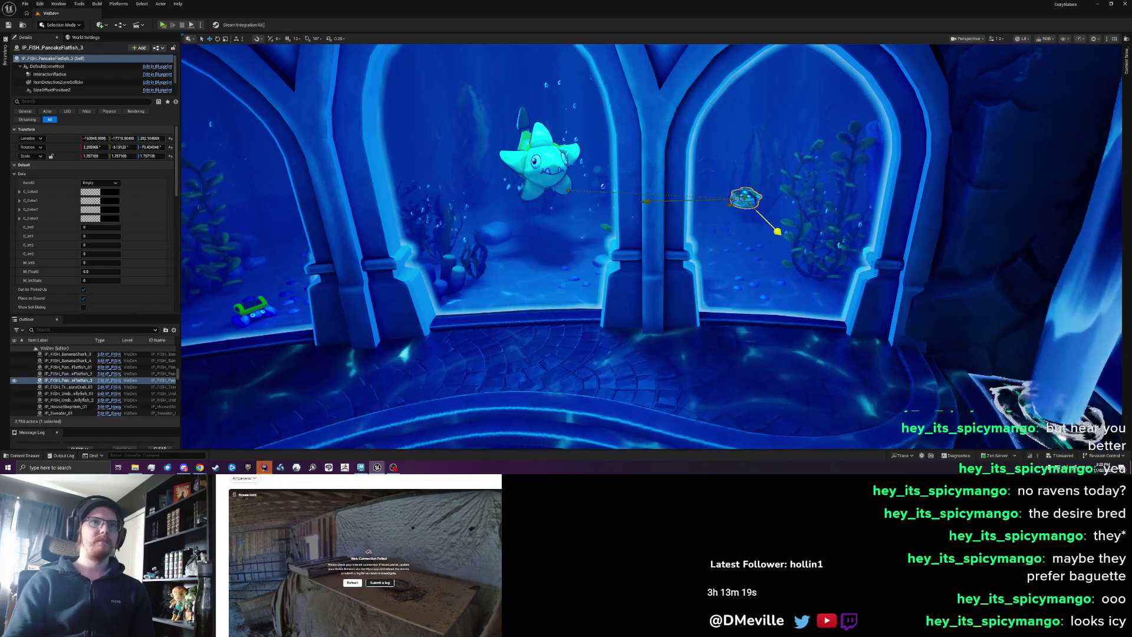
click(741, 199)
scroll(741, 198, down, 3)
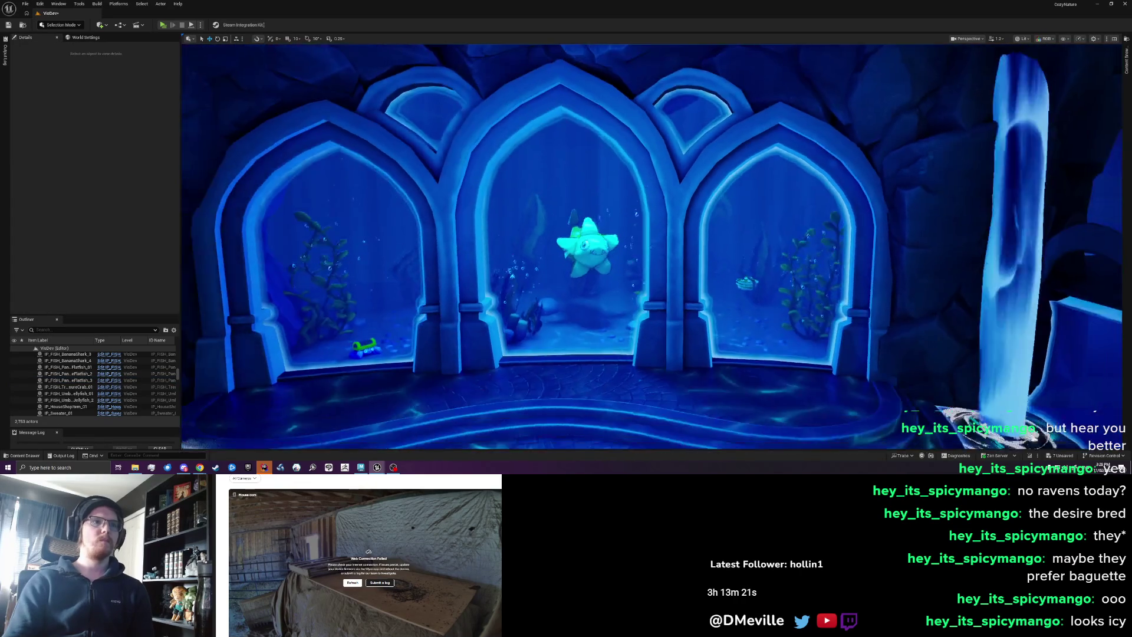
key(ctrl+s)
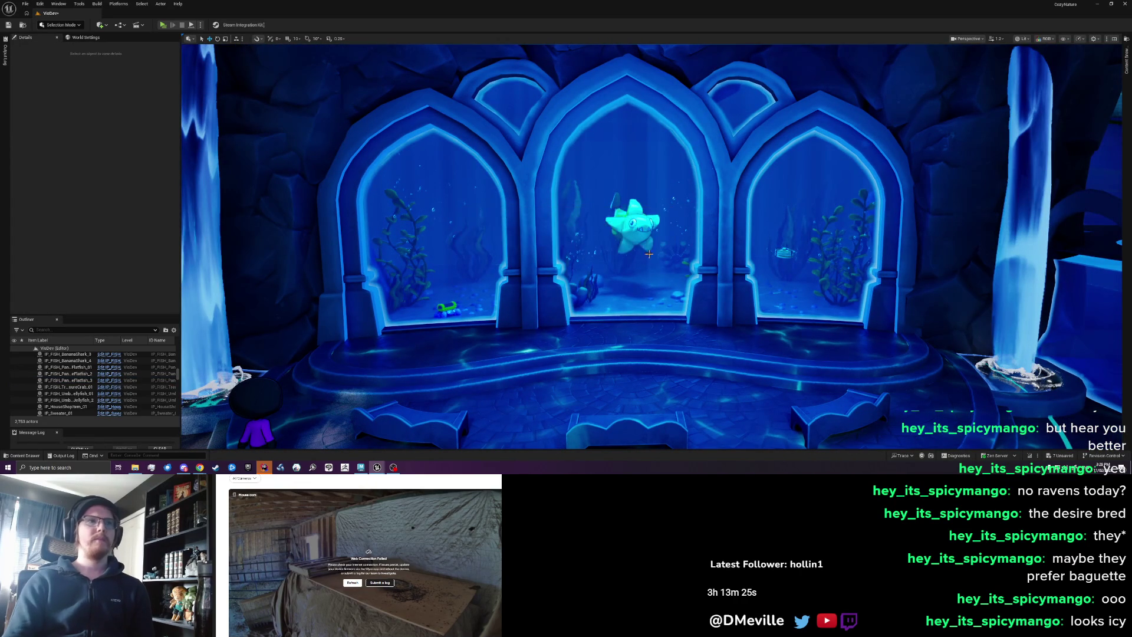
- Fly around the arena, tilting down to the glowing floor and back up to the starry ceiling
scroll(613, 236, down, 5)
scroll(652, 246, down, 10)
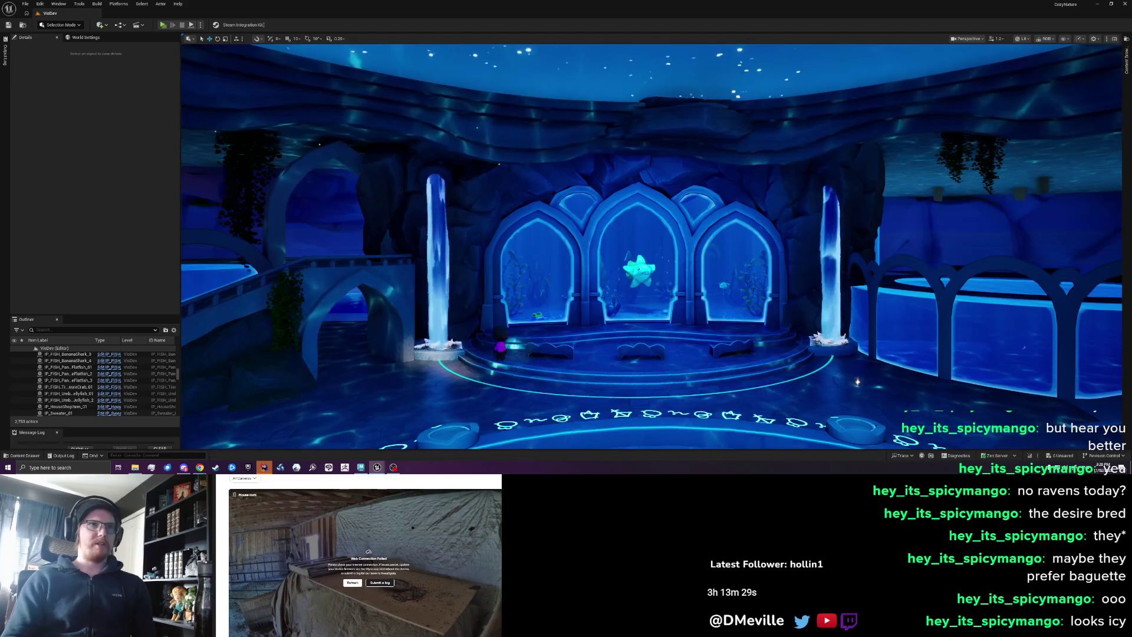
scroll(651, 246, up, 5)
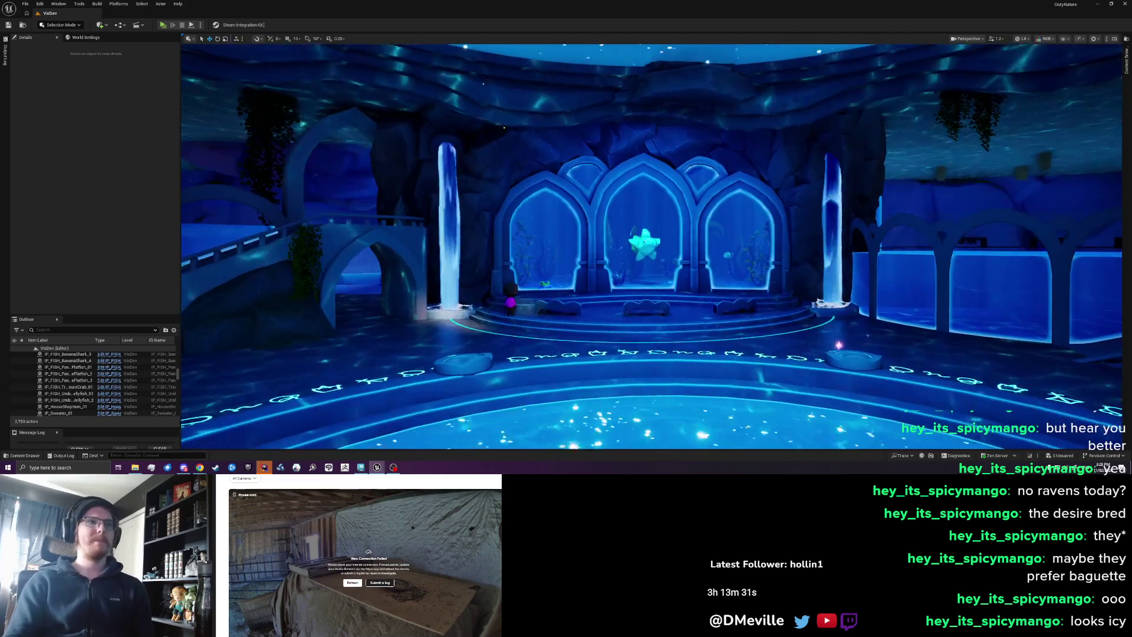
scroll(651, 246, down, 5)
scroll(651, 247, up, 6)
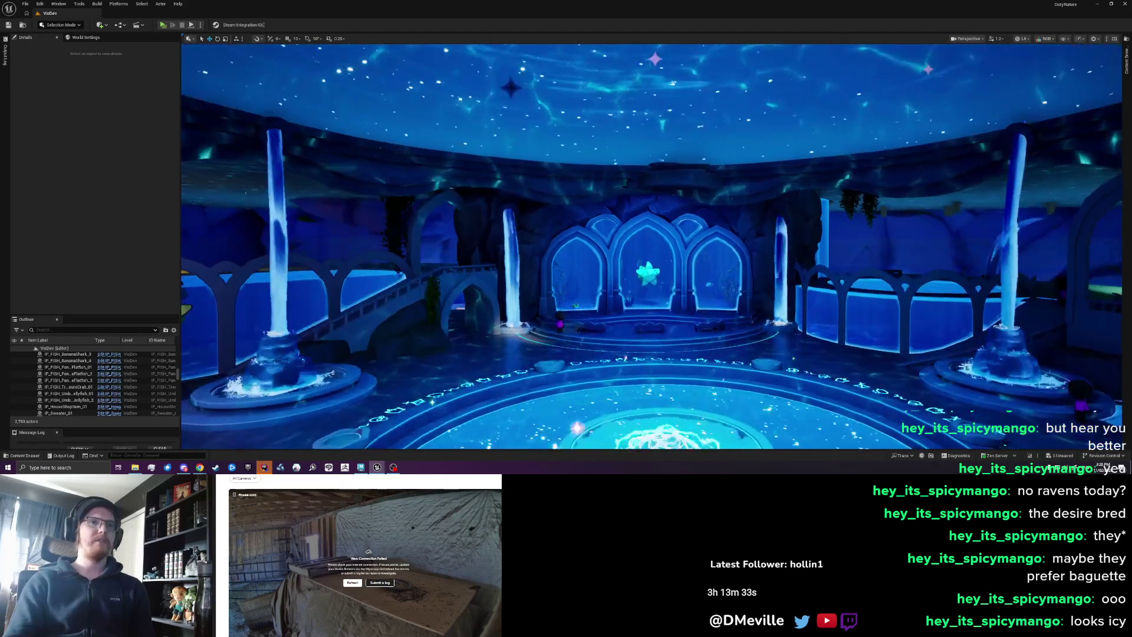
scroll(421, 103, up, 2)
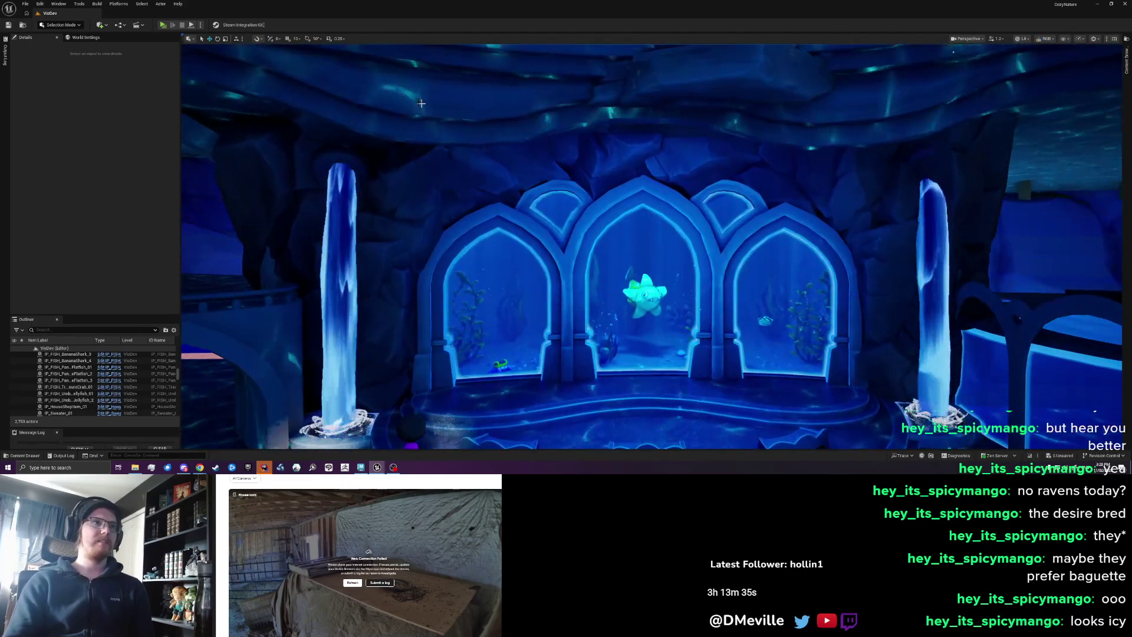
mouse_move(465, 175)
mouse_down()
mouse_move(407, 180)
mouse_move(407, 253)
mouse_move(407, 171)
mouse_up()
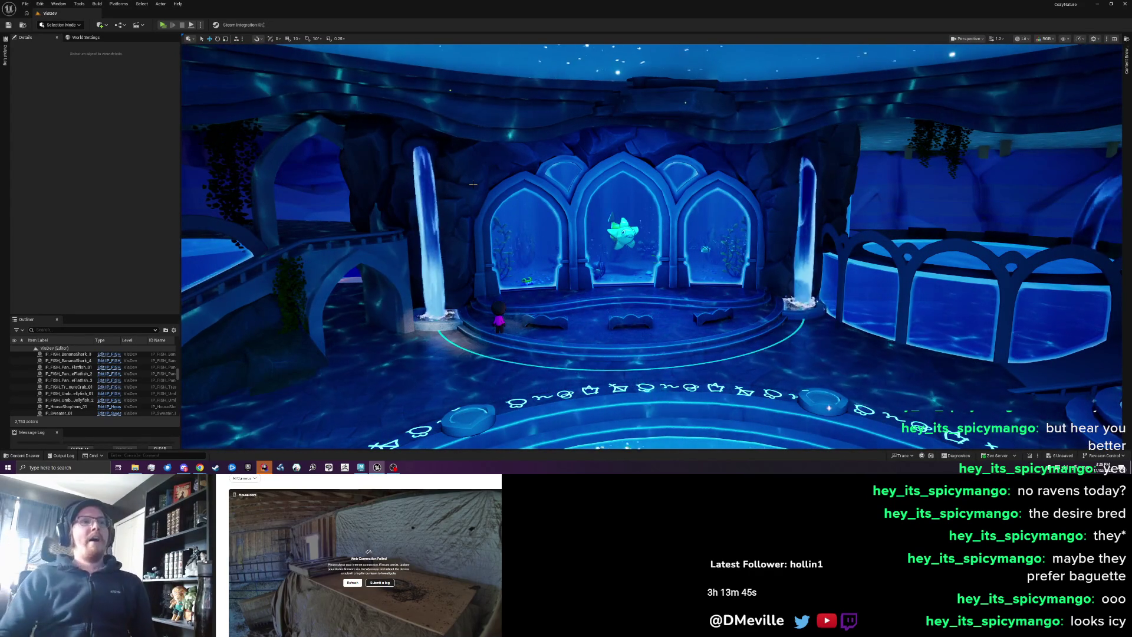
drag(473, 185, 473, 200)
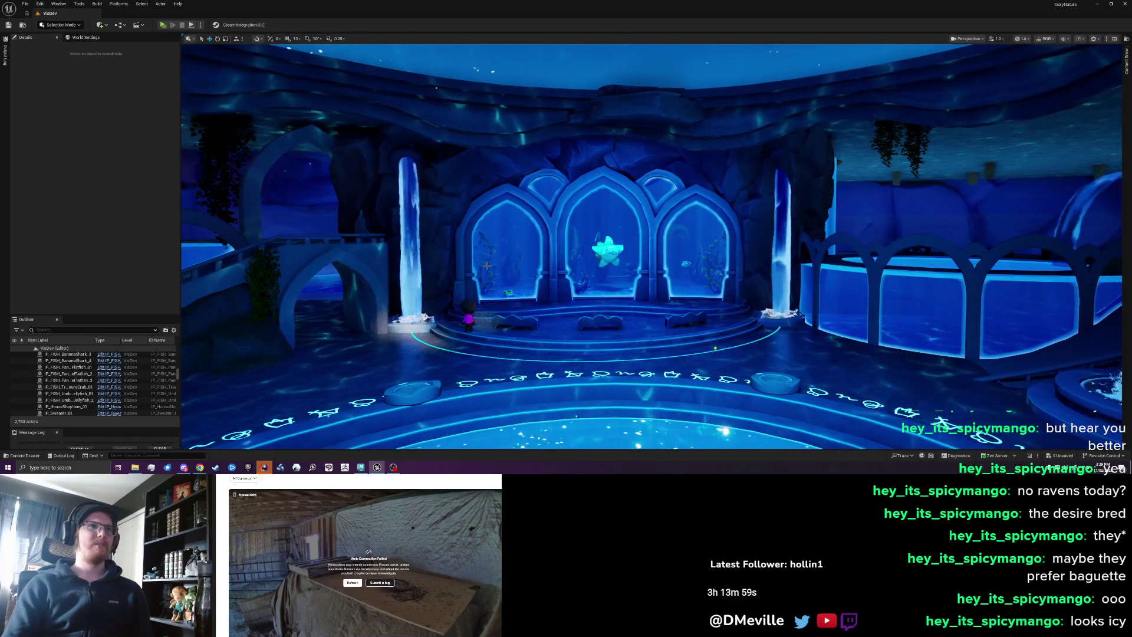
- Select the FrontArchRockWall above the arches in Unreal and frame it with F
click(359, 468)
key(alt+Tab)
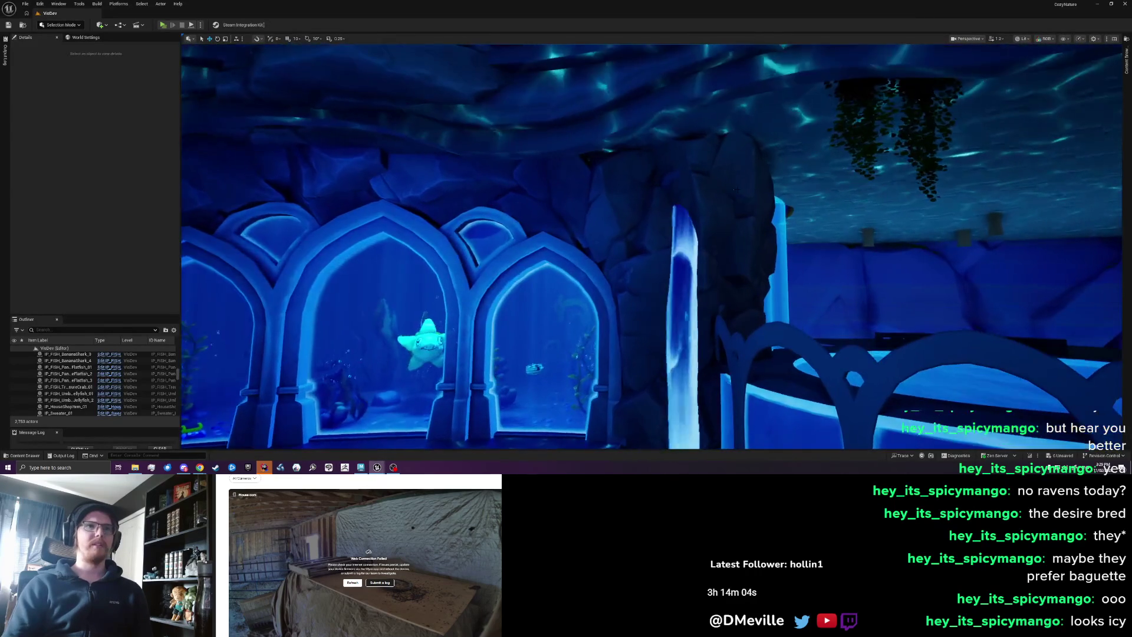
click(589, 177)
key(f)
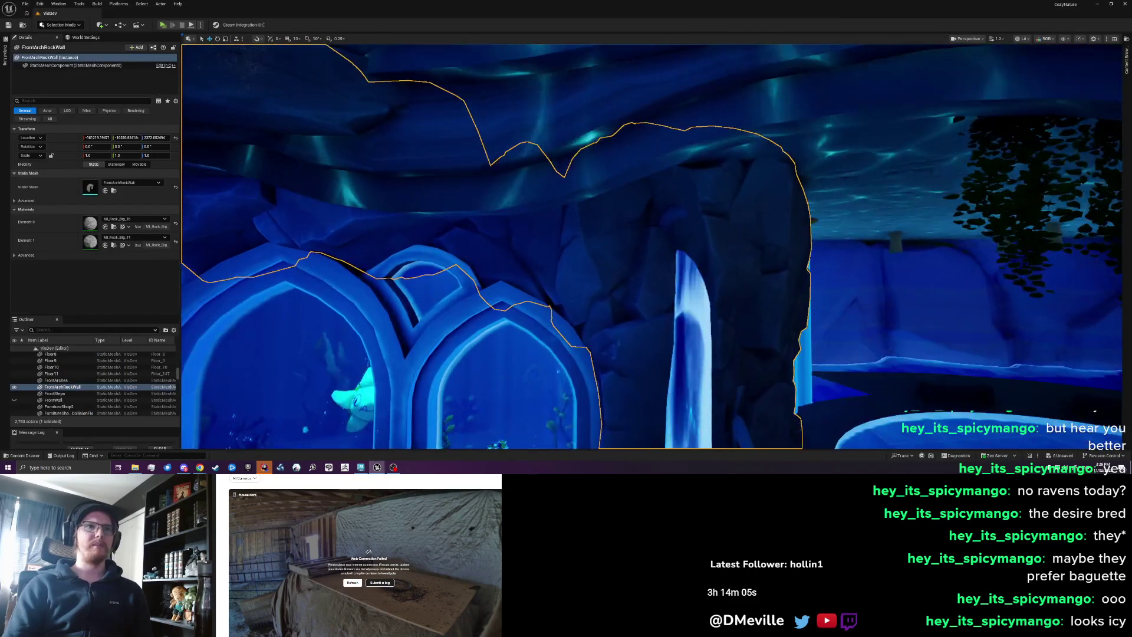
- Compare the rock wall in Maya and Unreal, orbiting around it in Maya
key(alt+Tab)
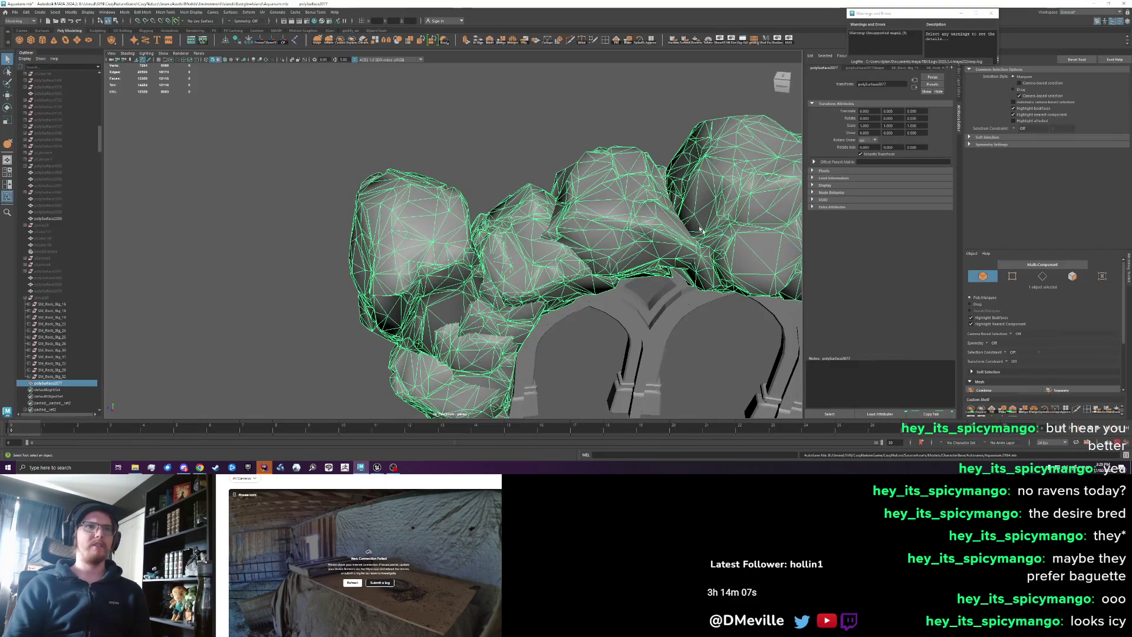
scroll(578, 243, up, 5)
scroll(579, 243, up, 5)
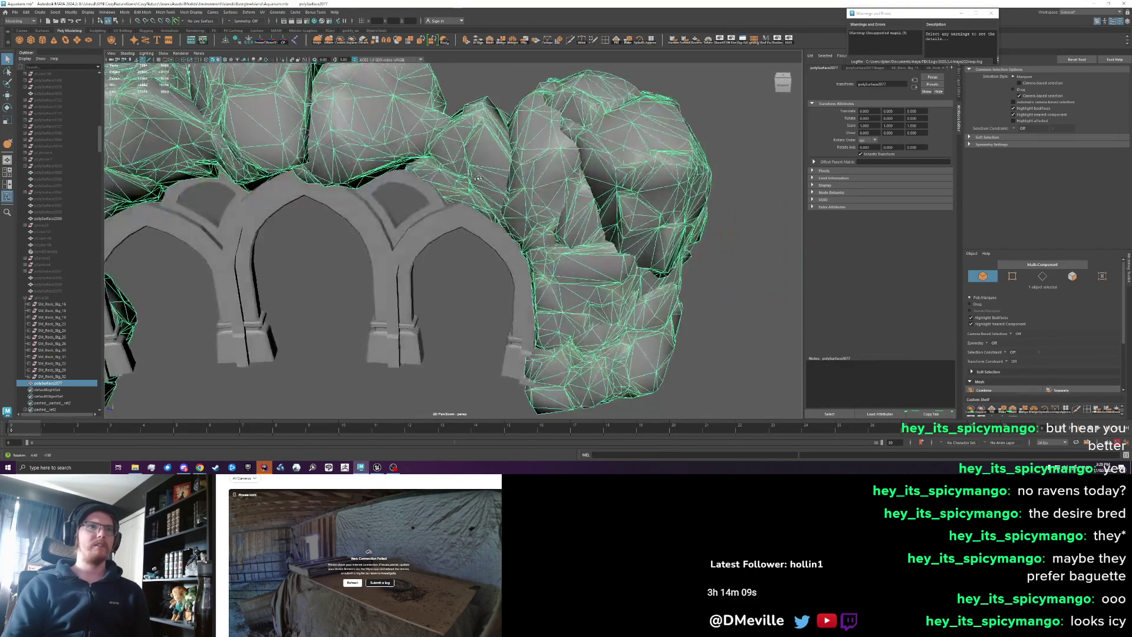
alt+drag(619, 204, 543, 186)
key(alt+Tab)
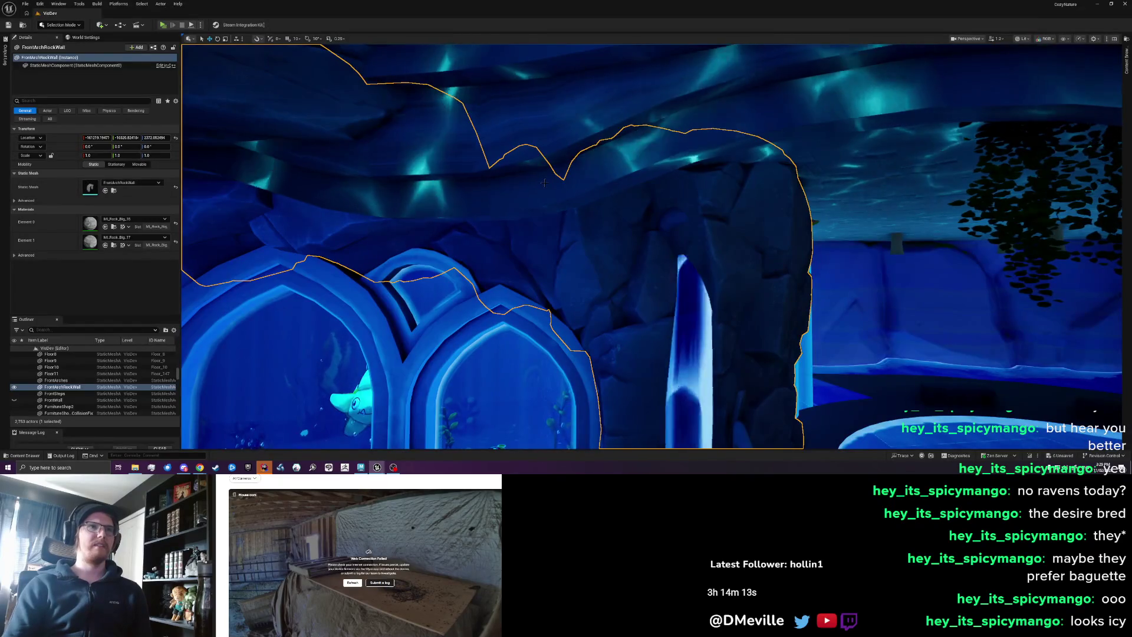
key(alt+Tab)
key(alt+Tab)
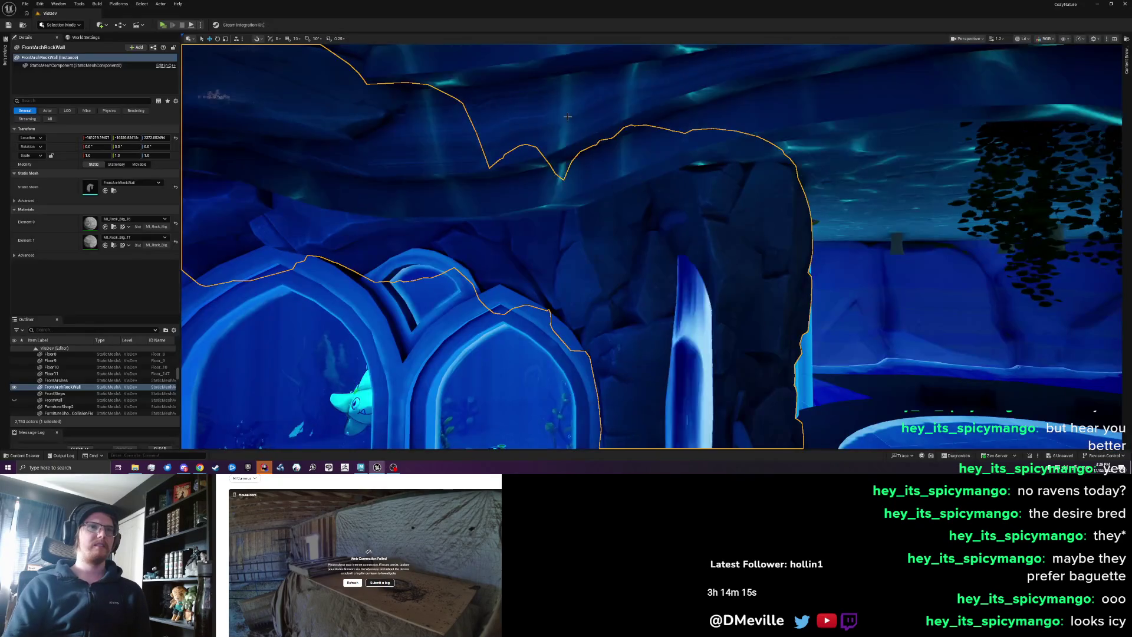
key(alt+Tab)
key(alt+Tab)
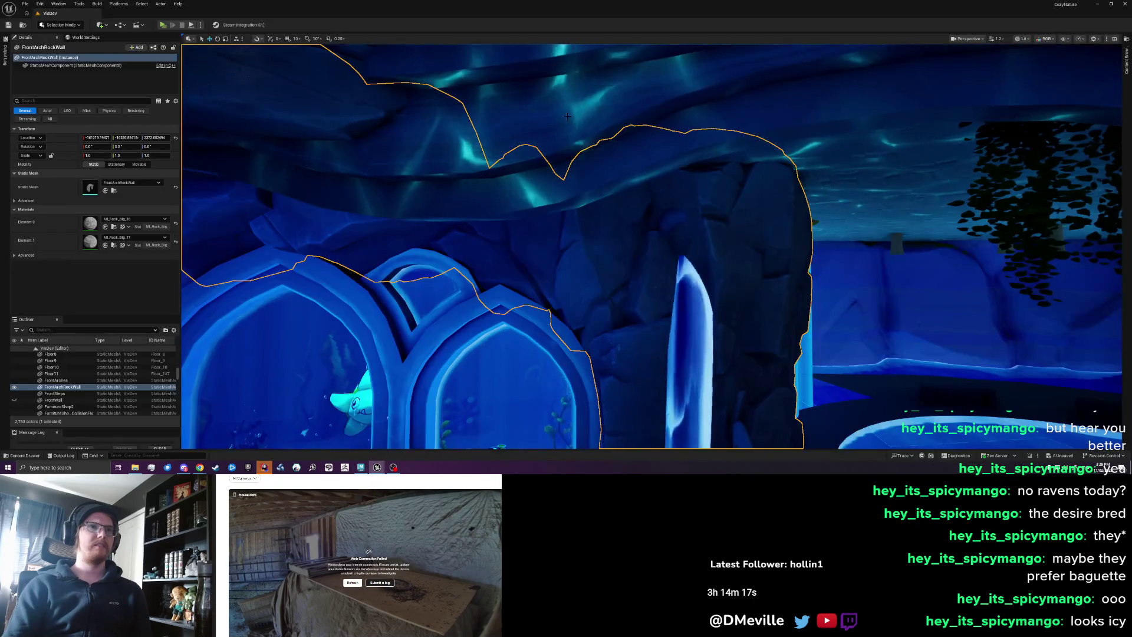
key(alt+Tab)
scroll(565, 152, up, 5)
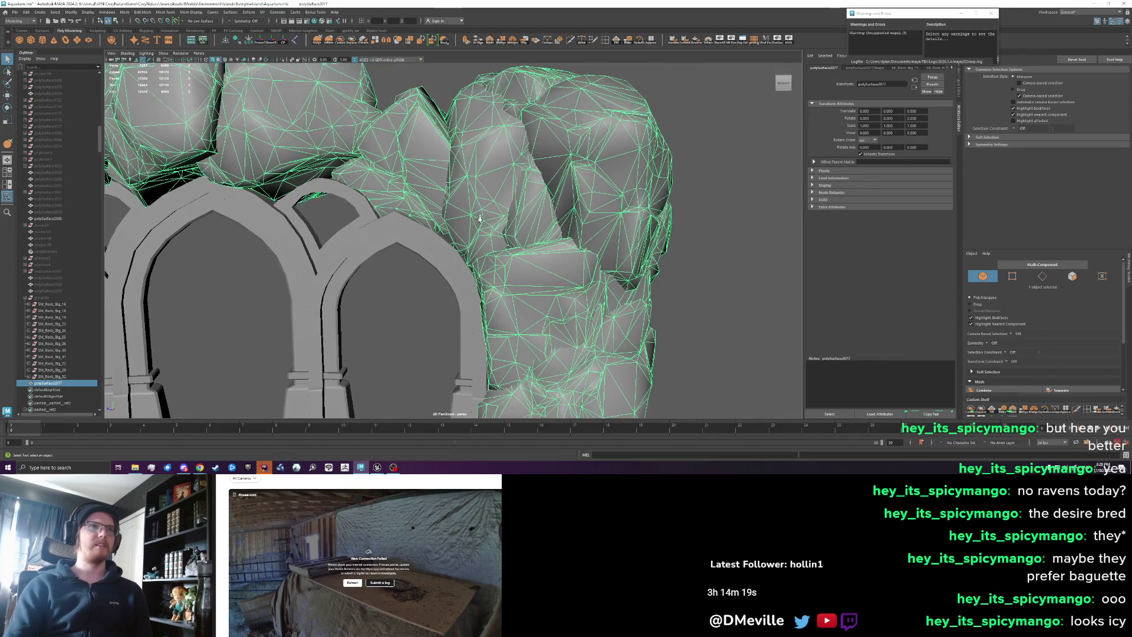
- Grab-sculpt part of the rock surface outward and export it over FrontArchRockWall.fbx
click(317, 40)
mouse_move(518, 209)
mouse_down()
mouse_move(632, 218)
mouse_move(415, 257)
mouse_move(544, 209)
mouse_move(331, 178)
mouse_up()
key(w)
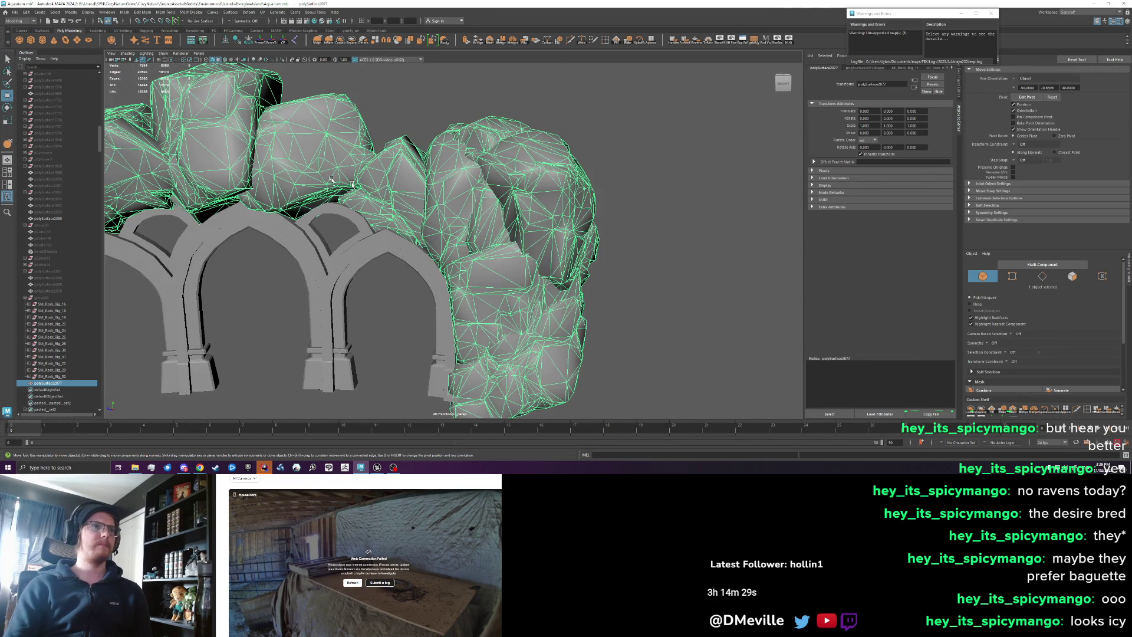
click(26, 12)
click(42, 100)
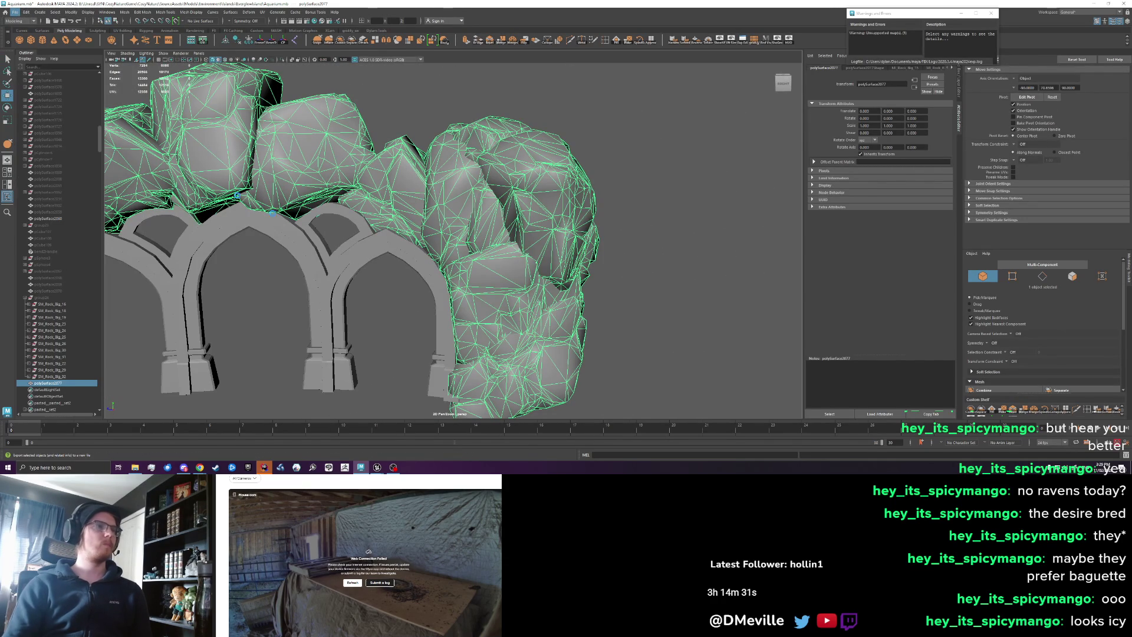
click(508, 316)
click(938, 342)
click(705, 227)
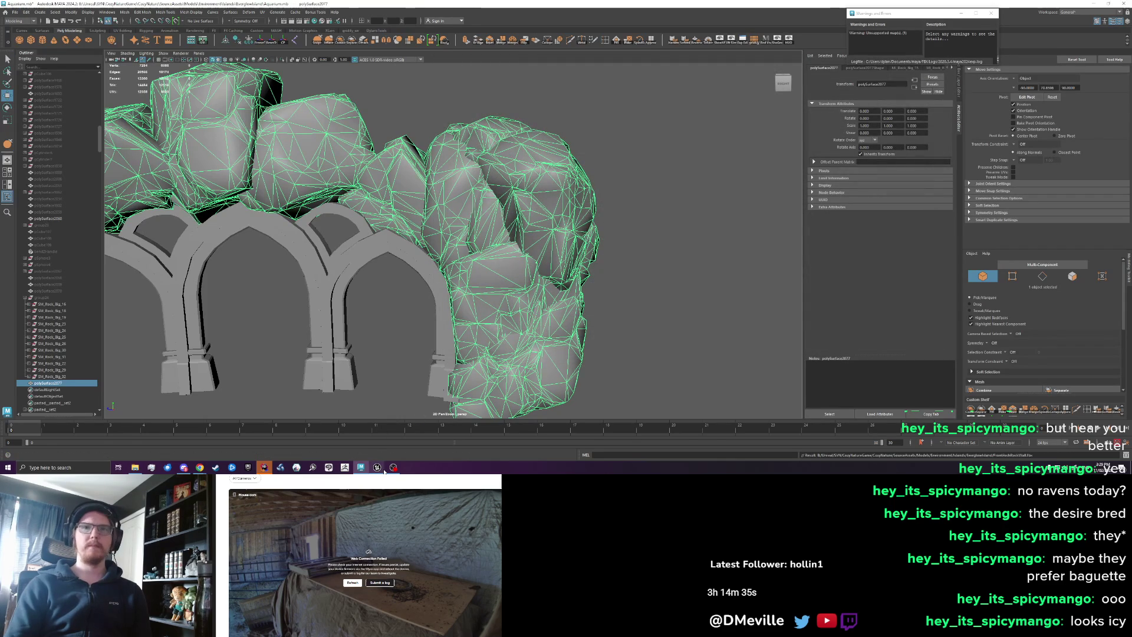
- Check the rock in Unreal, then try another grab stroke in Maya and undo it
click(372, 454)
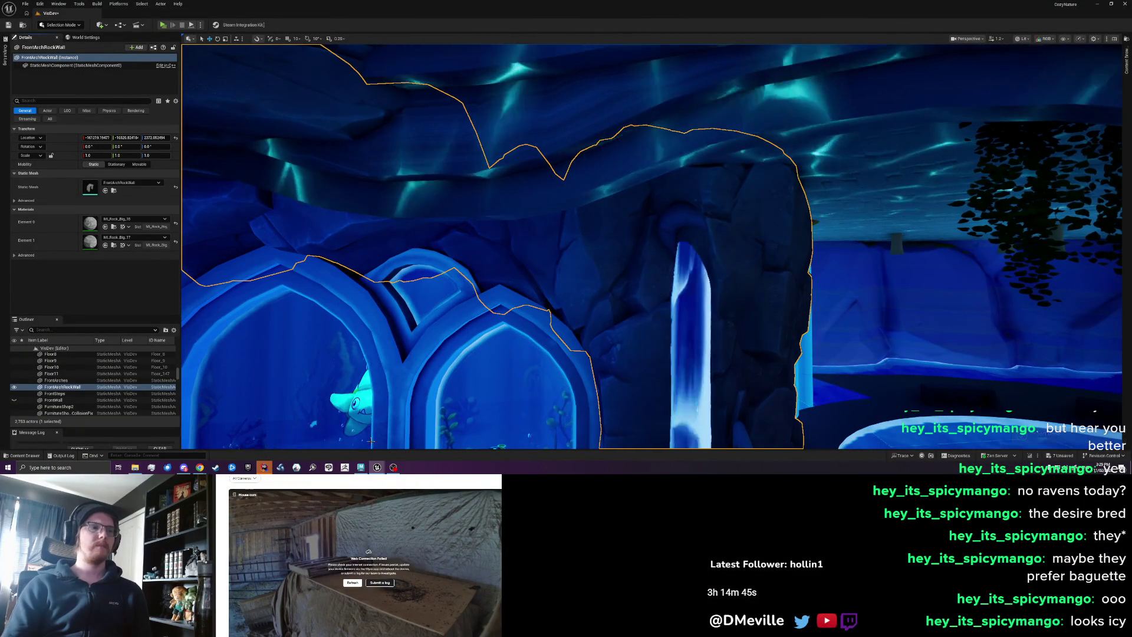
click(361, 467)
scroll(526, 201, up, 5)
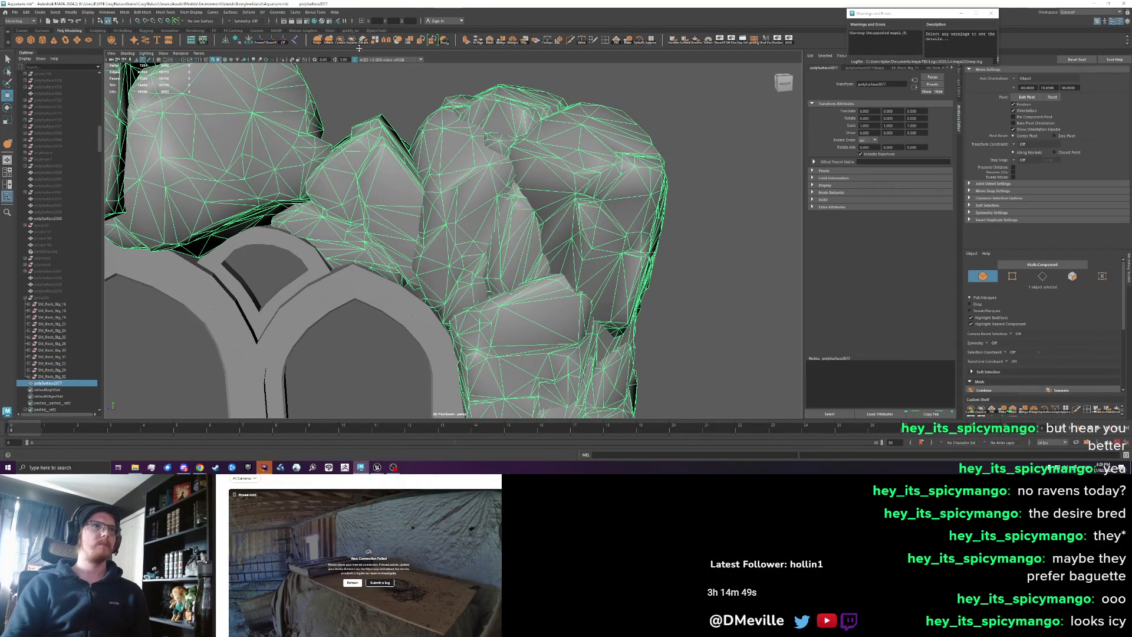
click(320, 46)
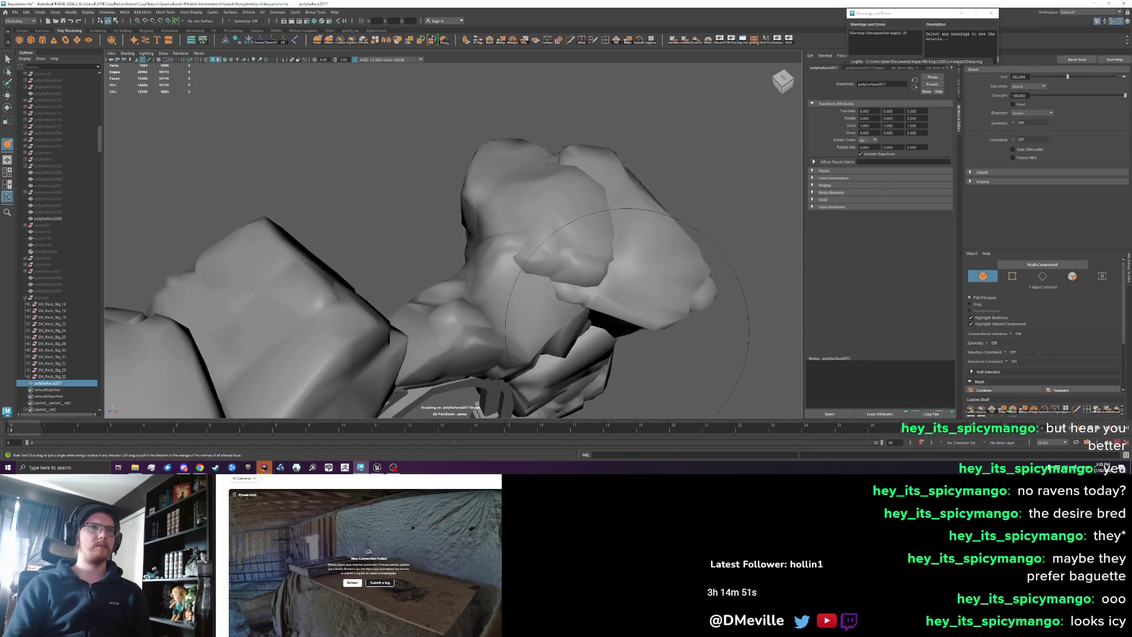
drag(651, 253, 659, 269)
key(ctrl+z)
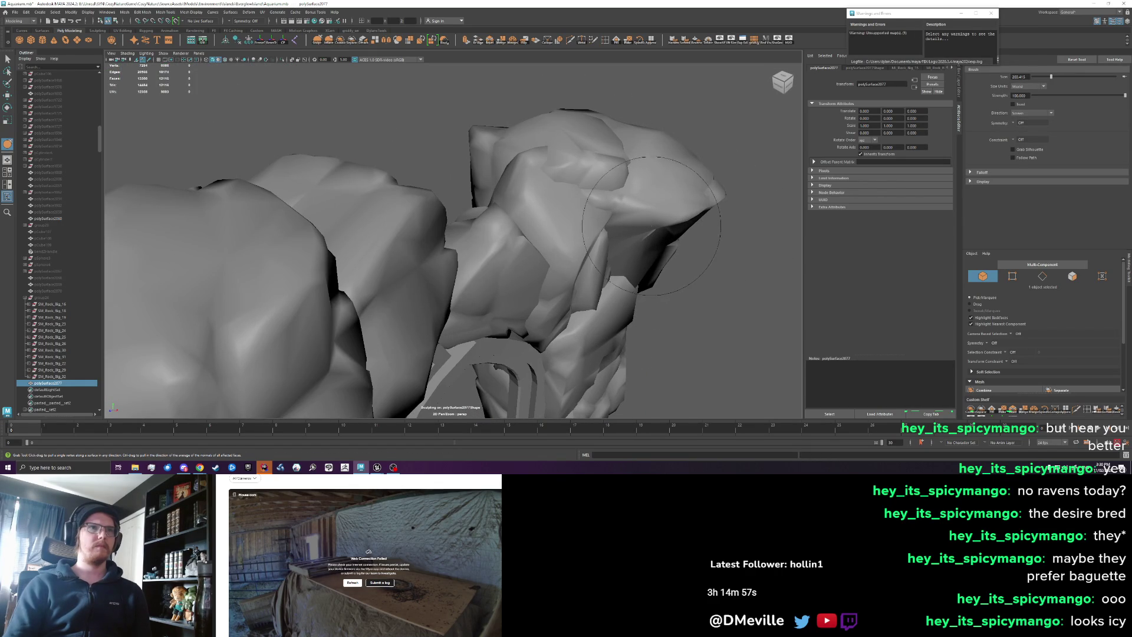
key(w)
drag(648, 218, 210, 124)
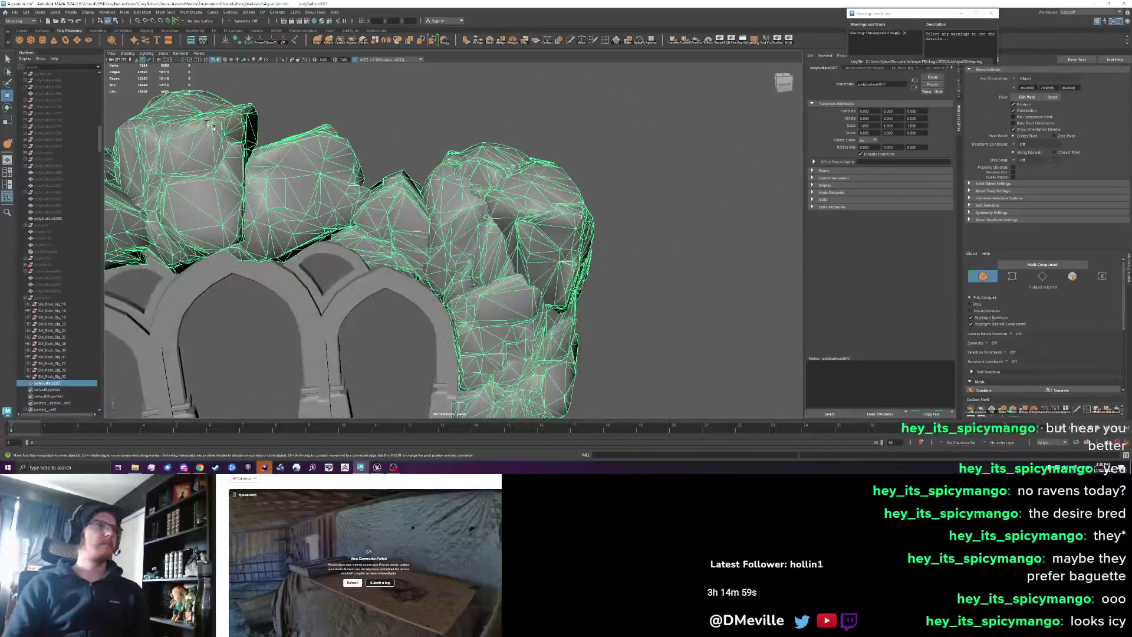
- Export the selected rock wall over FrontArchRockWall.fbx again, confirming the replacement
click(10, 11)
click(32, 99)
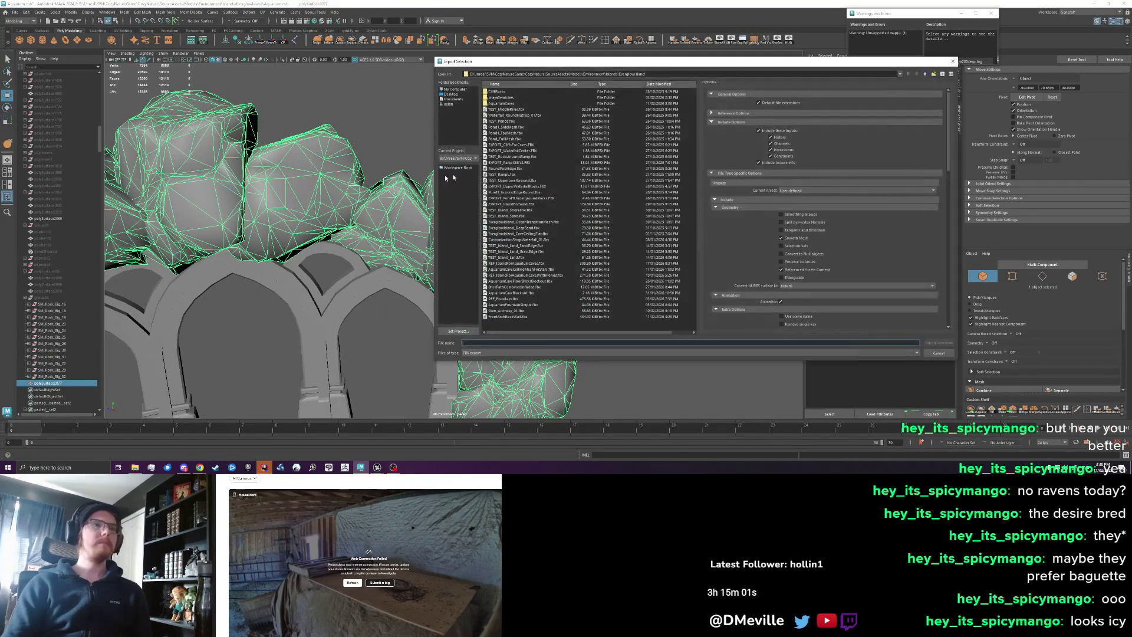
click(524, 317)
click(930, 345)
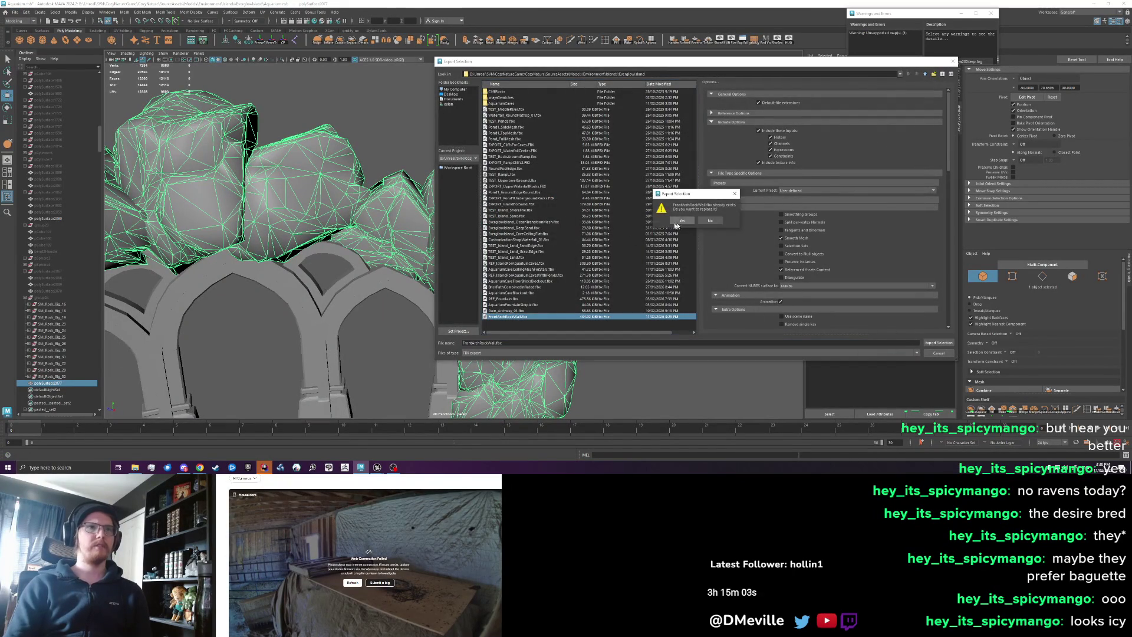
key(Return)
- Delete the loose rock SM_Rock_Big_30 covering the glowing pillar and zoom around to review the room
mouse_move(376, 466)
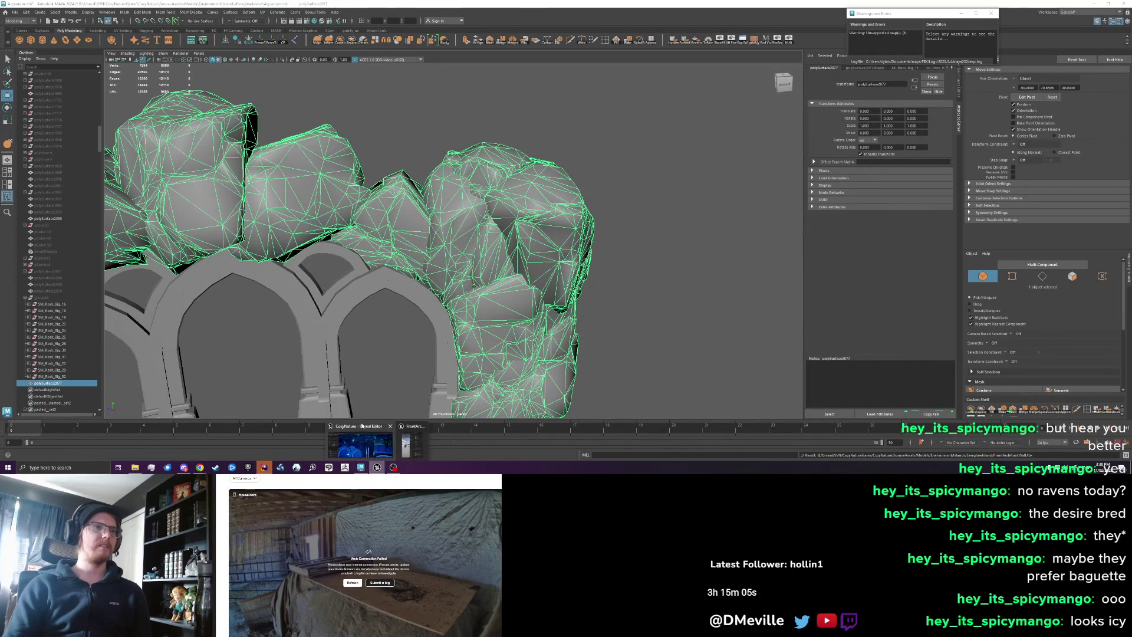
click(365, 443)
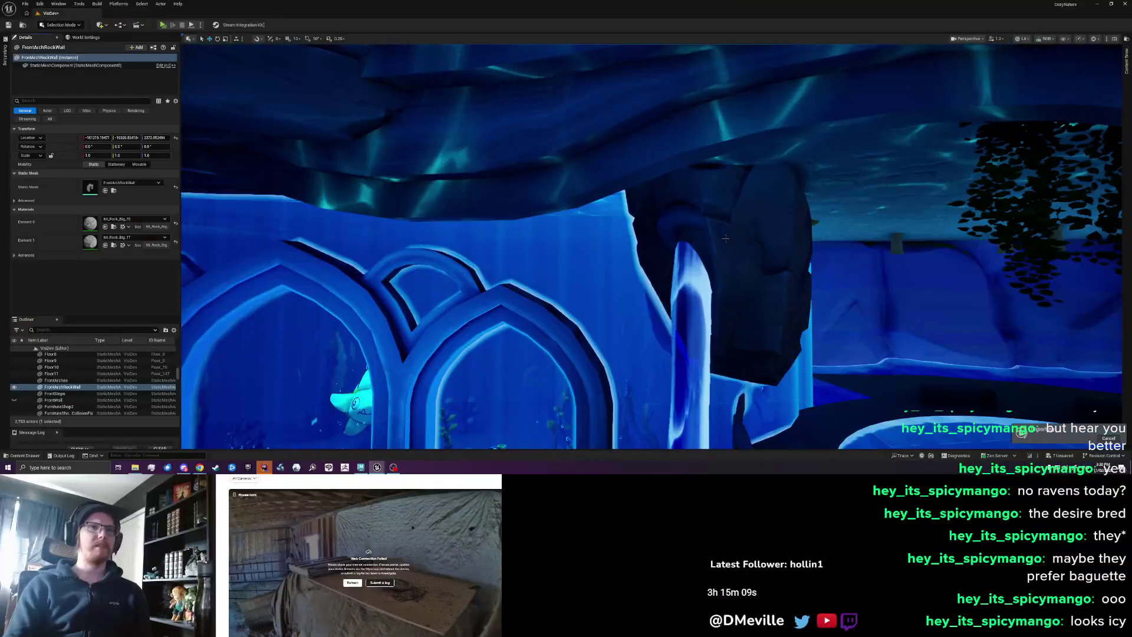
click(725, 243)
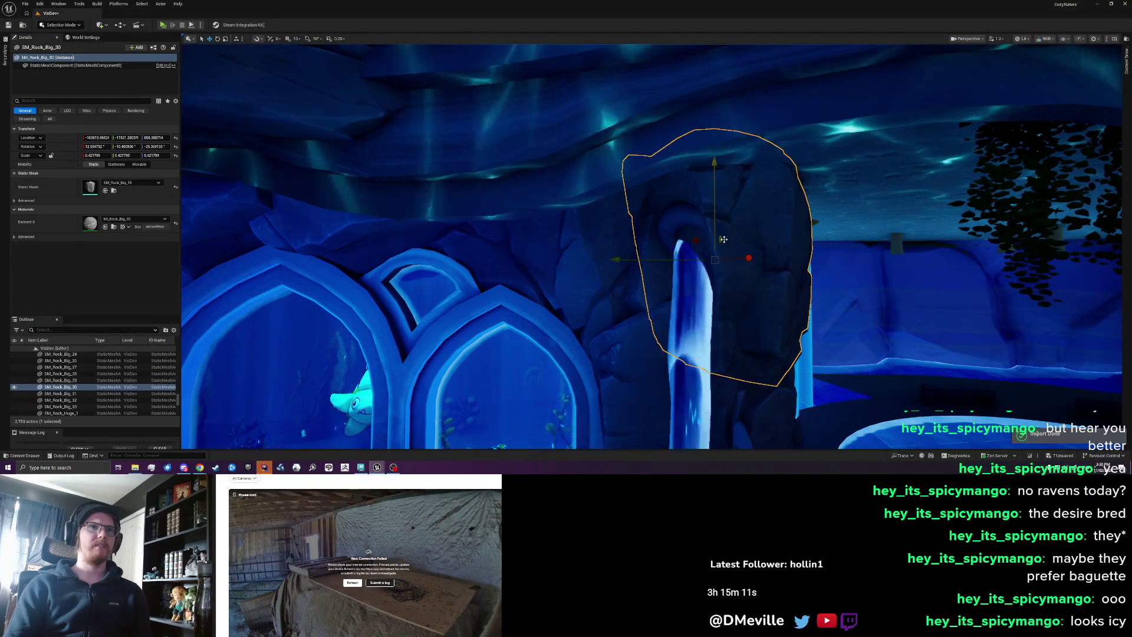
key(Delete)
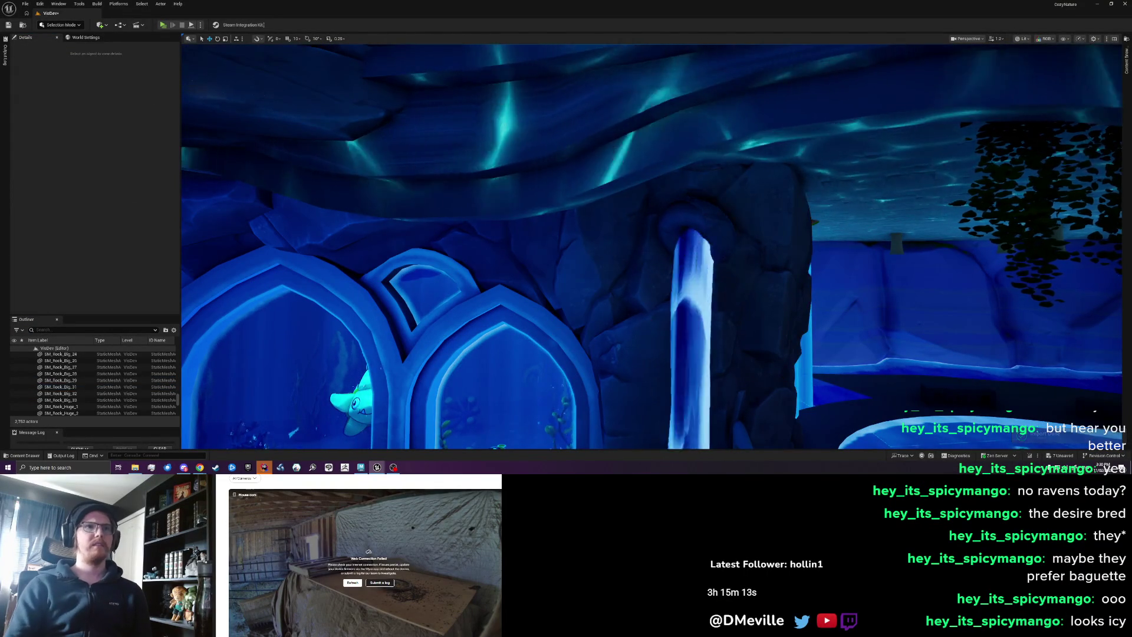
scroll(729, 257, up, 3)
scroll(651, 246, down, 5)
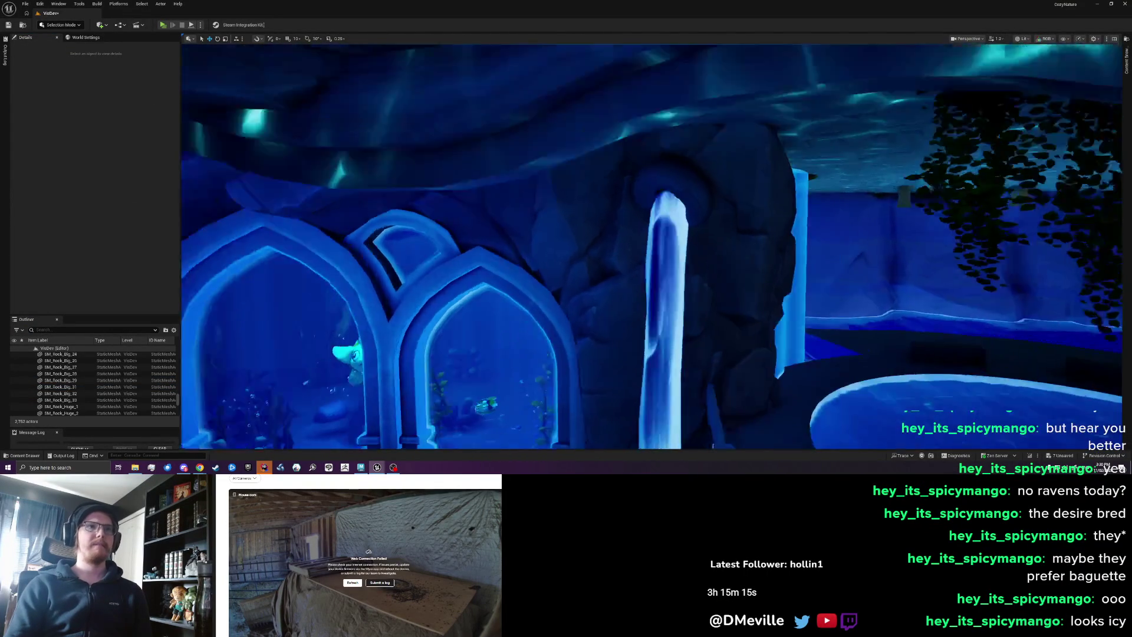
scroll(652, 247, down, 5)
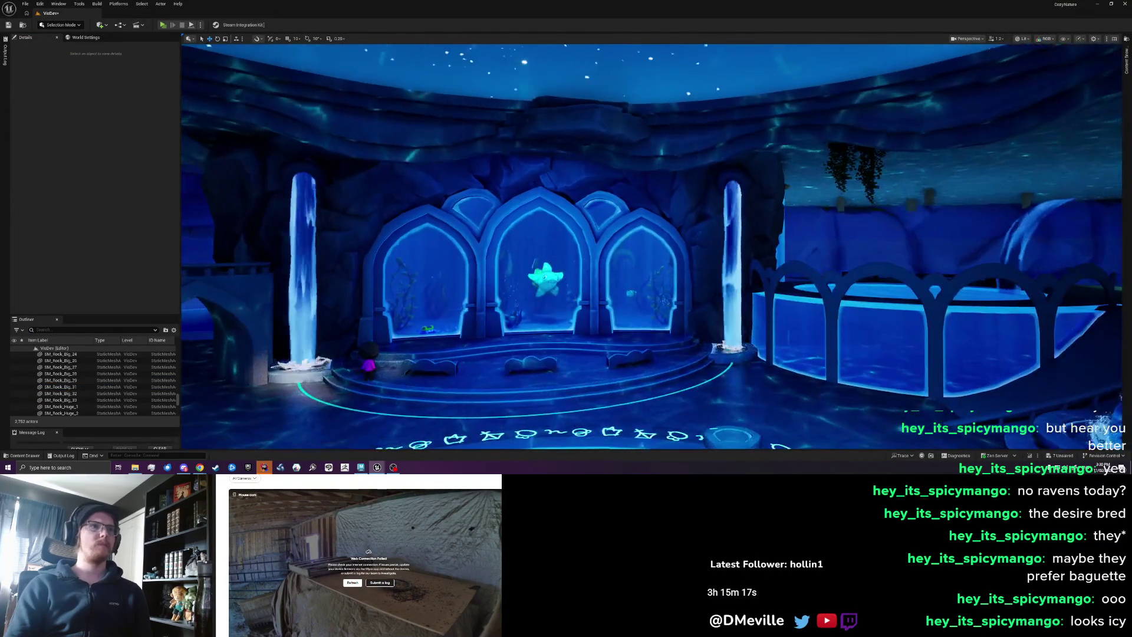
scroll(651, 246, up, 3)
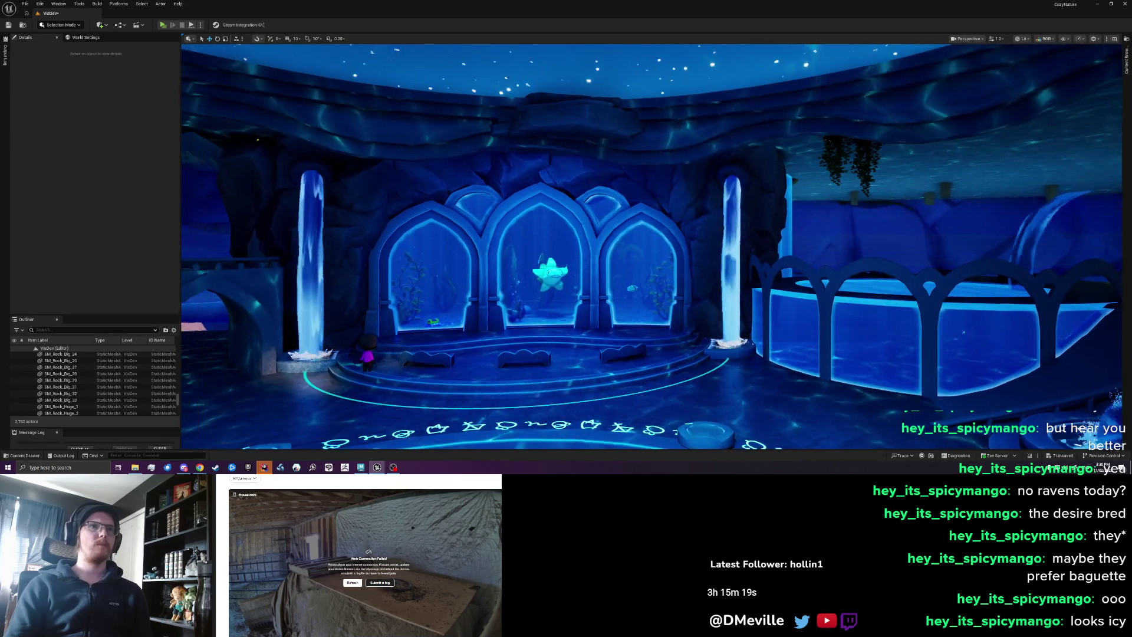
scroll(1011, 321, up, 2)
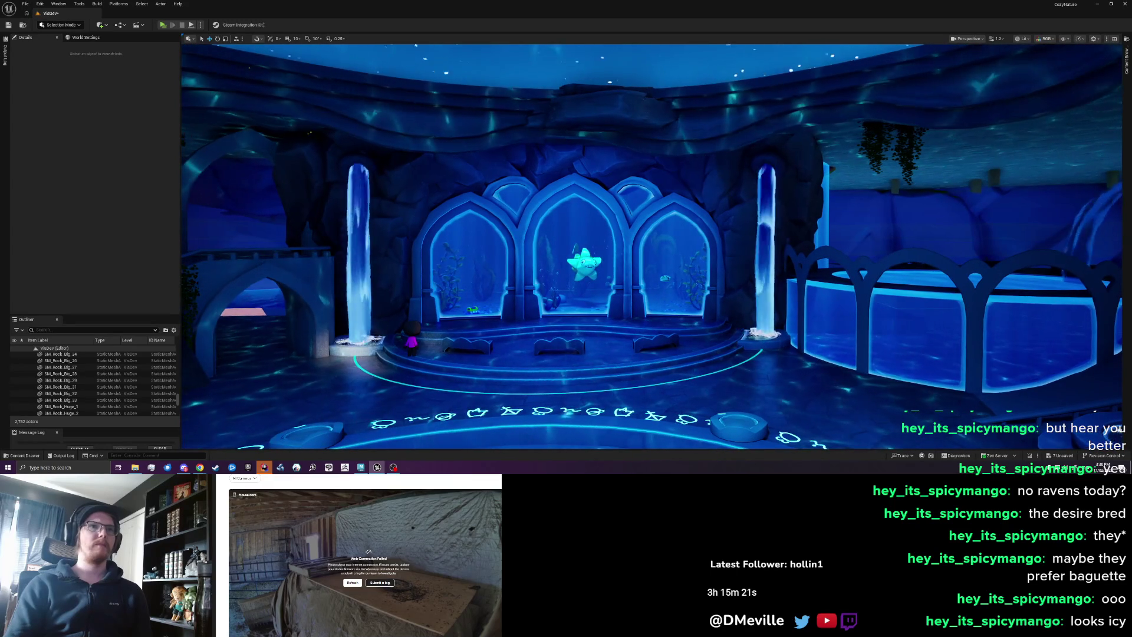
key(alt+Tab)
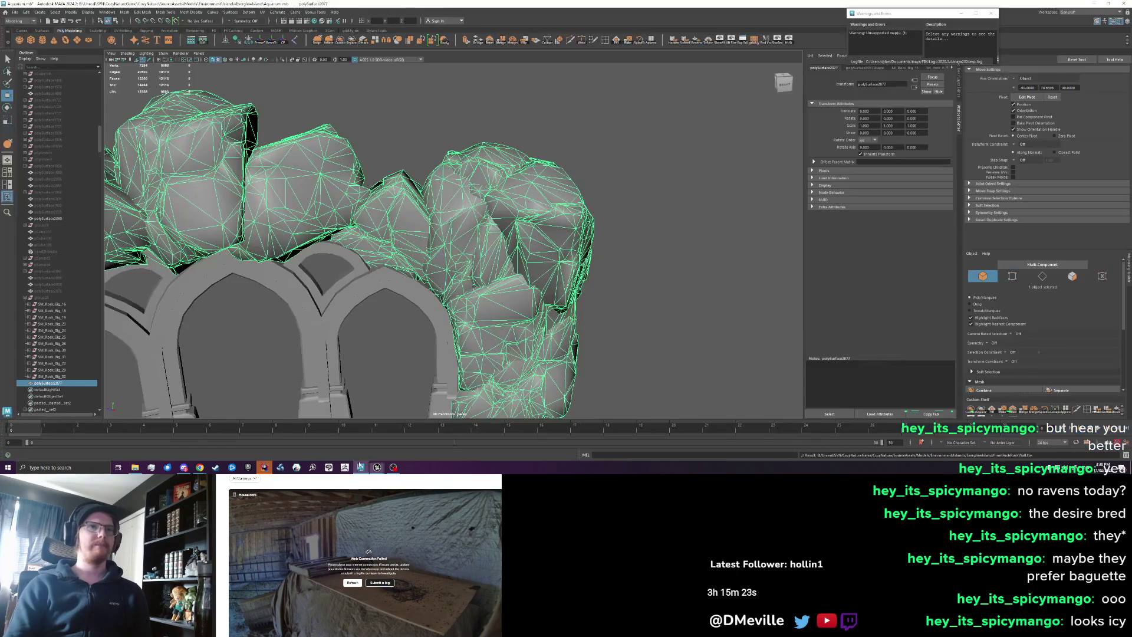
- Undo the last rock sculpt and export the selection over FrontArchRockWall.fbx
key(ctrl+z)
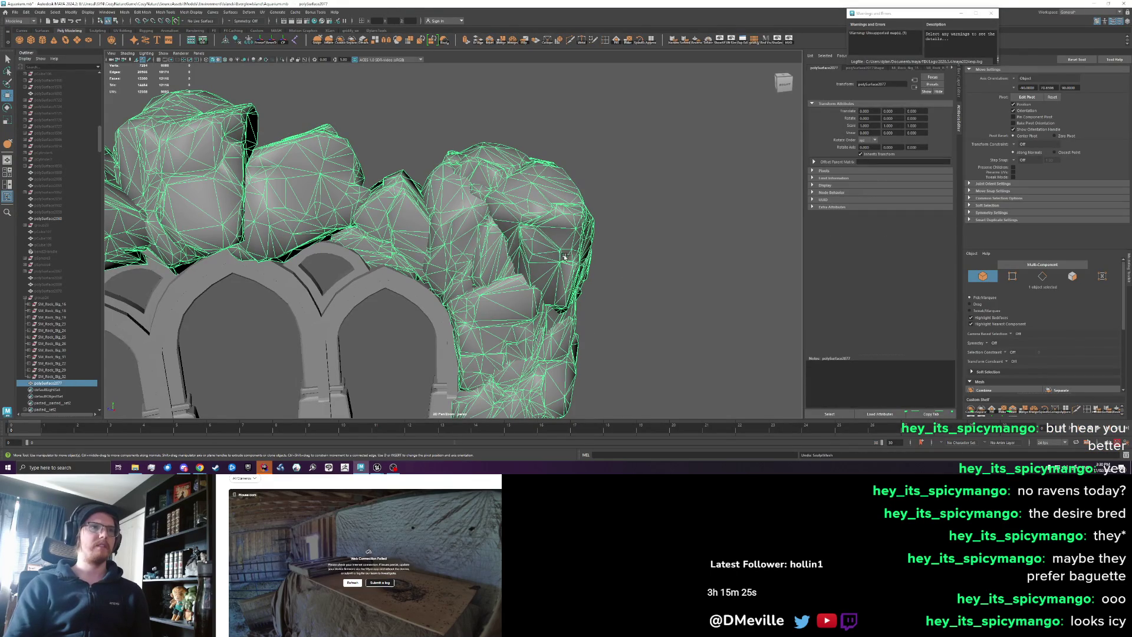
click(16, 12)
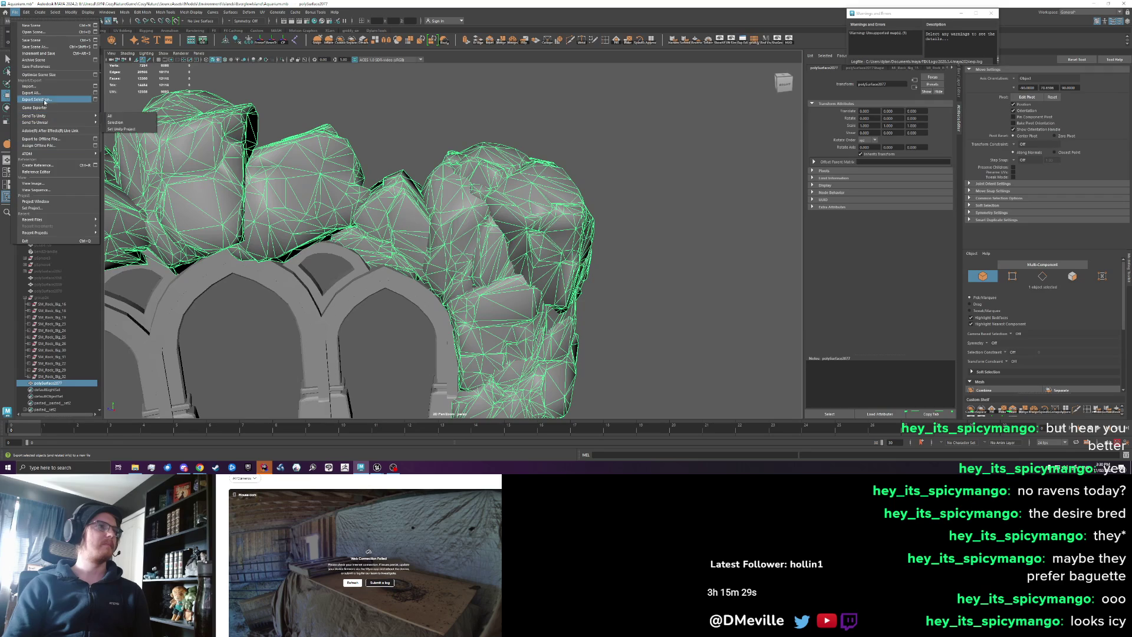
click(44, 101)
click(551, 316)
click(939, 342)
click(681, 221)
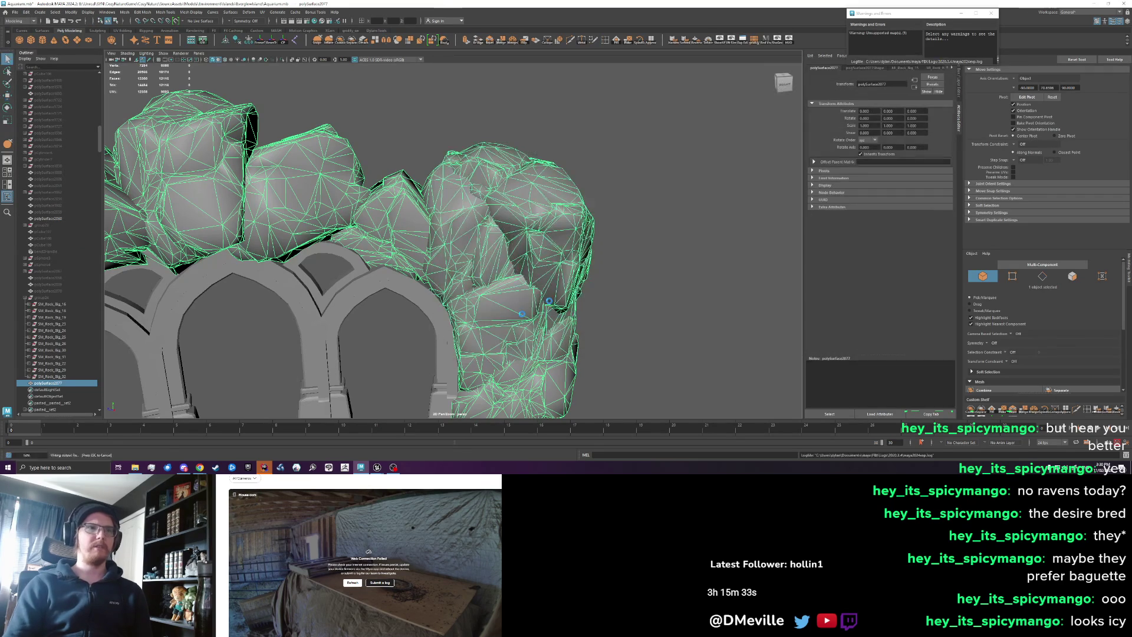
- Check the updated rock near the arches and pillar in Unreal, then orbit the Maya mesh
click(376, 467)
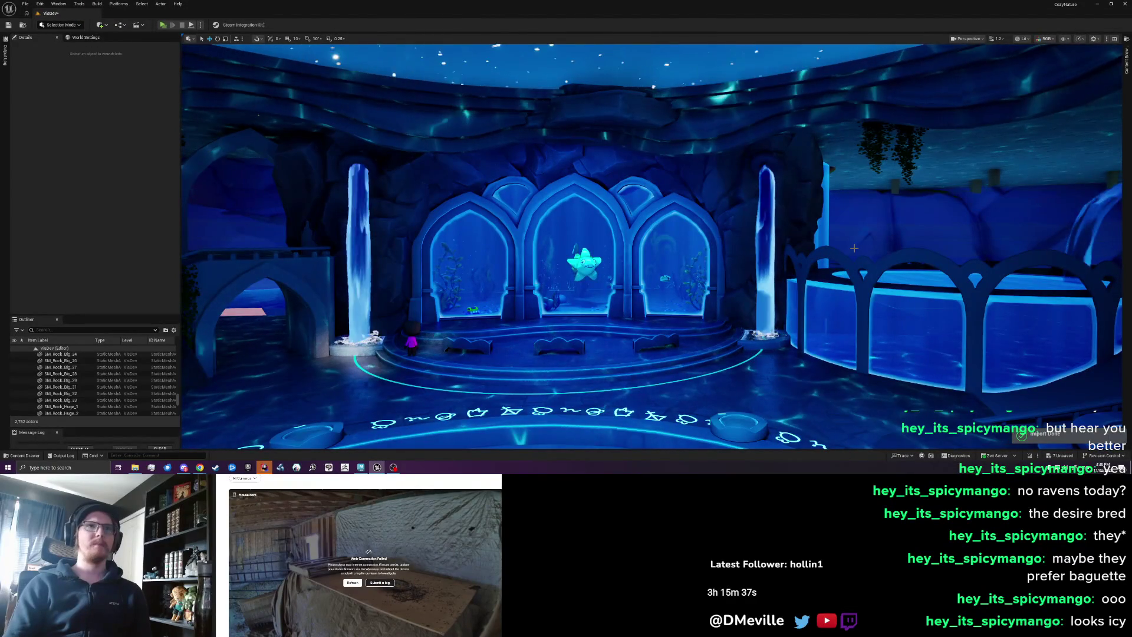
drag(853, 246, 795, 205)
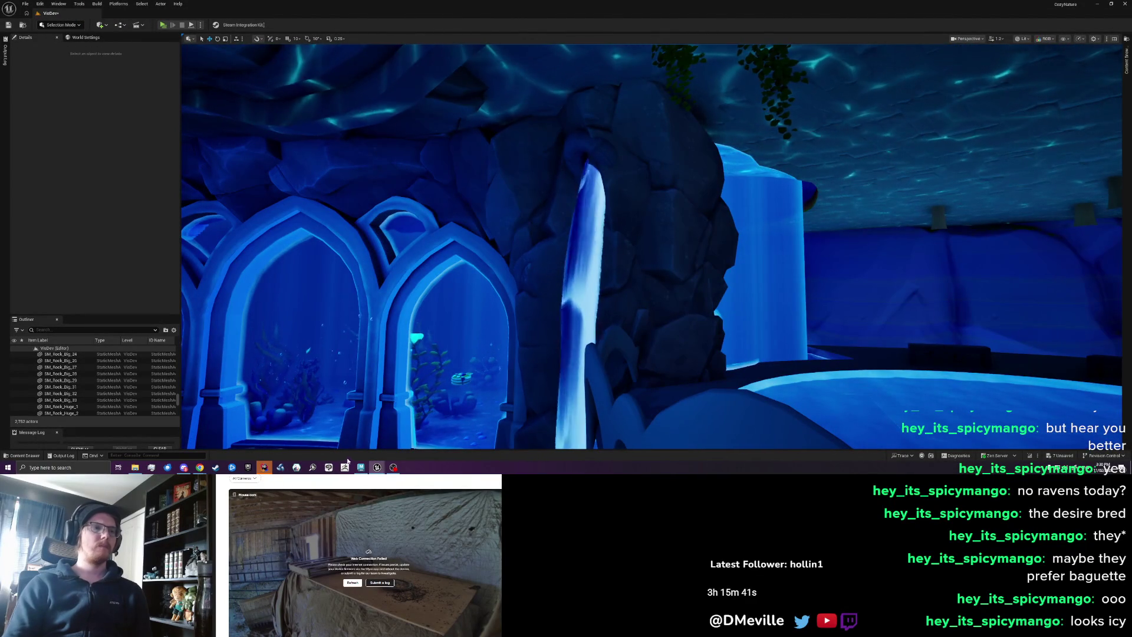
key(alt+Tab)
drag(575, 292, 562, 266)
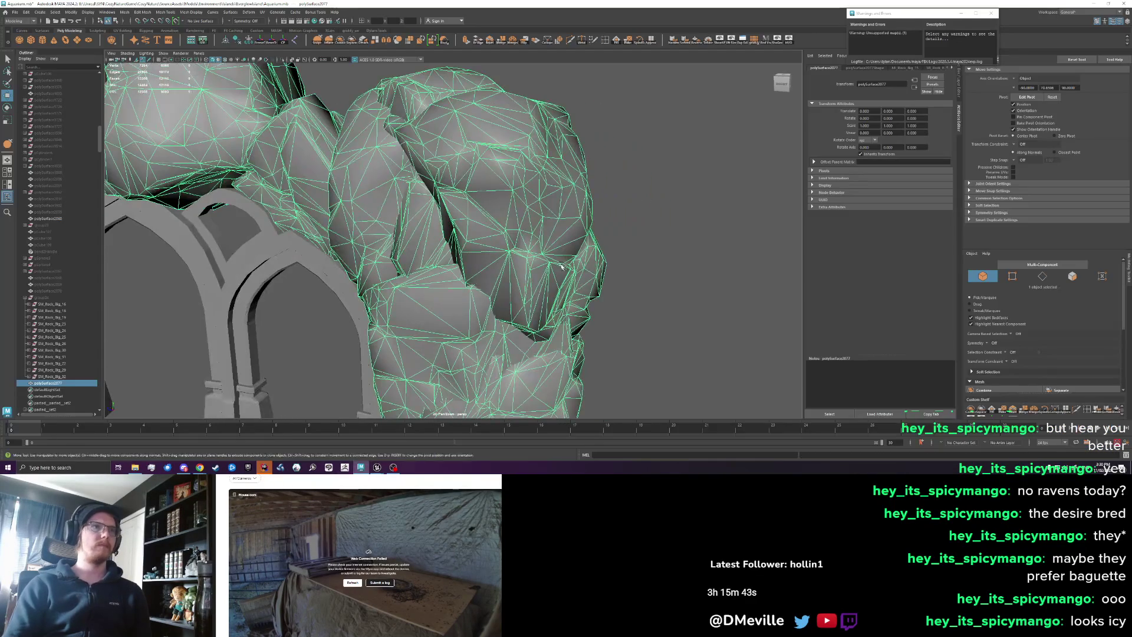
- Reshape the rock surface with a Grab sculpt stroke, then return to the Move tool
click(328, 42)
drag(471, 265, 604, 286)
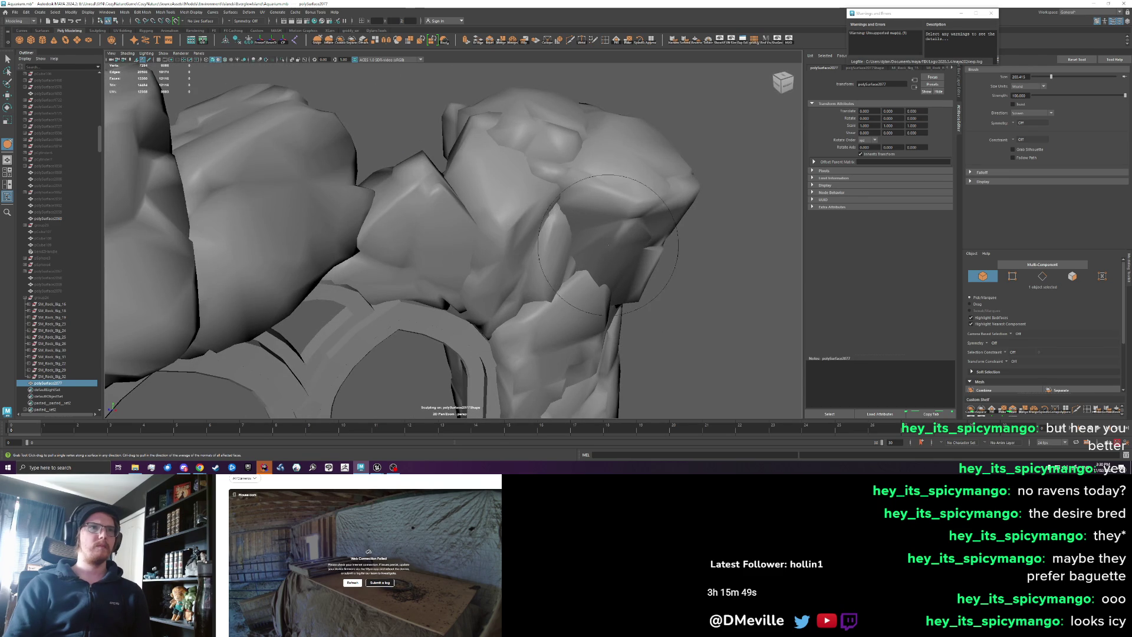
key(w)
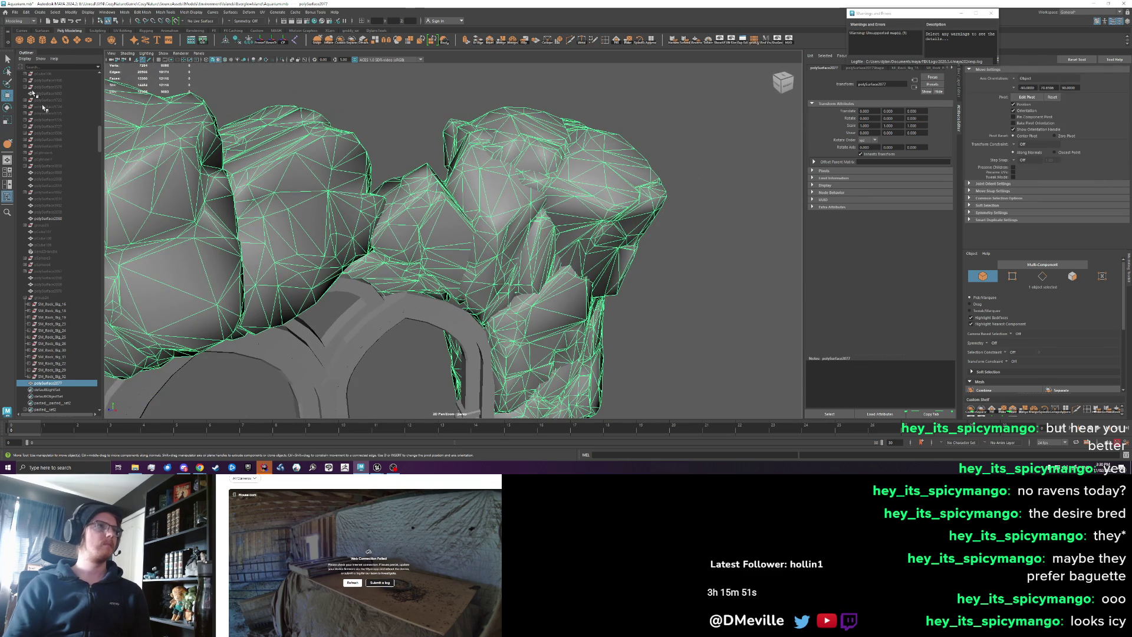
- Export the rock wall over FrontArchRockWall.fbx and bring up its Unreal mesh editor
click(15, 13)
click(38, 100)
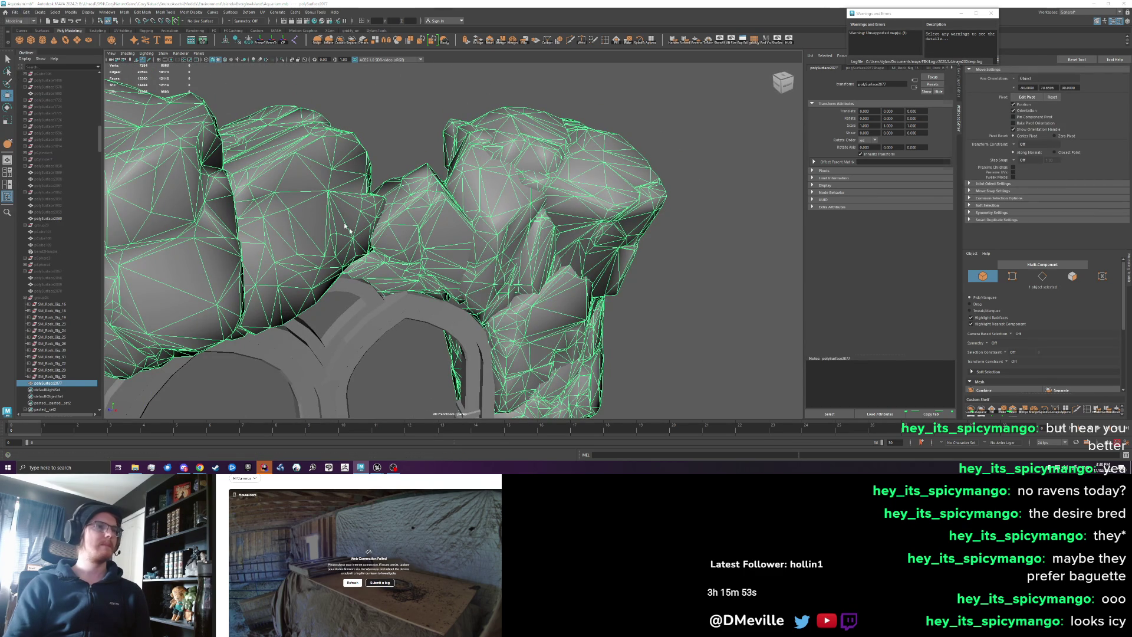
click(923, 342)
click(378, 467)
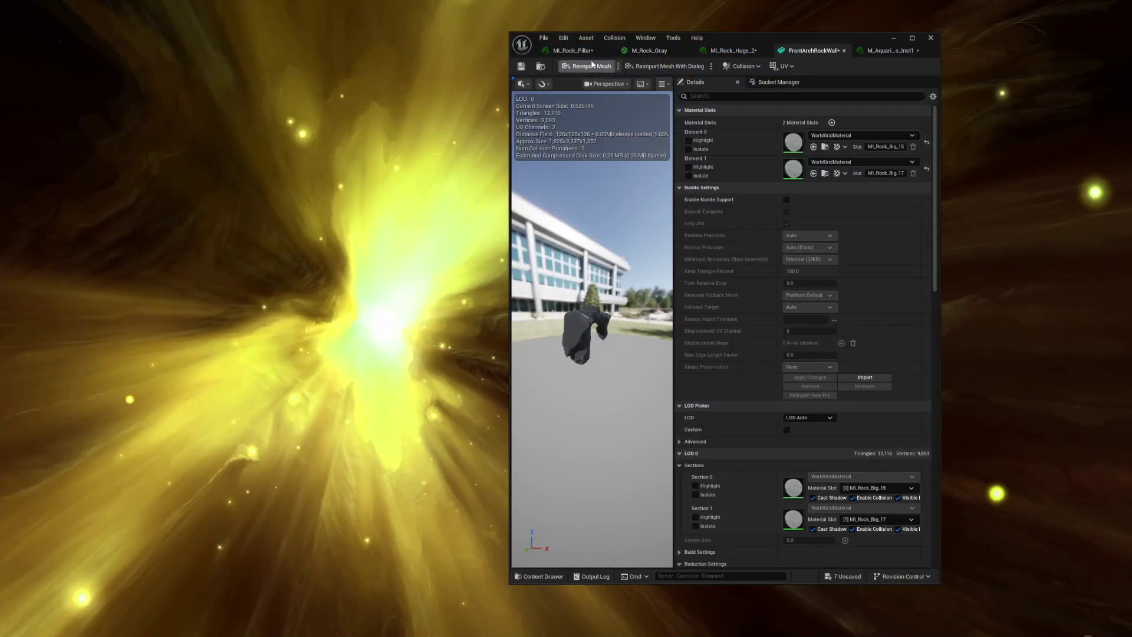
- Reimport the FrontArchRockWall mesh and delete the rock SM_Rock_Big_12 above the arches
click(591, 65)
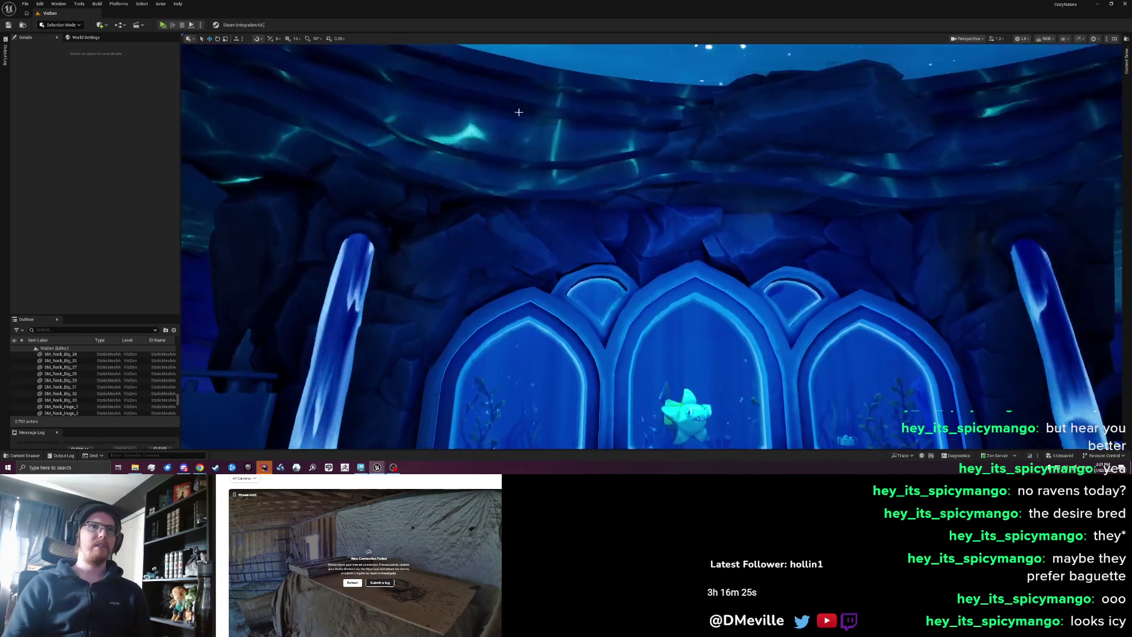
click(753, 131)
key(Delete)
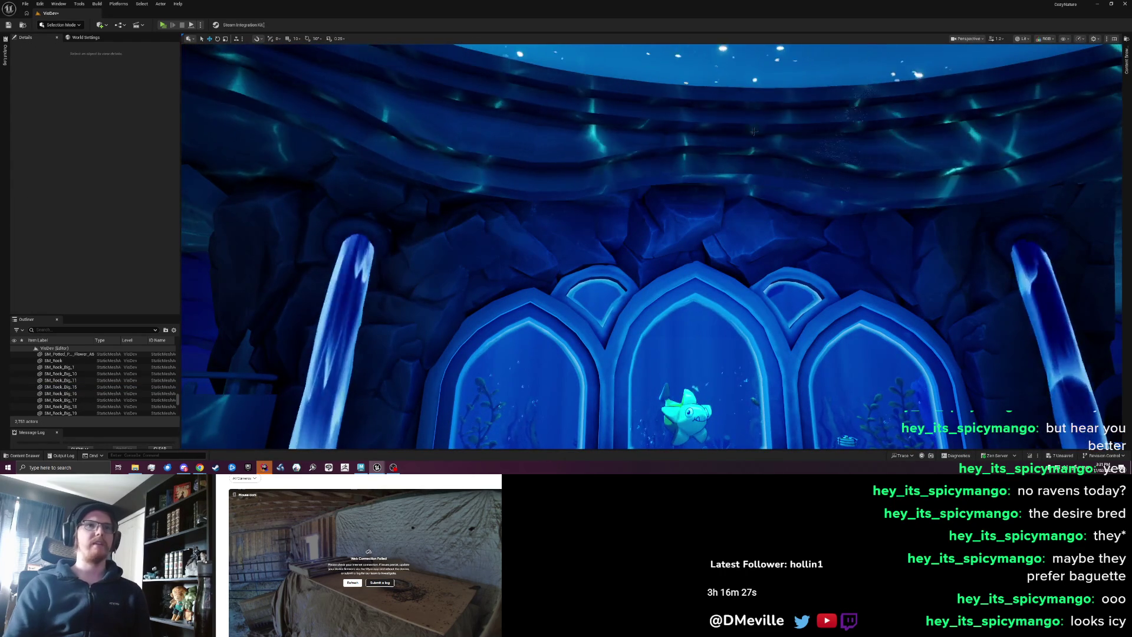
key(ctrl+z)
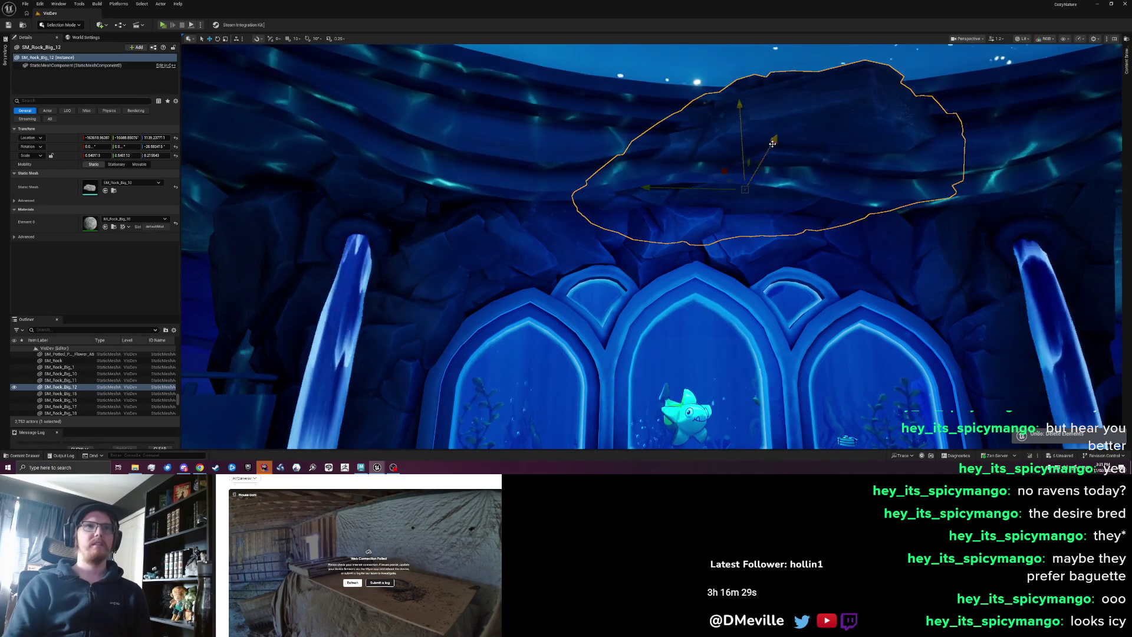
key(Delete)
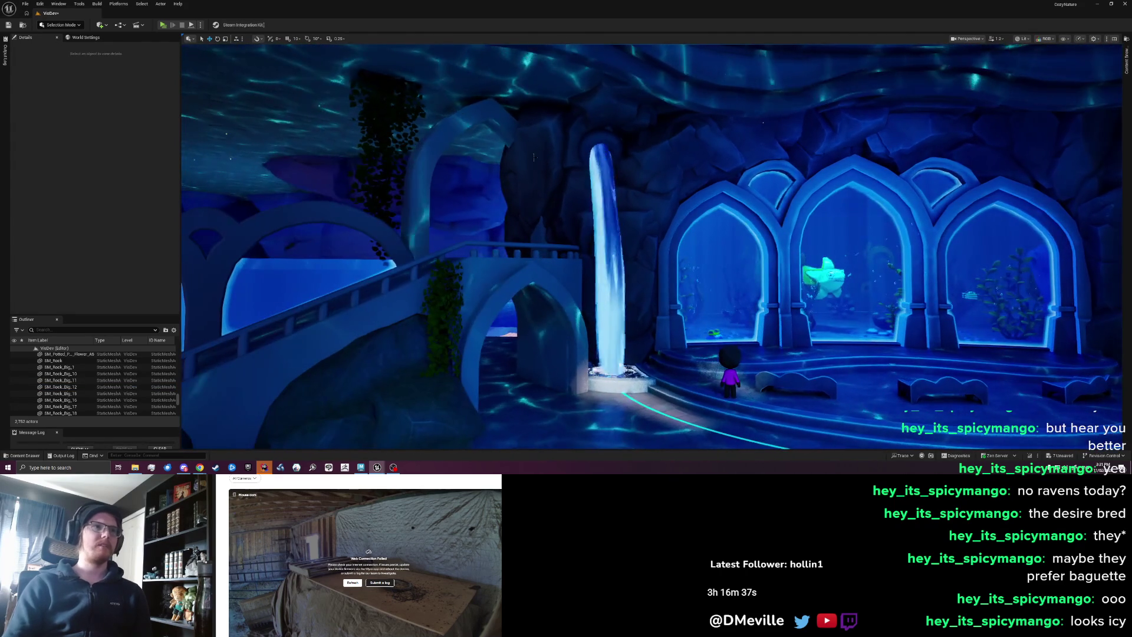
- Select FrontArchRockWall in the level, then orbit the rock wall mesh in Maya
click(531, 331)
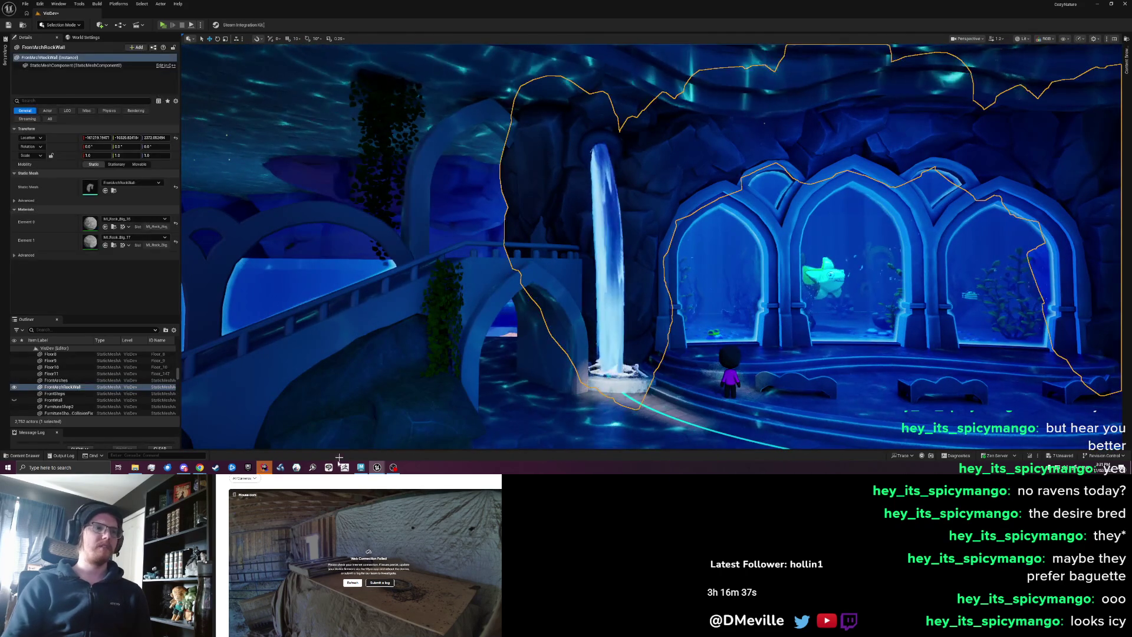
click(360, 467)
mouse_move(248, 266)
mouse_down()
mouse_move(198, 270)
mouse_move(301, 230)
mouse_up()
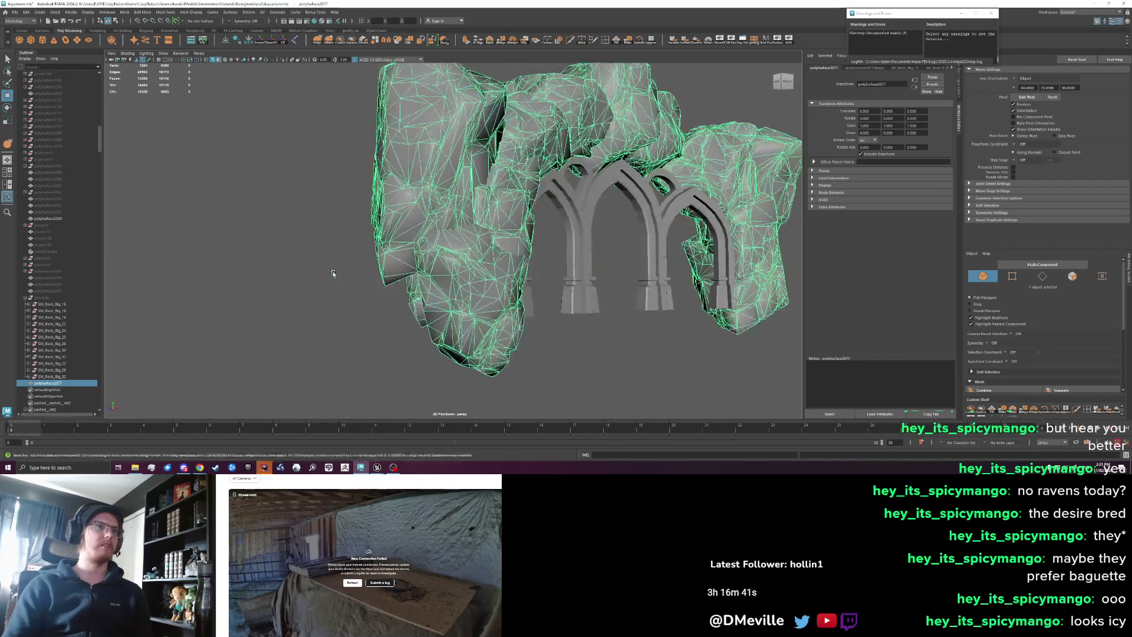
- Push the rock wall's left side inward with the Grab brush, comparing against the Unreal level
click(307, 233)
key(g)
drag(328, 108, 344, 201)
scroll(344, 210, up, 5)
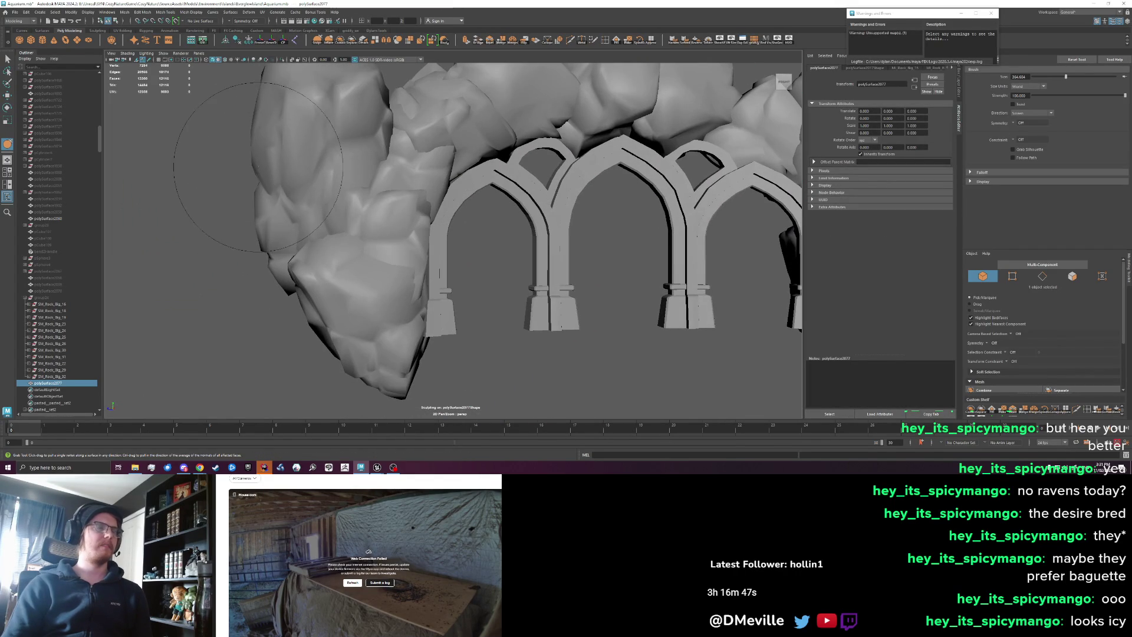
key(alt+Tab)
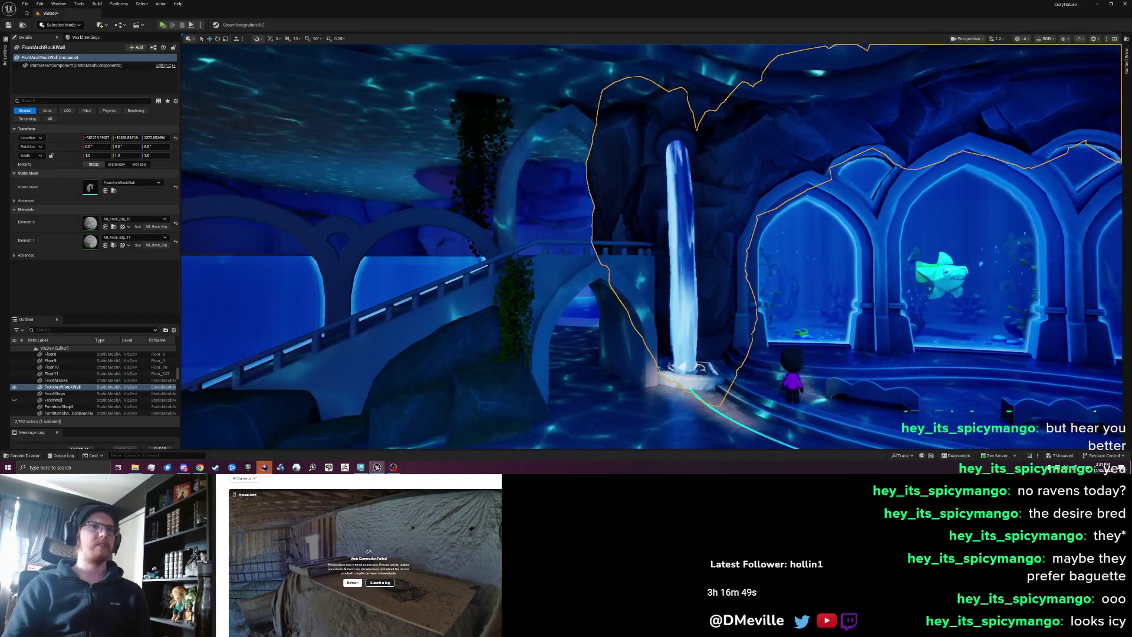
drag(622, 227, 622, 227)
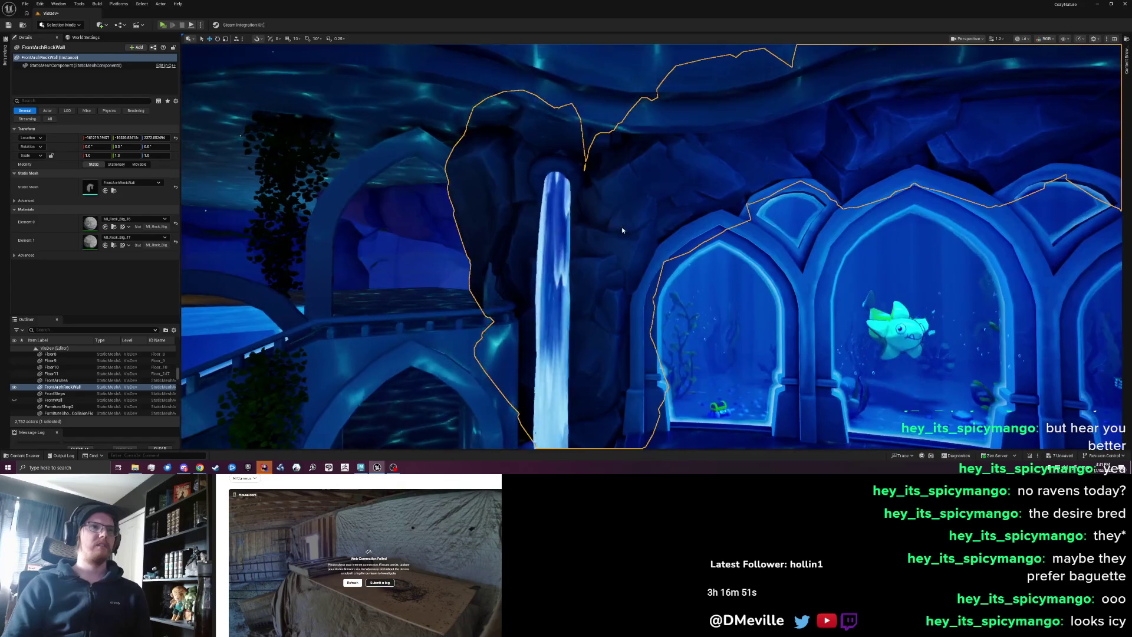
key(alt+Tab)
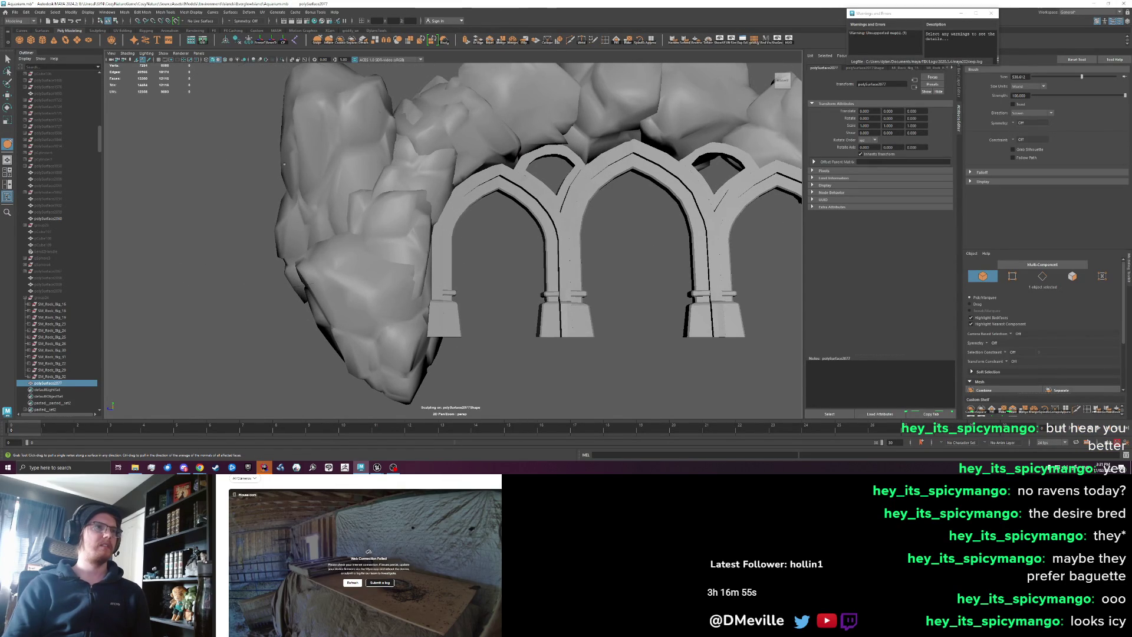
mouse_move(283, 232)
mouse_down()
mouse_move(301, 232)
mouse_move(301, 270)
mouse_up()
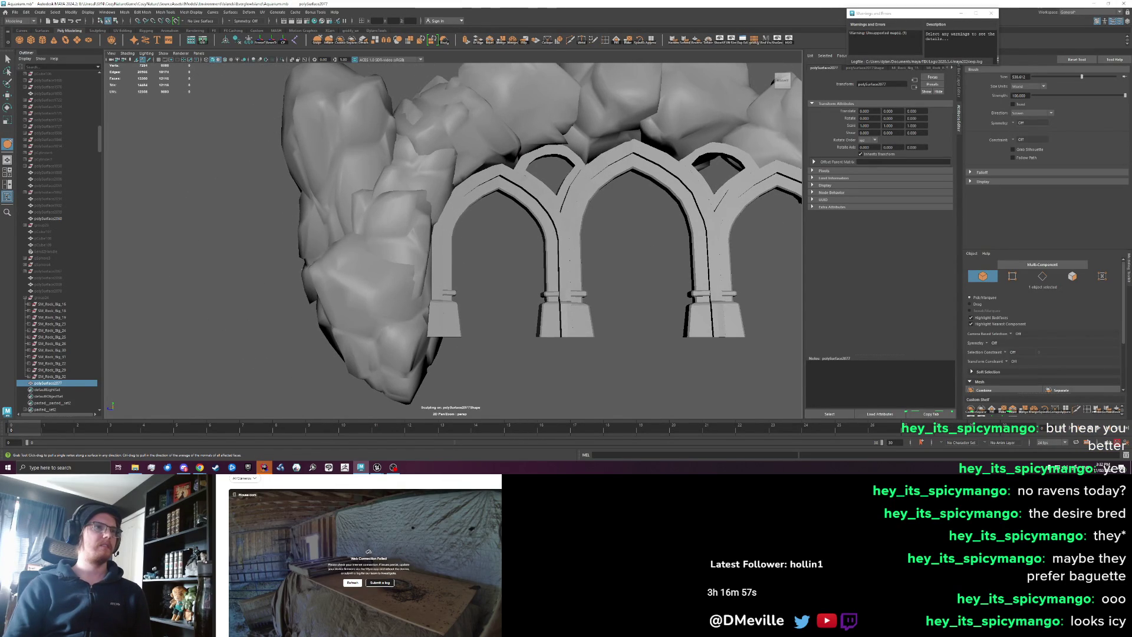
key(alt+Tab)
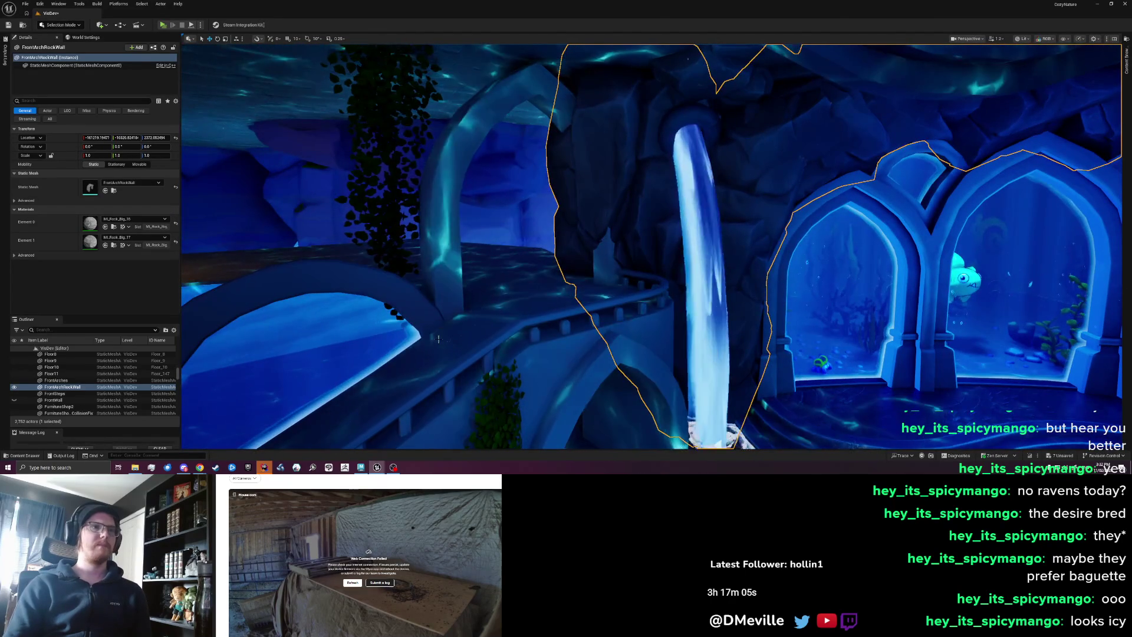
key(alt+Tab)
scroll(324, 185, down, 5)
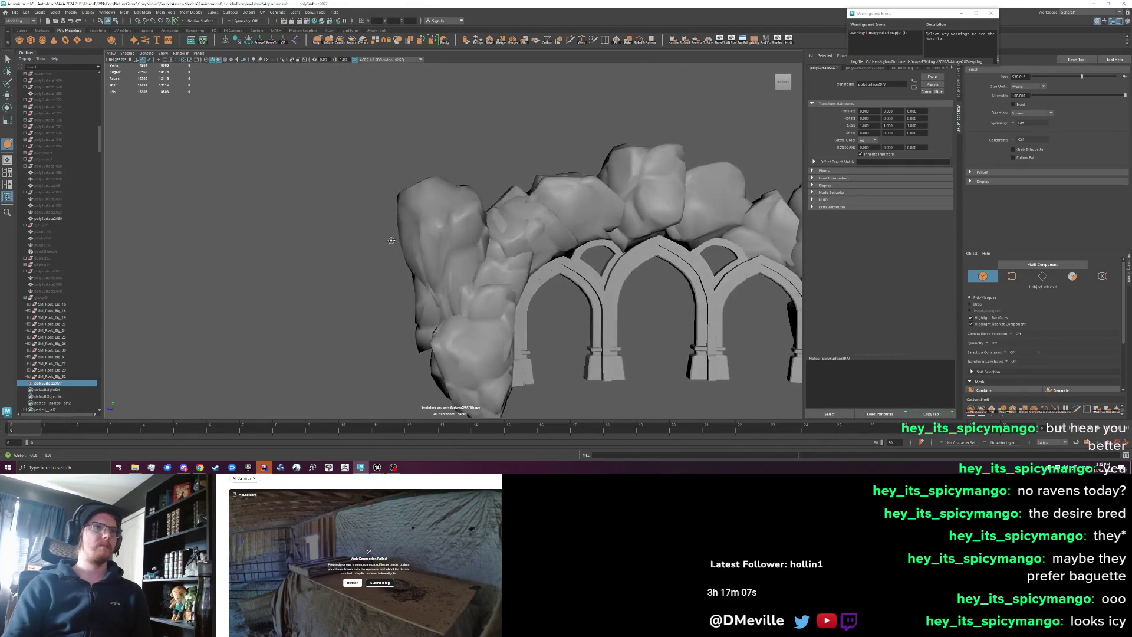
- Overwrite FrontArchRockWall.fbx with the left-pushed rock wall and switch to Unreal
key(w)
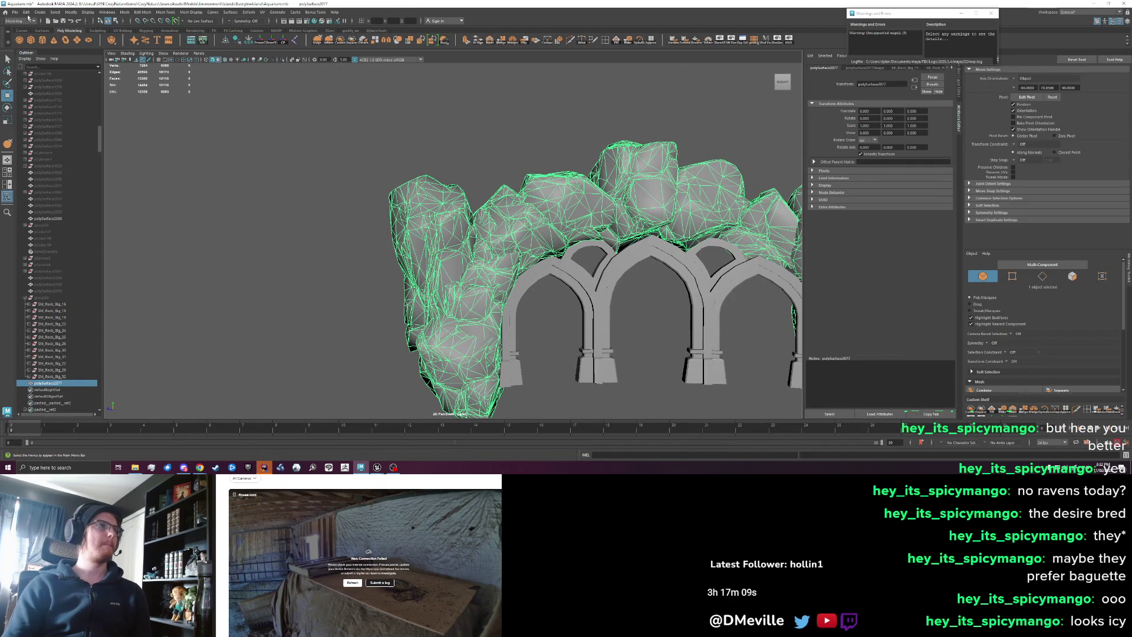
click(20, 11)
click(47, 108)
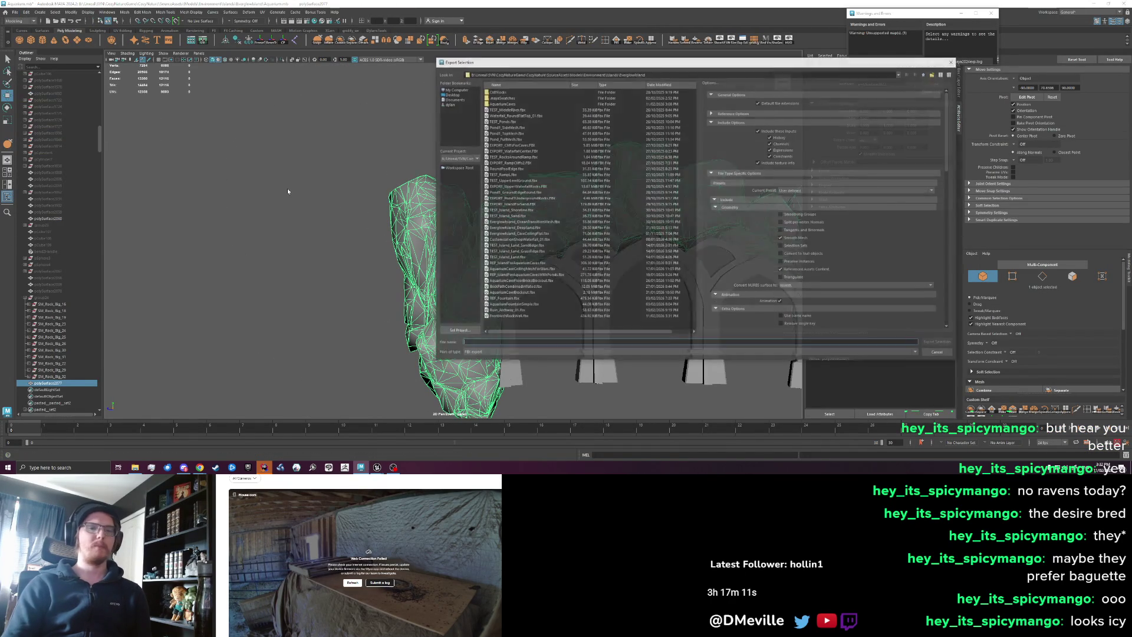
click(517, 316)
click(923, 343)
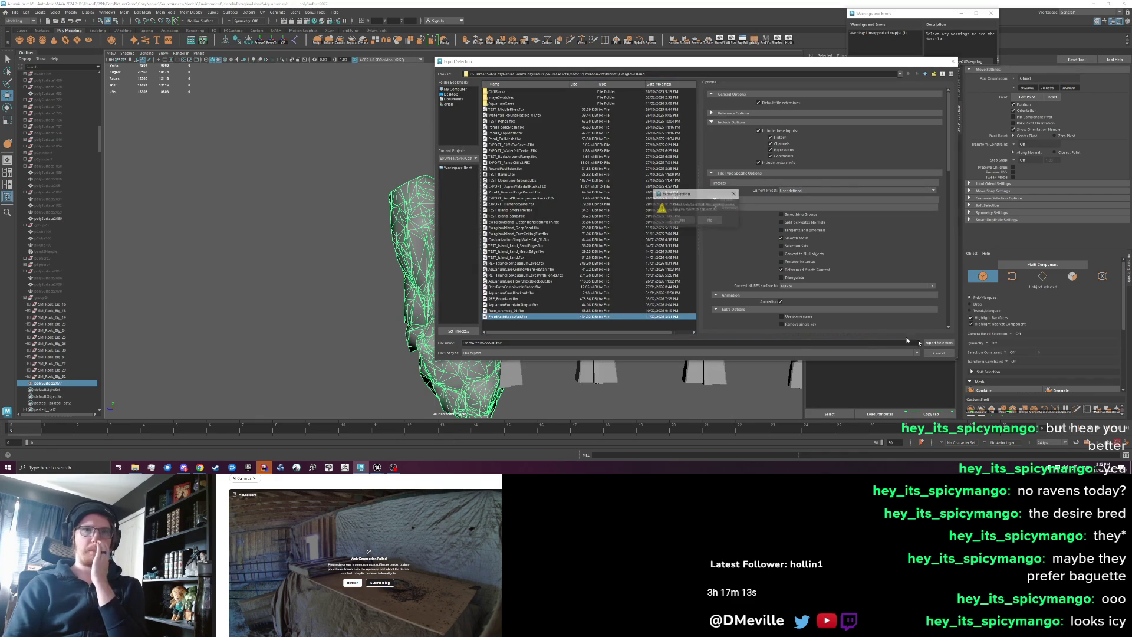
click(684, 222)
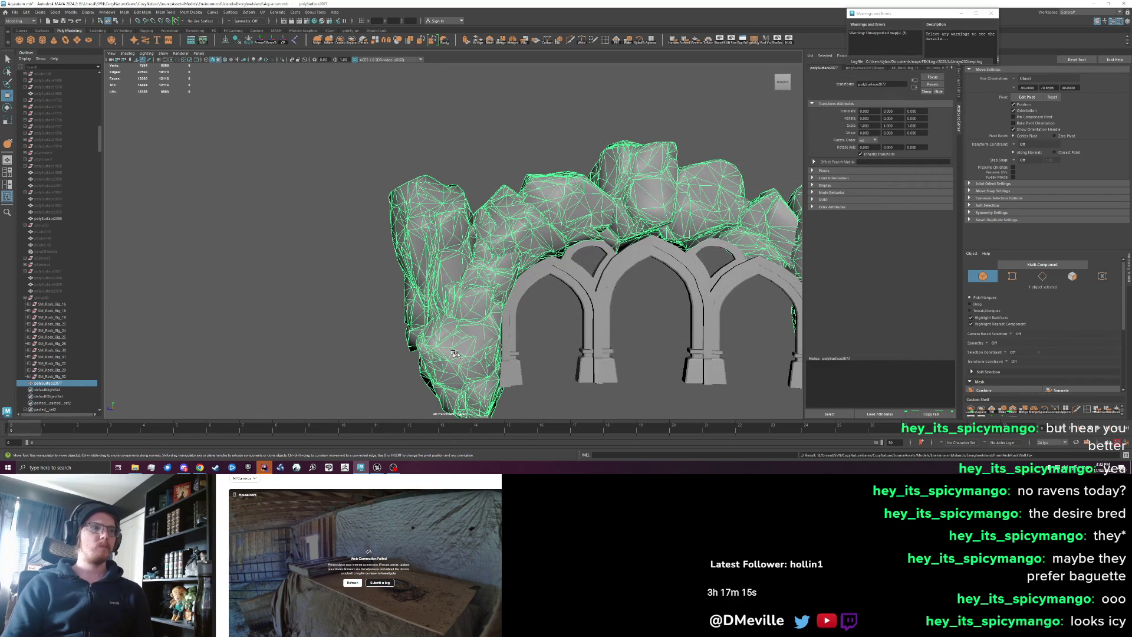
click(377, 467)
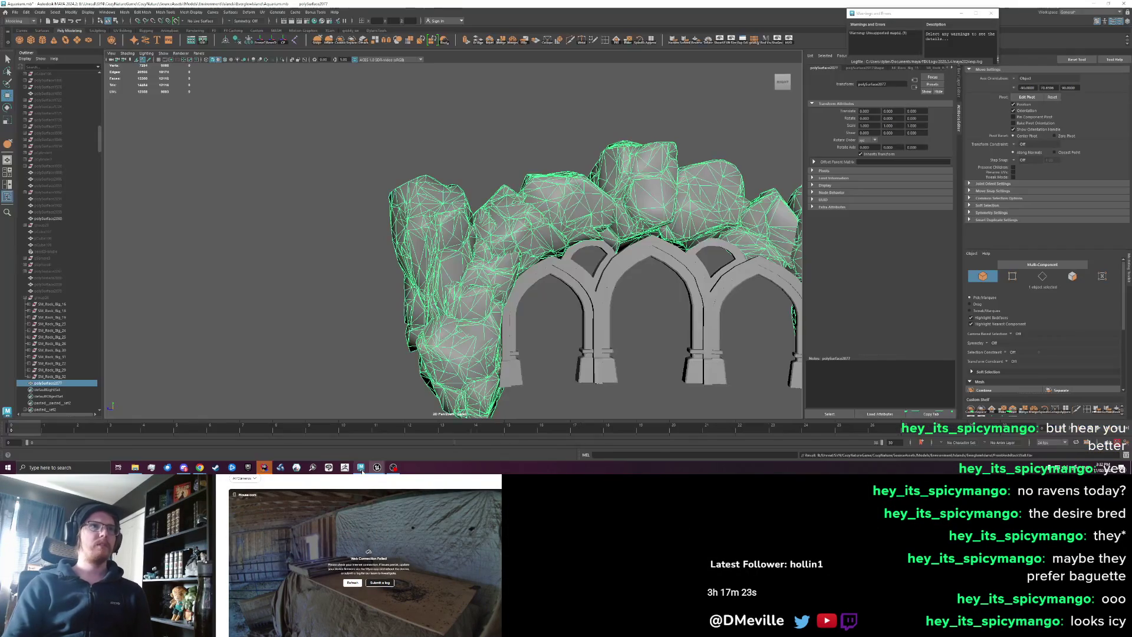
- Return to Maya and activate the Grab sculpt brush on the rock wall
key(alt+Tab)
drag(375, 259, 265, 113)
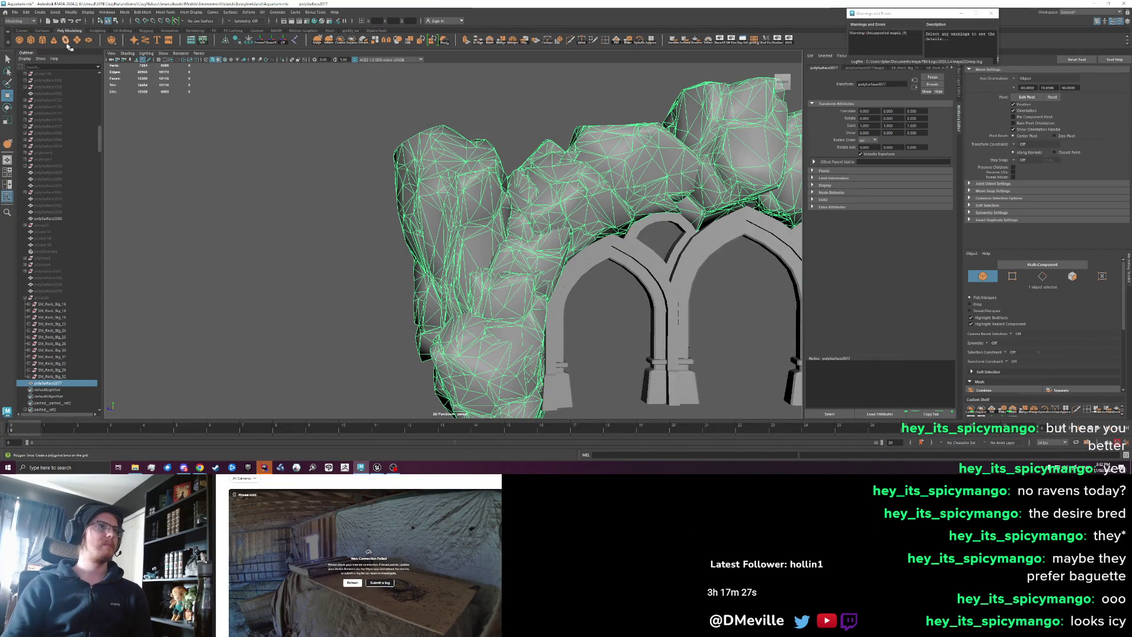
click(318, 41)
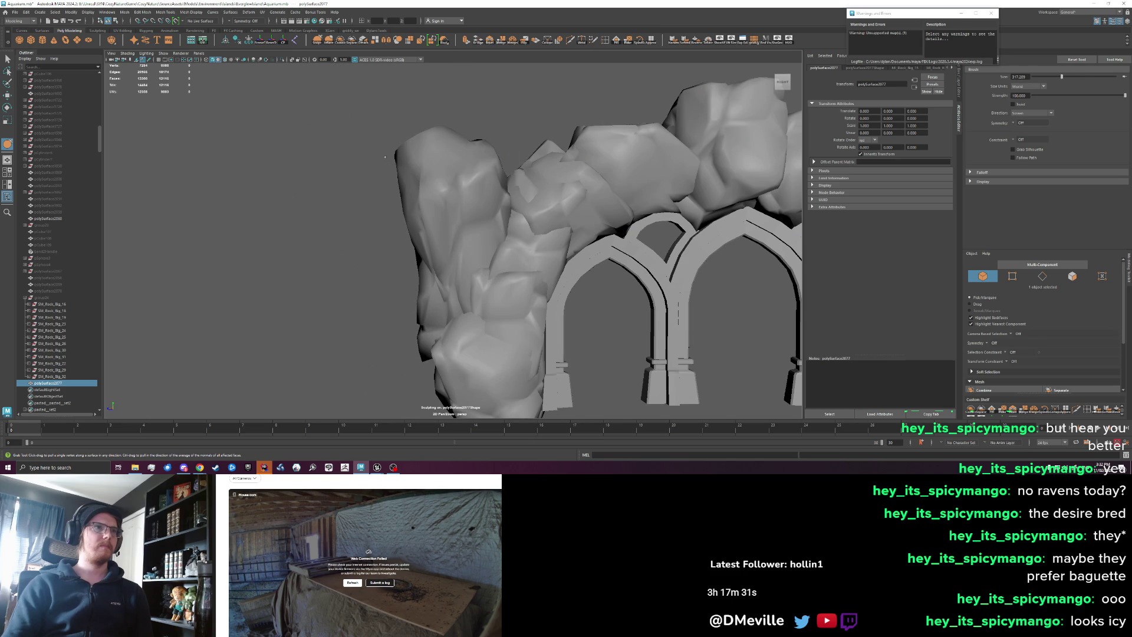
mouse_move(371, 220)
mouse_down()
mouse_move(560, 180)
mouse_move(531, 195)
mouse_move(501, 190)
mouse_move(490, 249)
mouse_move(481, 200)
mouse_up()
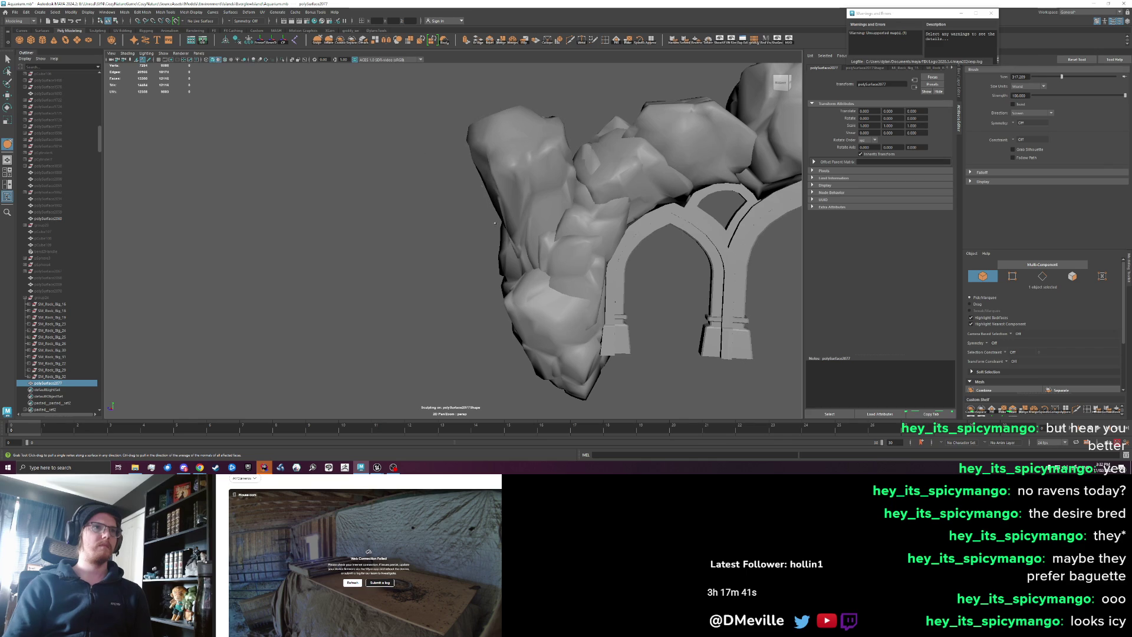
- Export the rock wall over FrontArchRockWall.fbx and reimport it in Unreal
key(w)
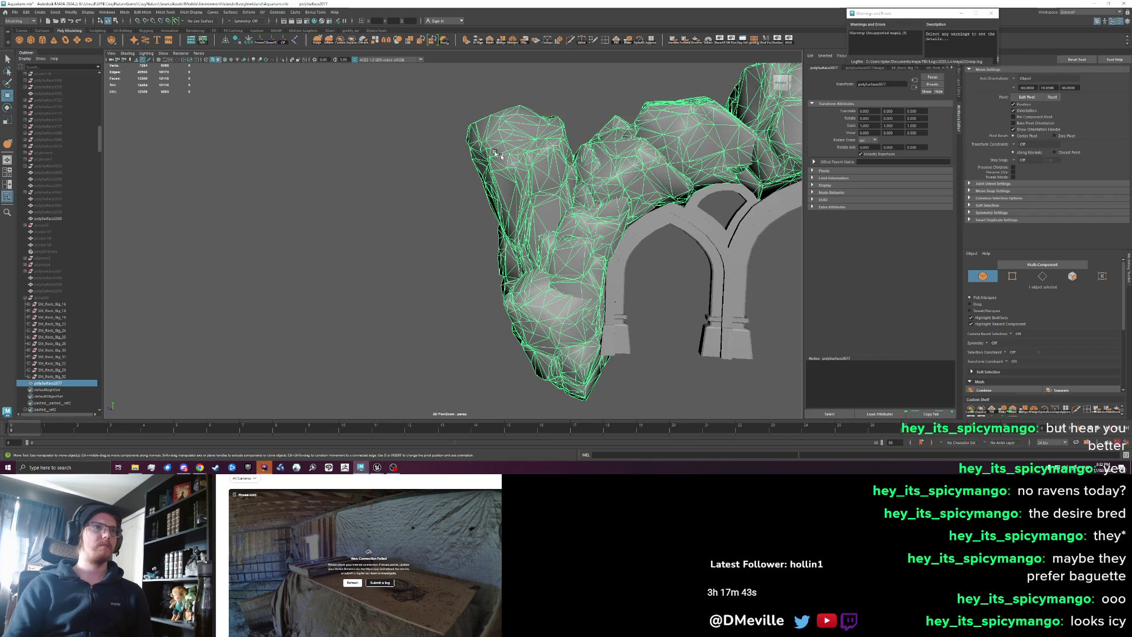
click(16, 13)
click(36, 99)
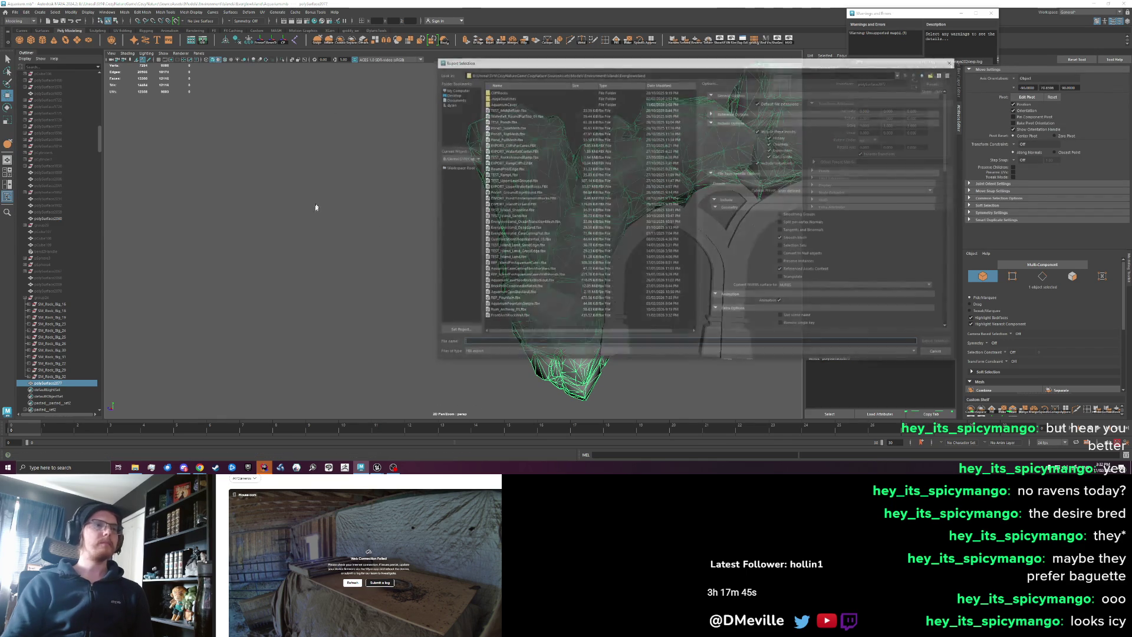
click(931, 342)
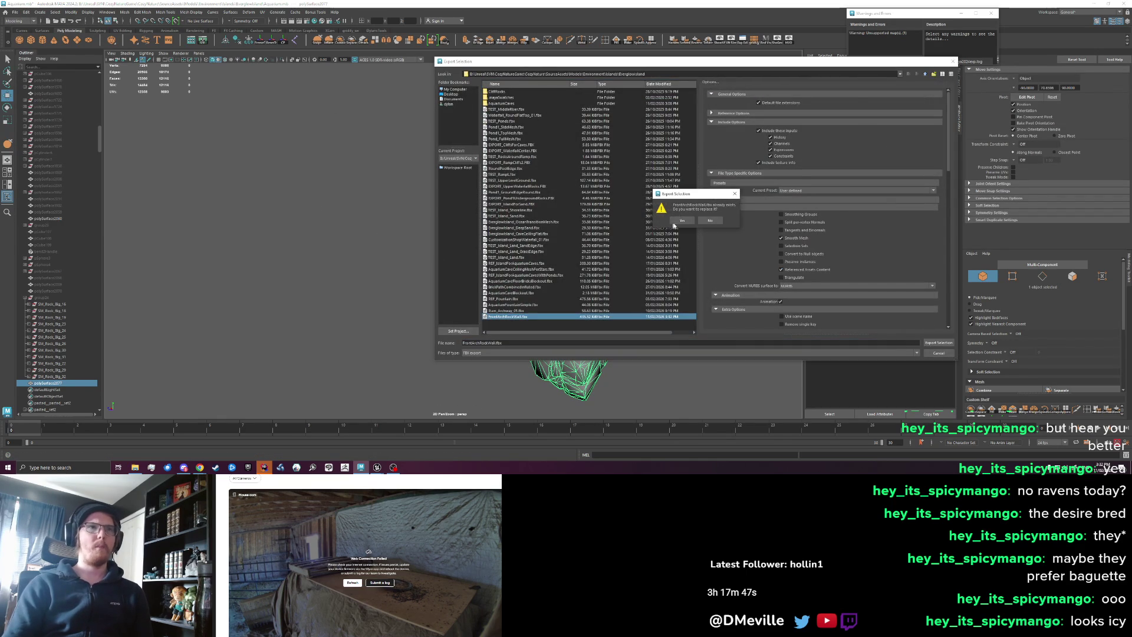
key(Return)
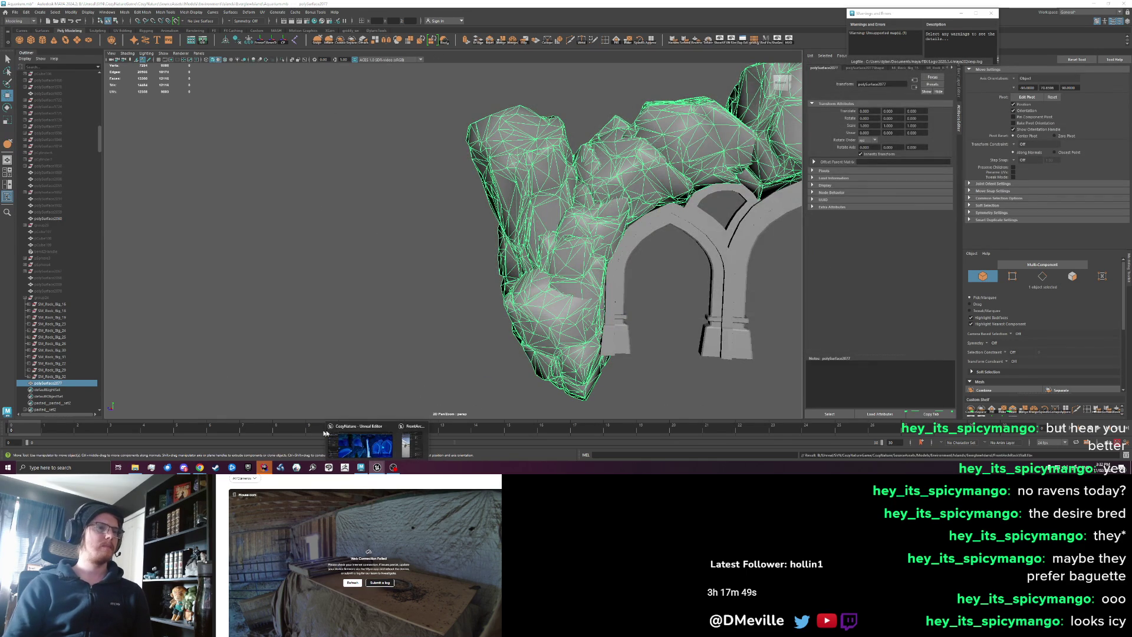
click(377, 467)
click(597, 69)
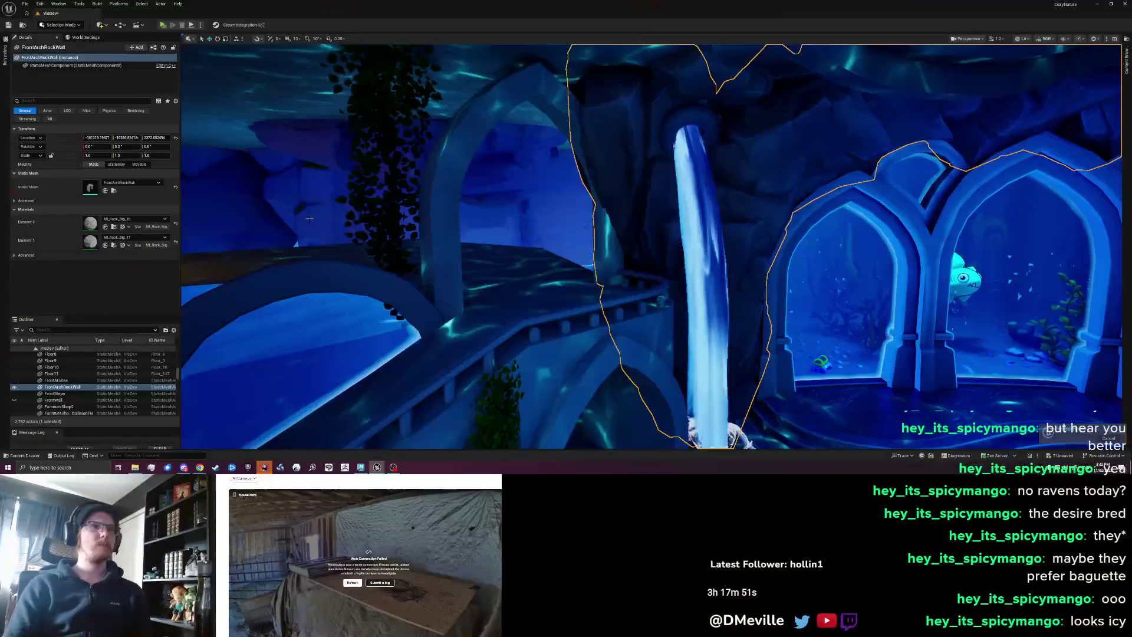
- Inspect the reimported wall by the waterfall, then deselect the rock in Maya and pick the Grab brush
drag(469, 254, 512, 274)
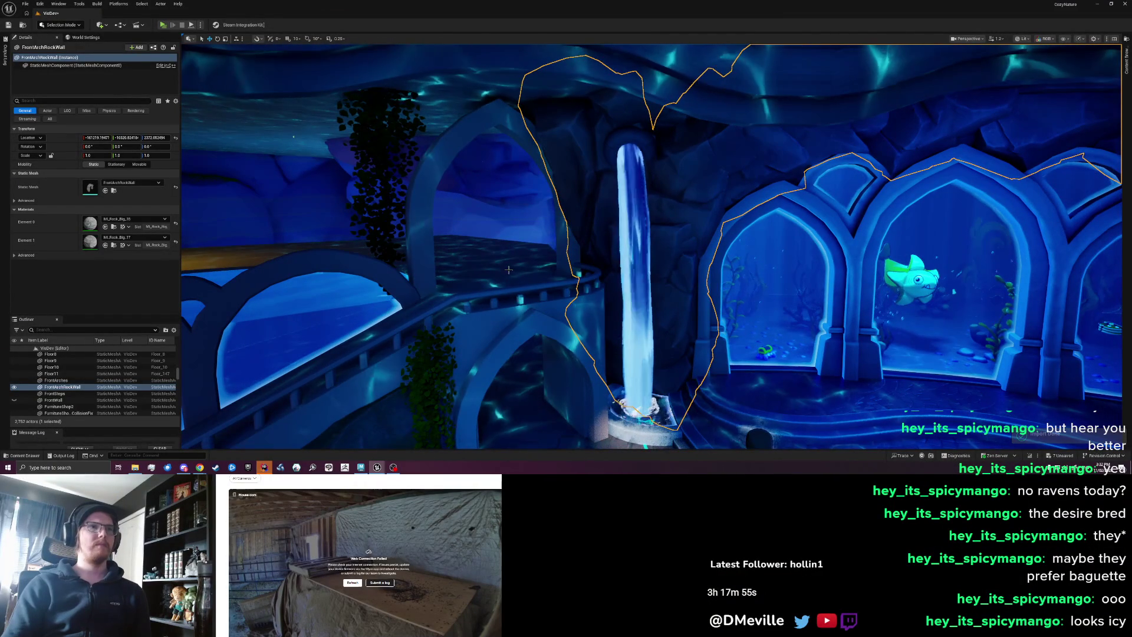
click(360, 467)
drag(386, 331, 468, 243)
click(354, 142)
click(320, 39)
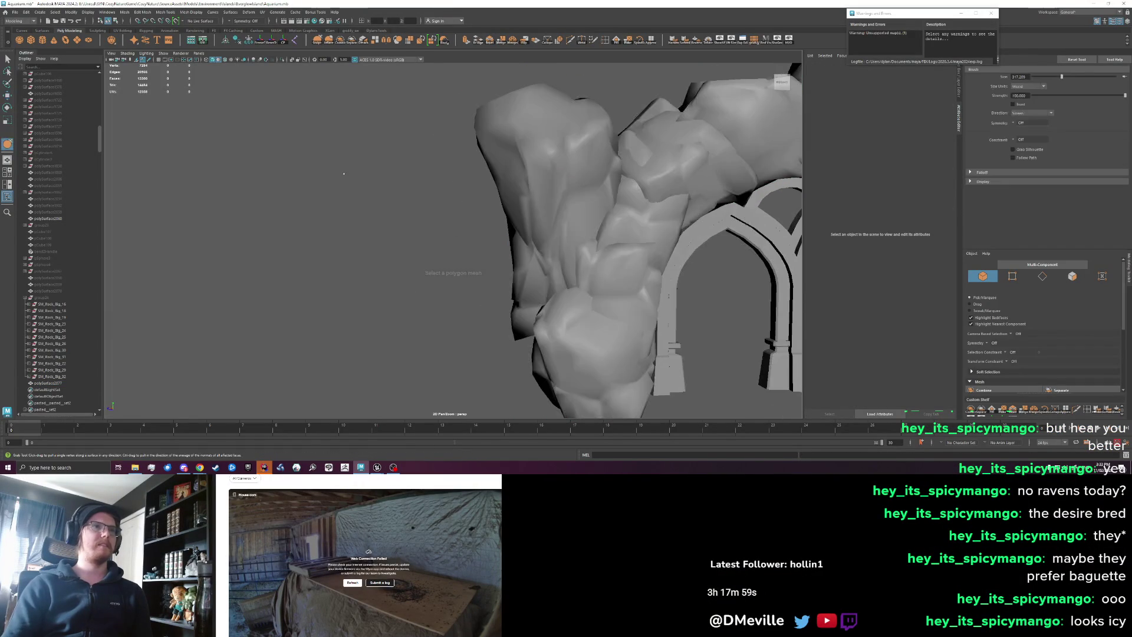
- Select the rock wall mesh and export it over FrontArchRockWall.fbx, then return to Unreal
click(510, 223)
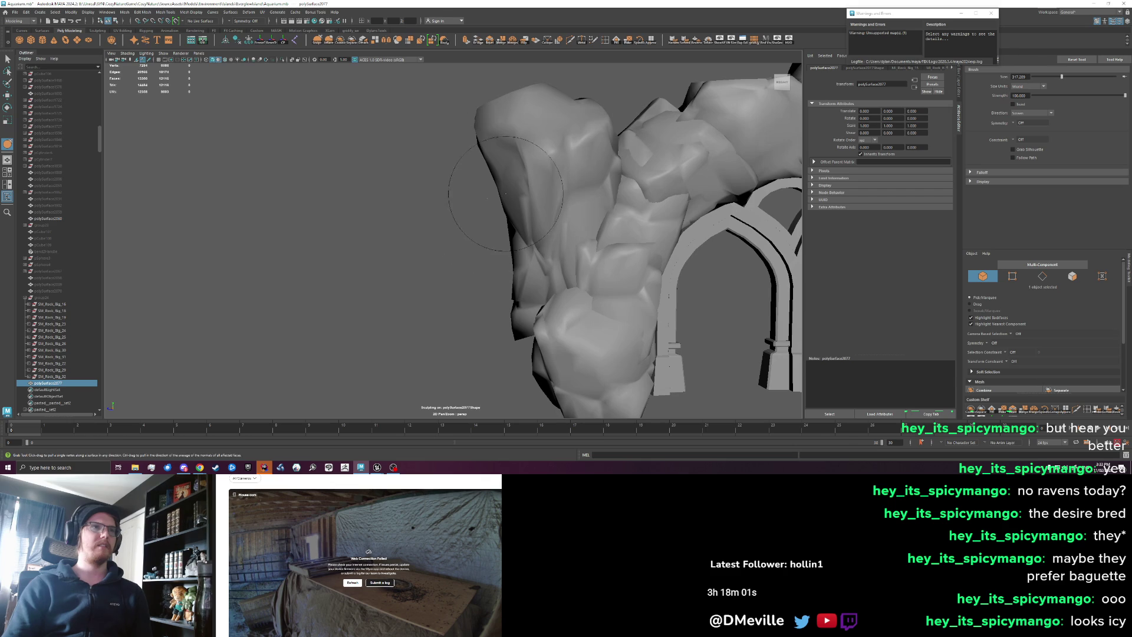
drag(519, 200, 488, 195)
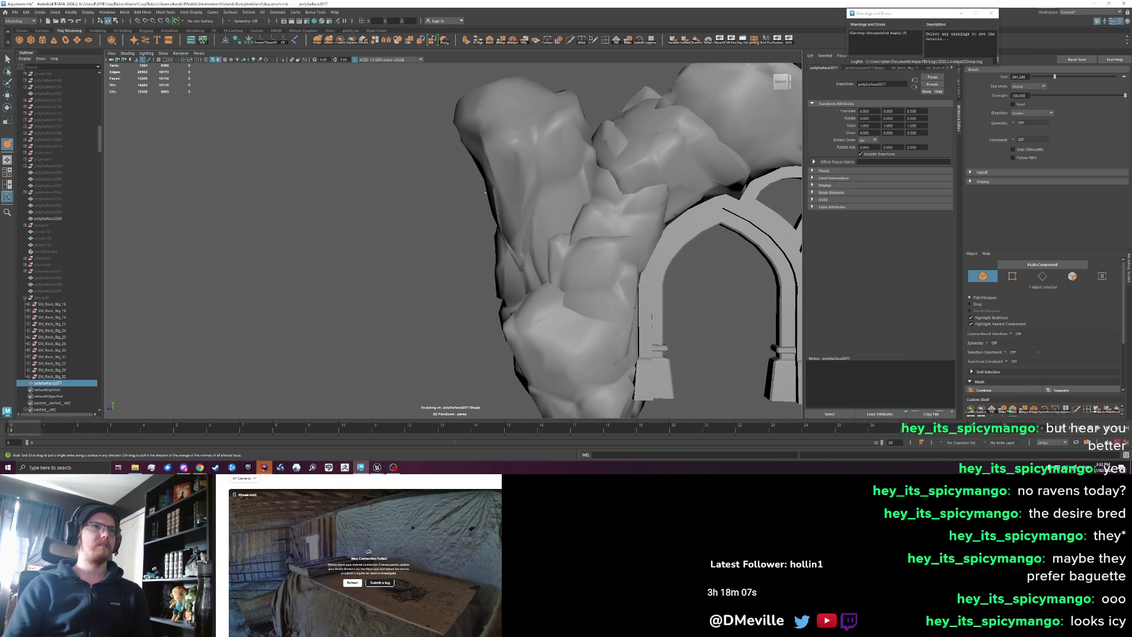
key(w)
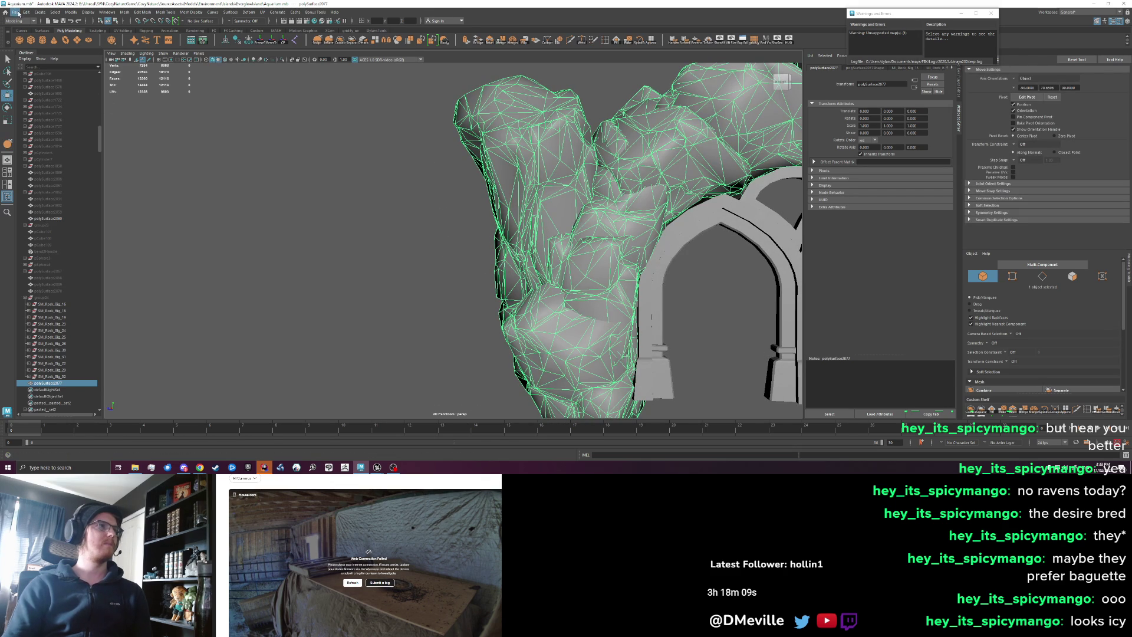
click(18, 12)
click(44, 101)
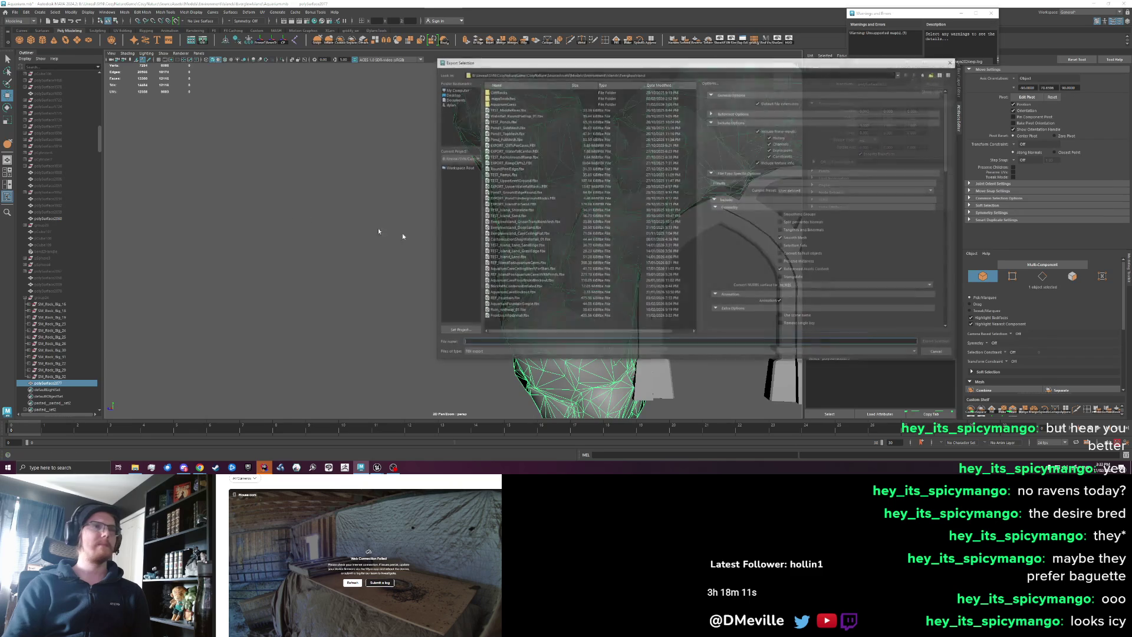
click(938, 343)
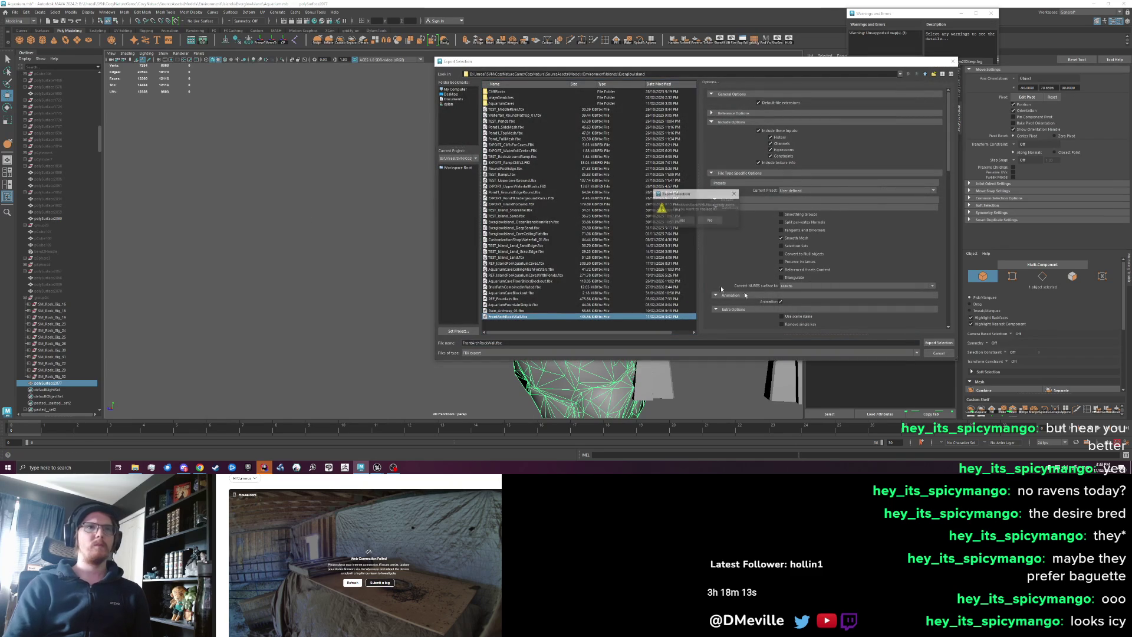
click(377, 467)
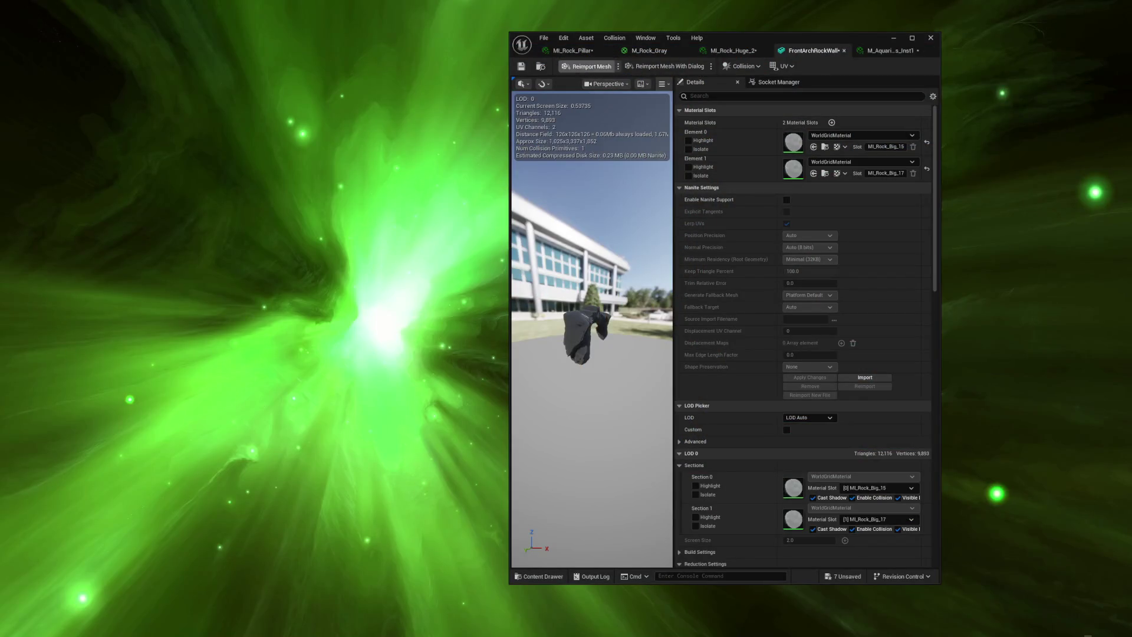
- Frame FrontArchRockWall, deselect it, and zoom out to view the whole wall over the arches
key(f)
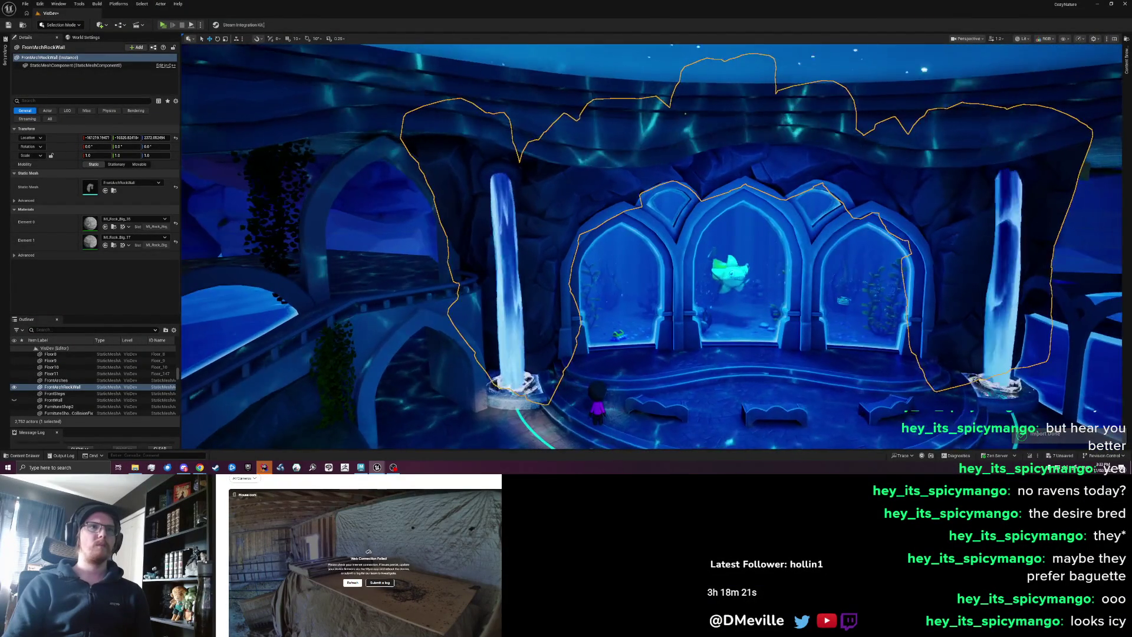
key(Escape)
scroll(365, 393, down, 5)
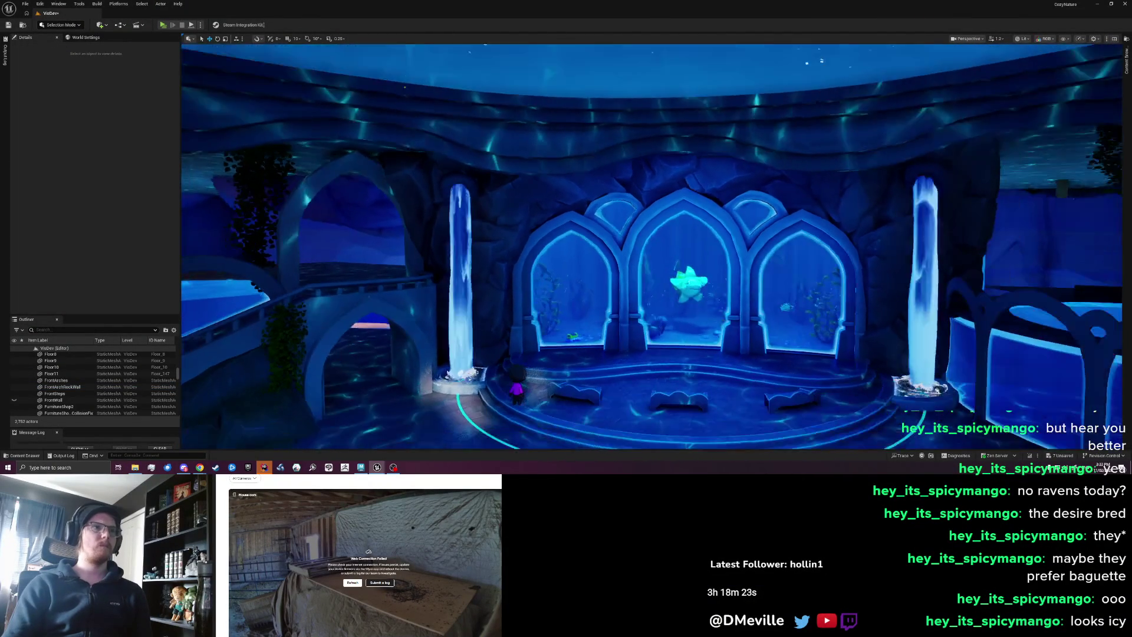
click(360, 467)
scroll(445, 268, up, 5)
scroll(445, 268, down, 5)
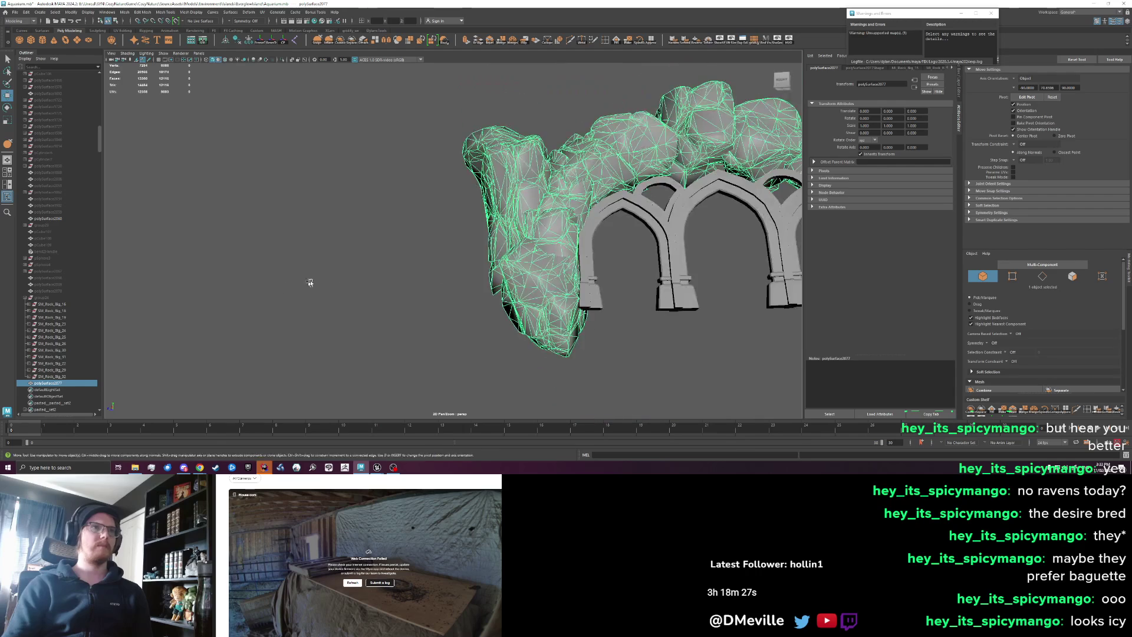
- Zoom in and work the rock wall with the Grab sculpt brush
scroll(345, 265, up, 3)
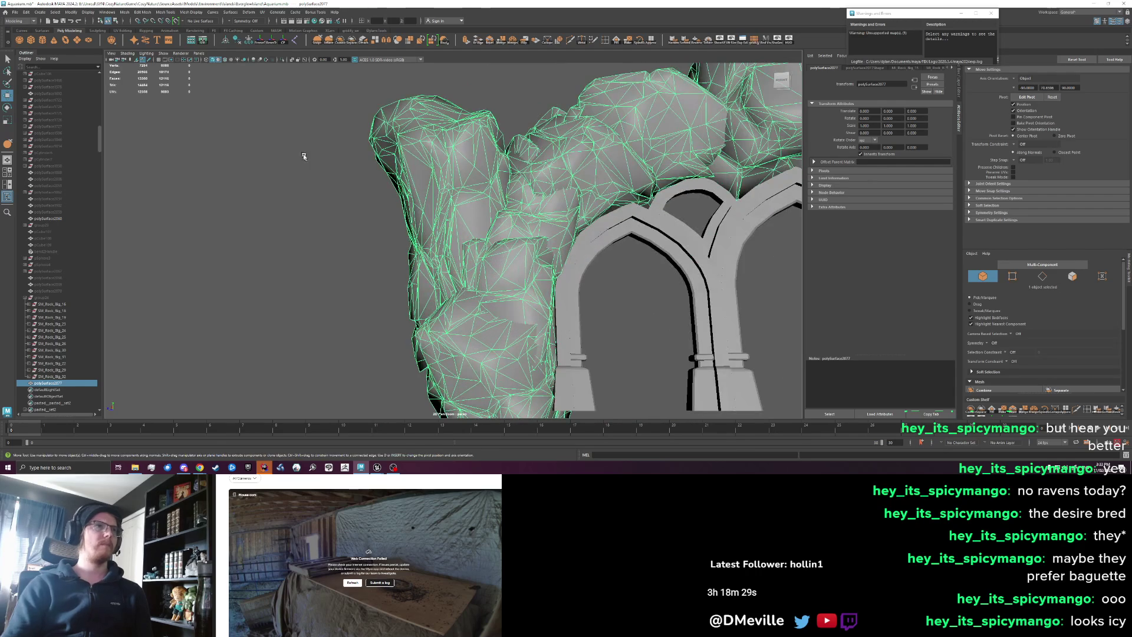
click(318, 40)
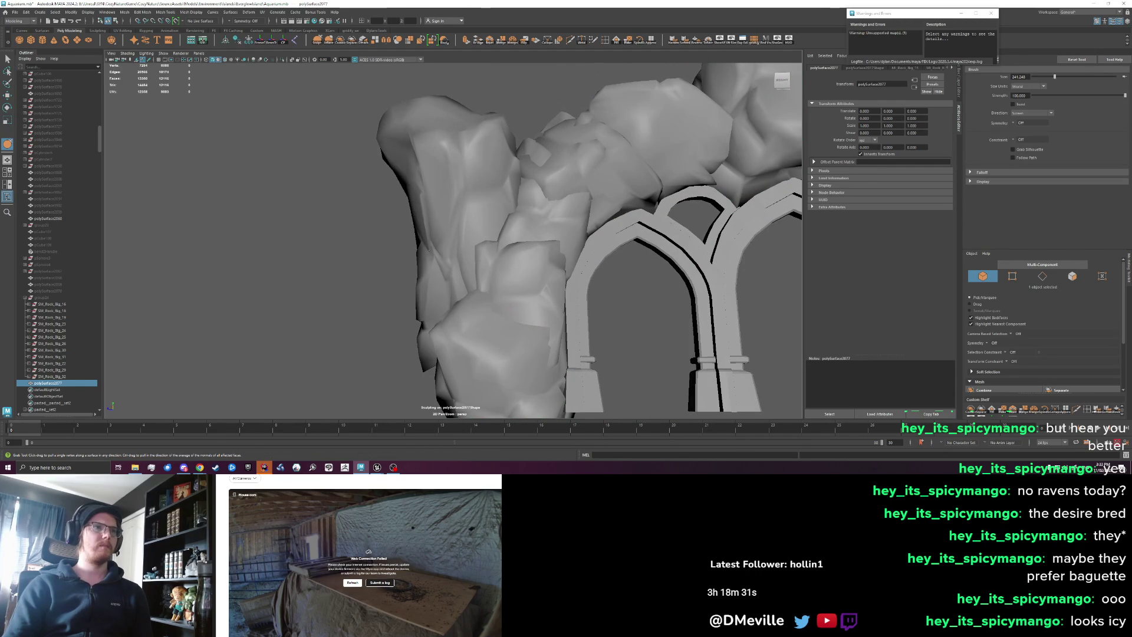
drag(451, 254, 413, 245)
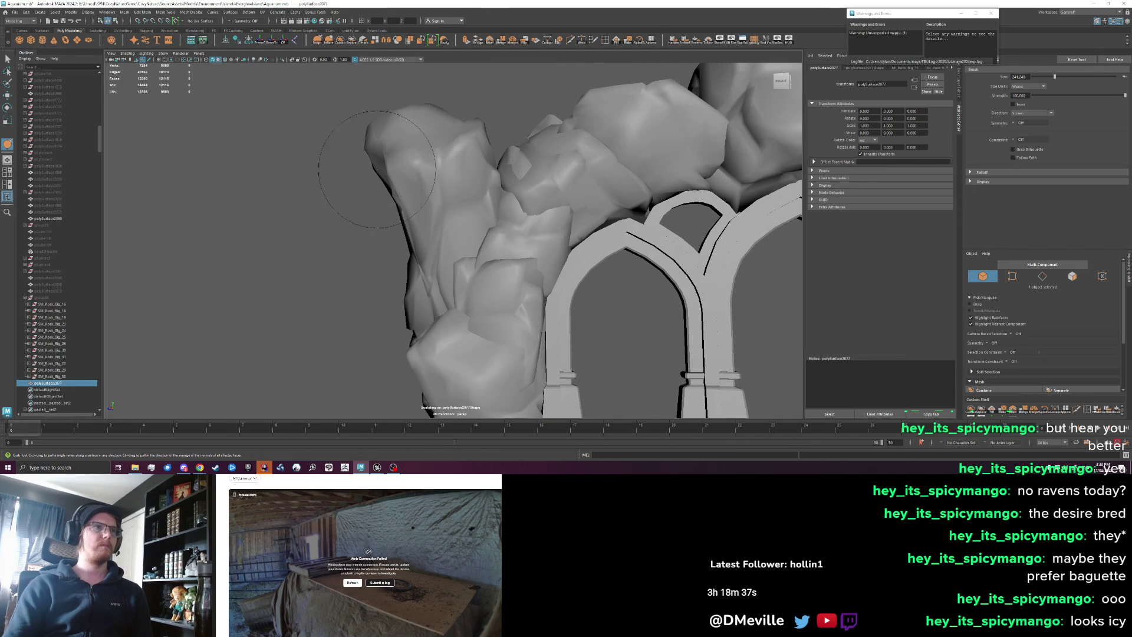
key(w)
- Export the rock over FrontArchRockWall.fbx, confirm the replacement, and bring Unreal forward
click(14, 12)
click(43, 100)
click(507, 317)
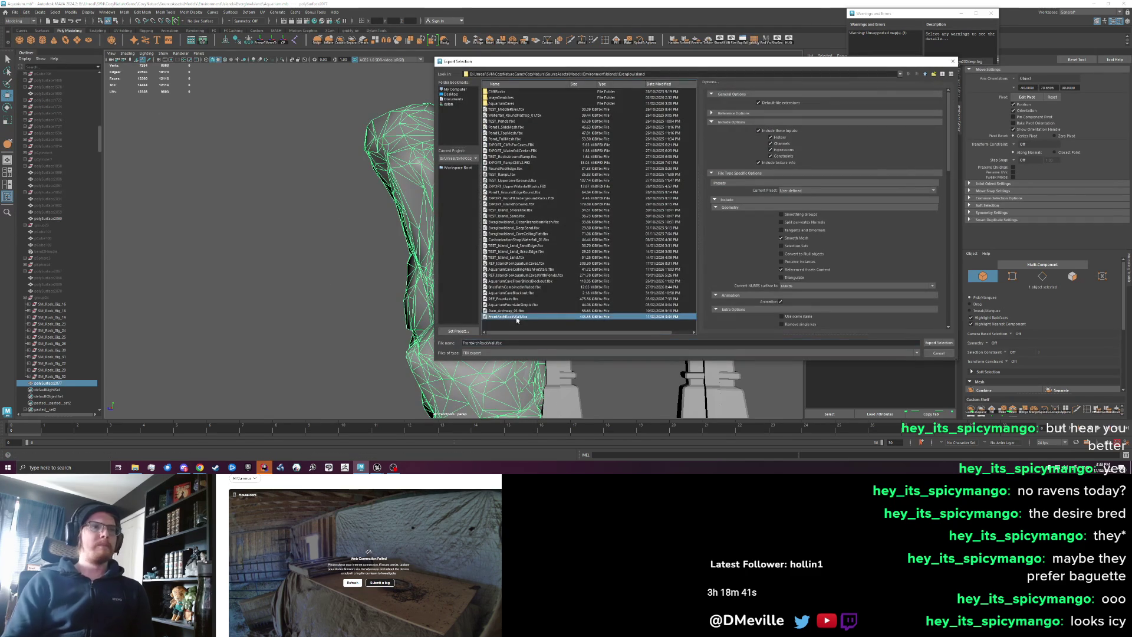
click(938, 342)
click(690, 219)
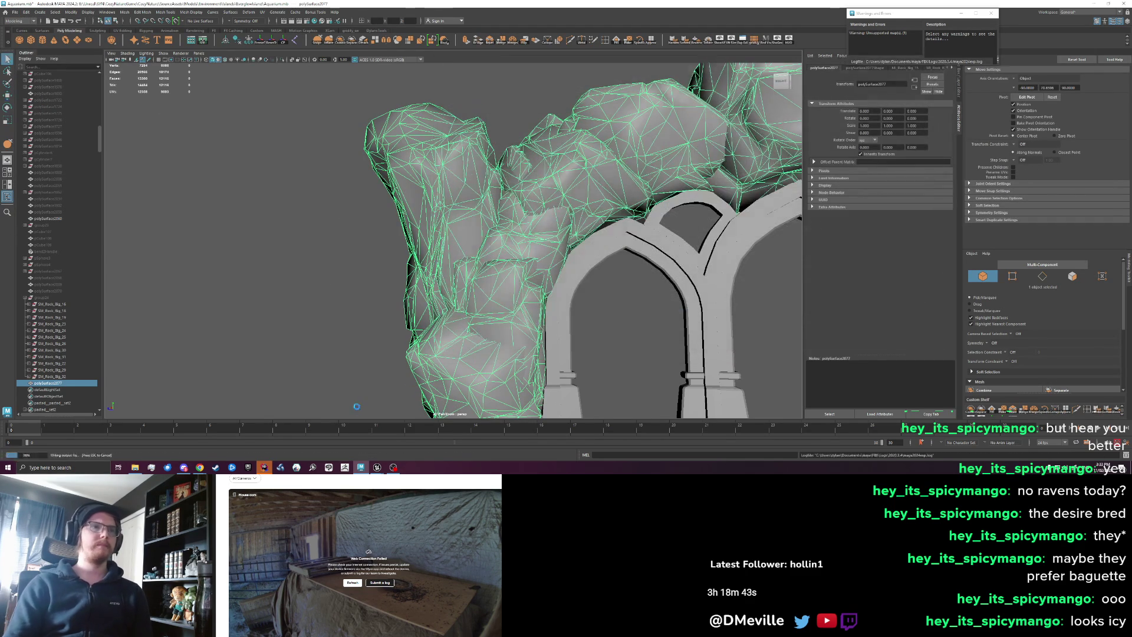
click(375, 451)
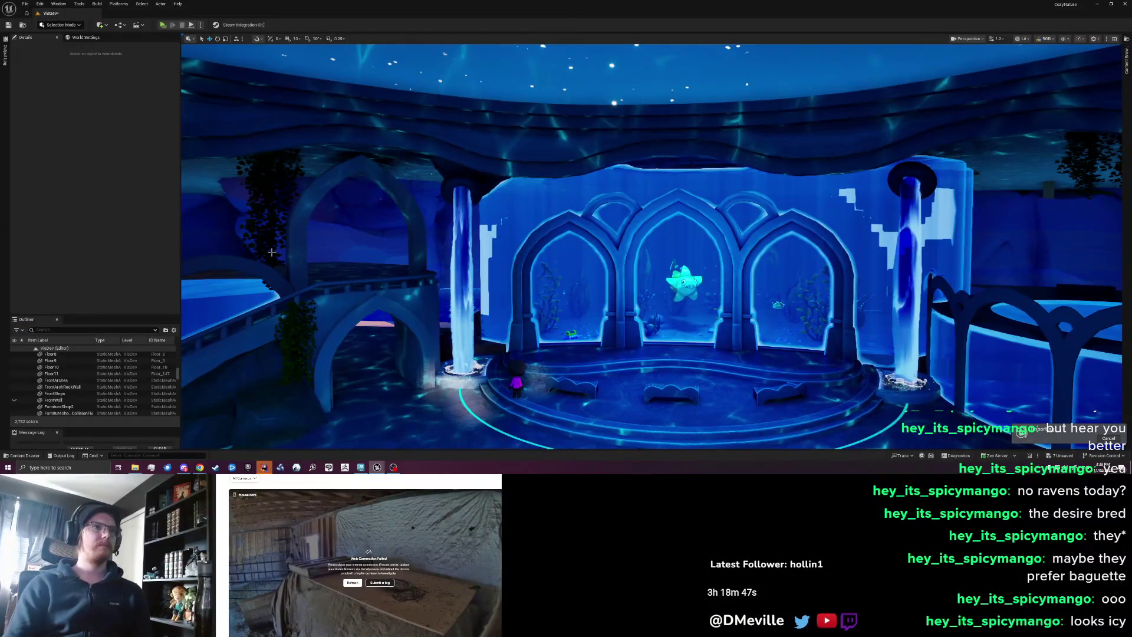
- Turn the Unreal camera toward the arches and waterfalls, then return to Maya
mouse_move(271, 252)
mouse_down()
mouse_move(236, 253)
mouse_move(202, 221)
mouse_up()
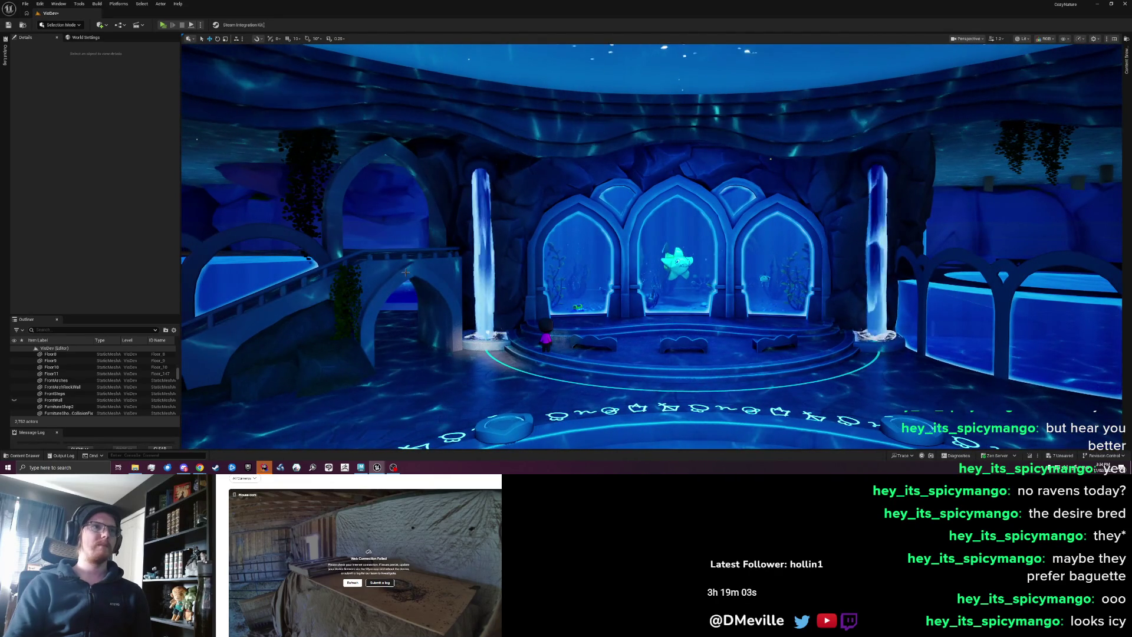
key(alt+Tab)
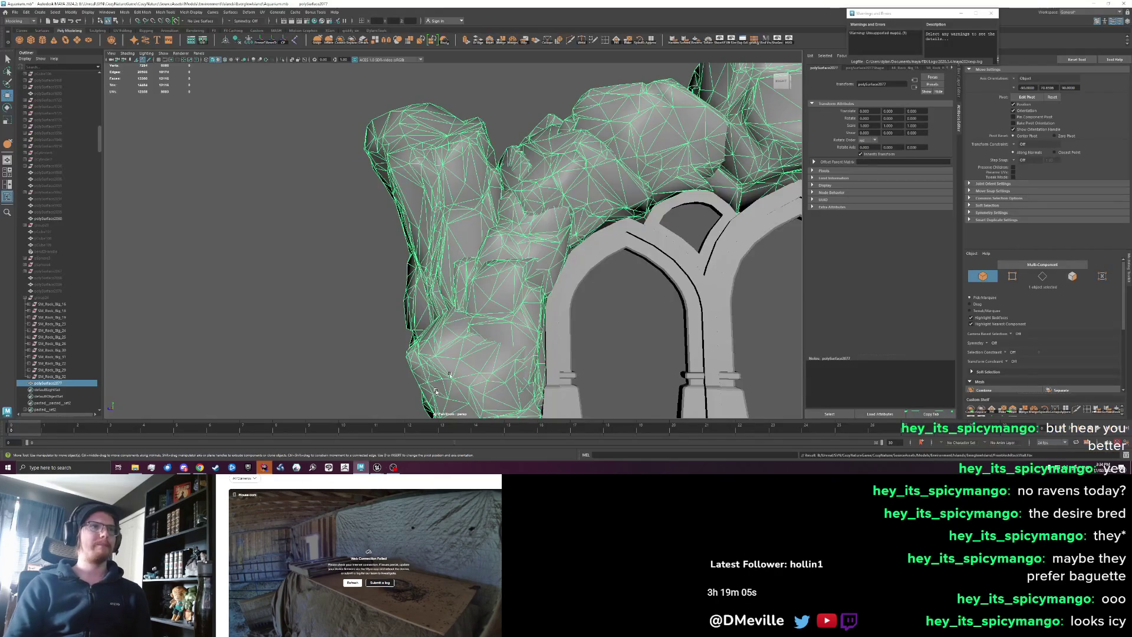
- Begin sculpting the rock surface while comparing it against the Unreal level
drag(423, 324, 270, 89)
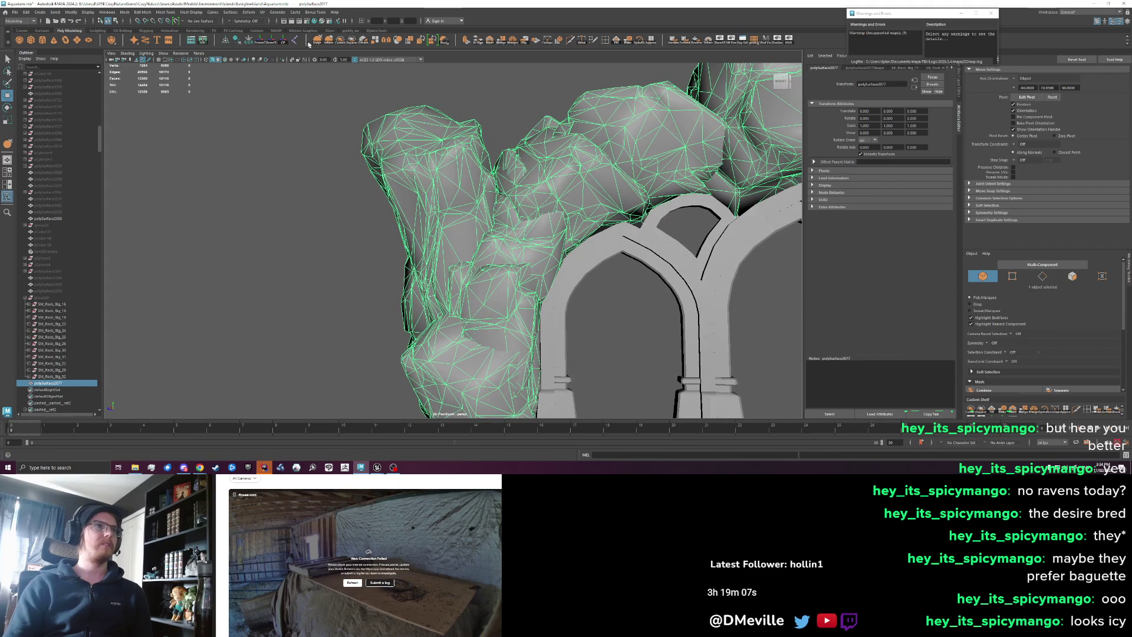
click(343, 187)
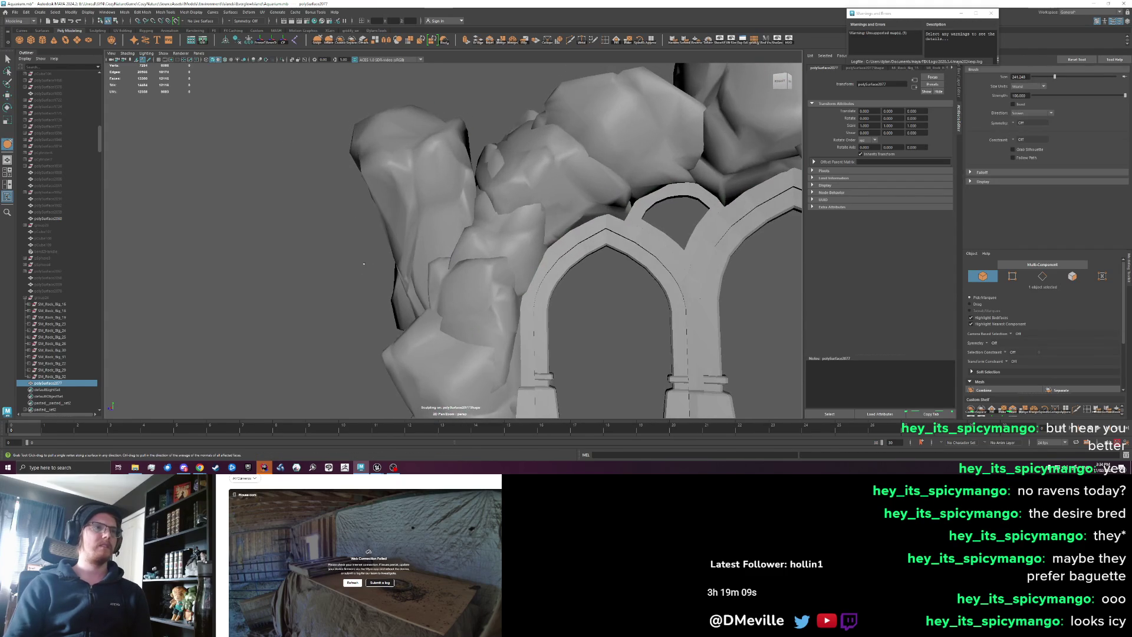
key(alt+Tab)
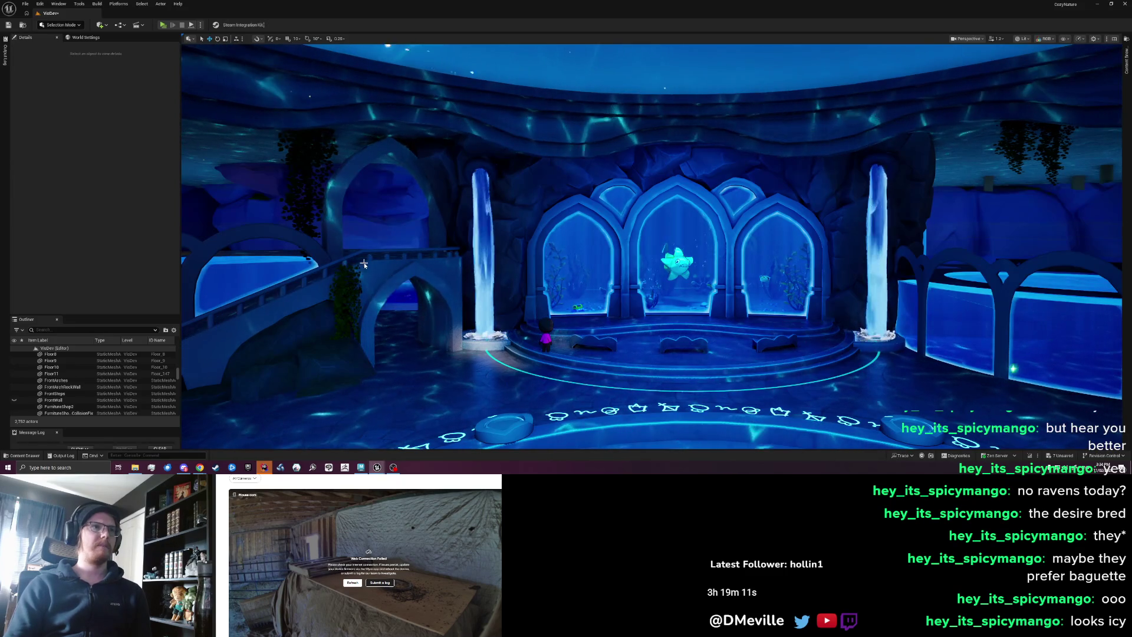
key(alt+Tab)
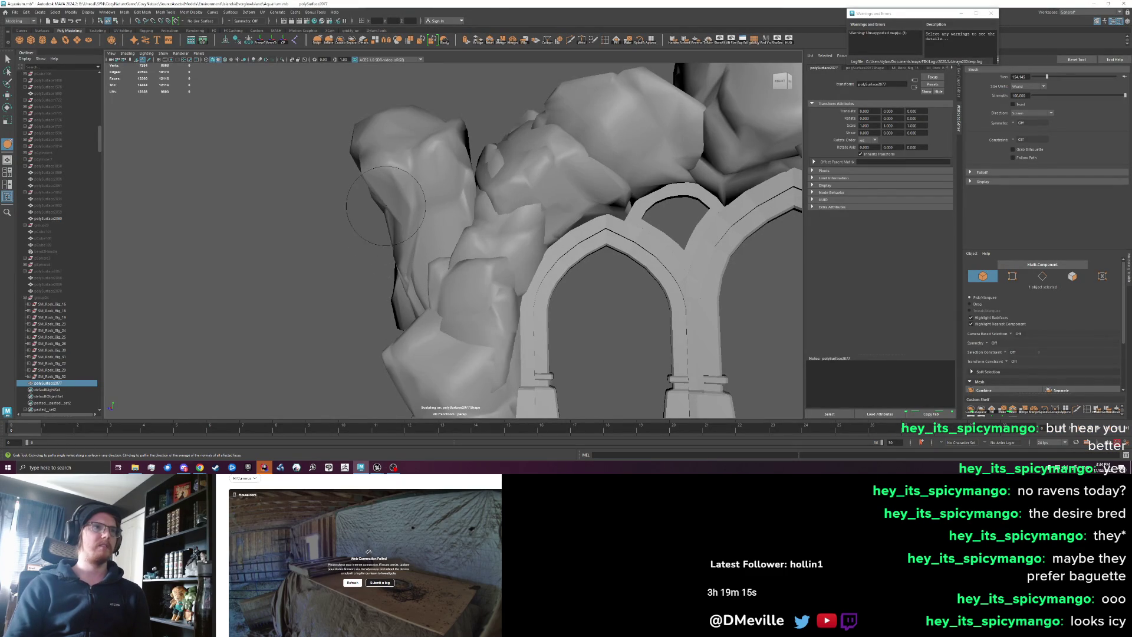
key(alt+Tab)
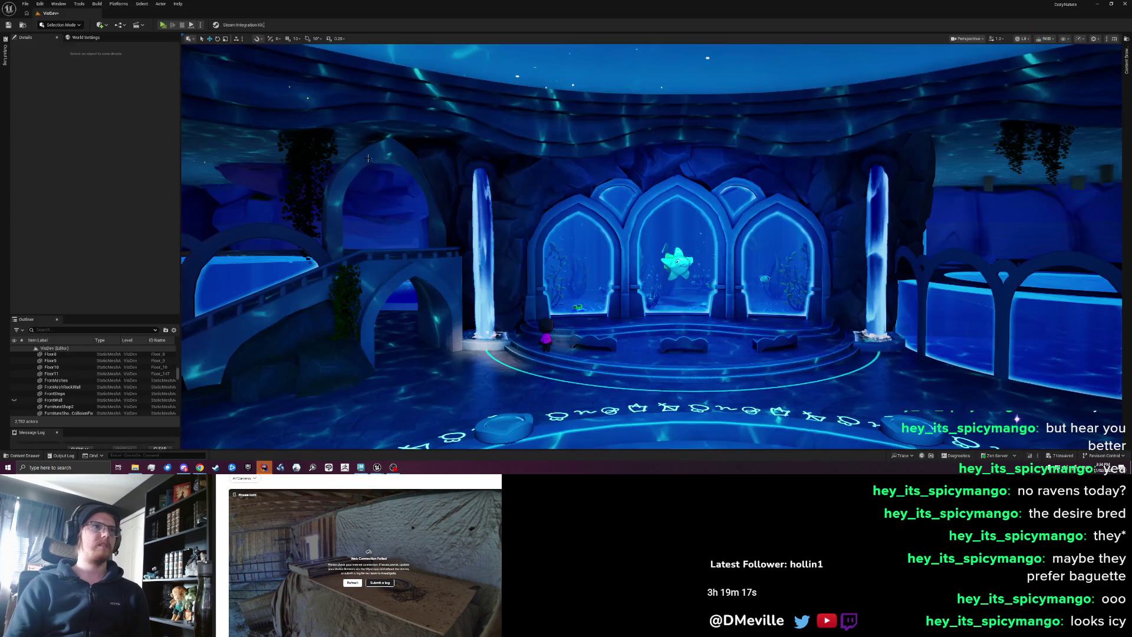
key(alt+Tab)
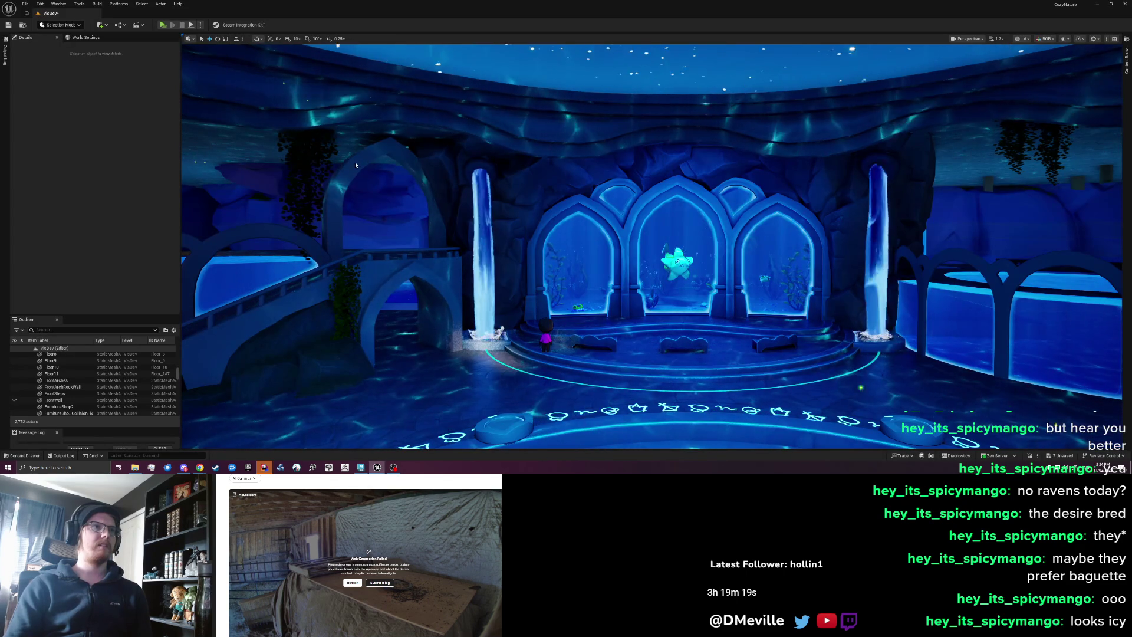
key(alt+Tab)
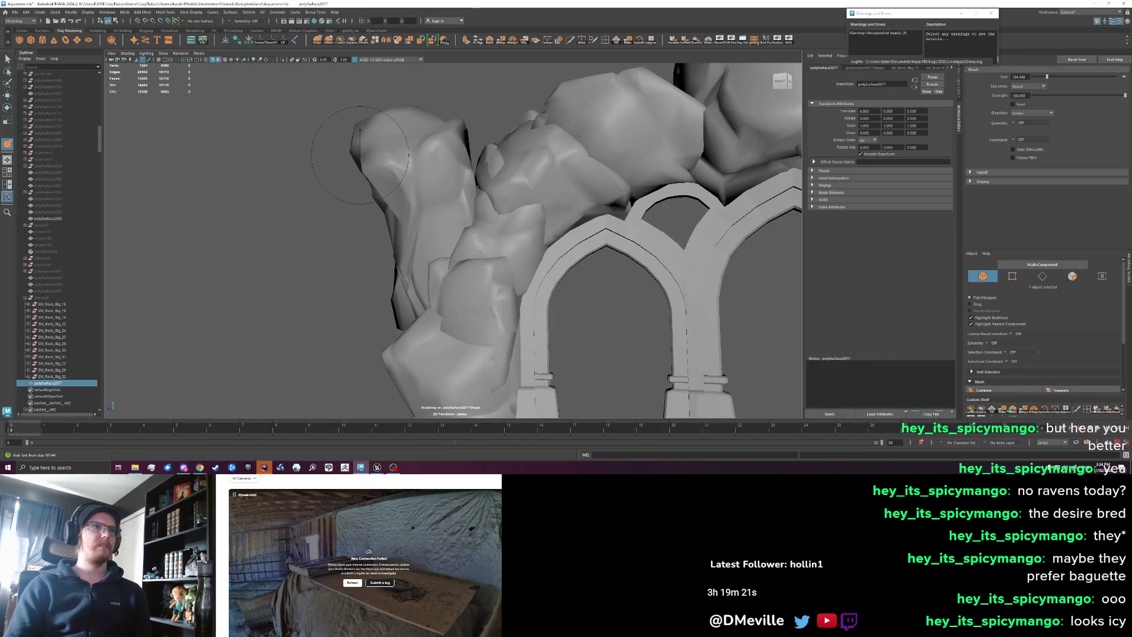
- Reshape the top of the rock and smooth the central rock, undoing the last stroke
drag(375, 152, 369, 132)
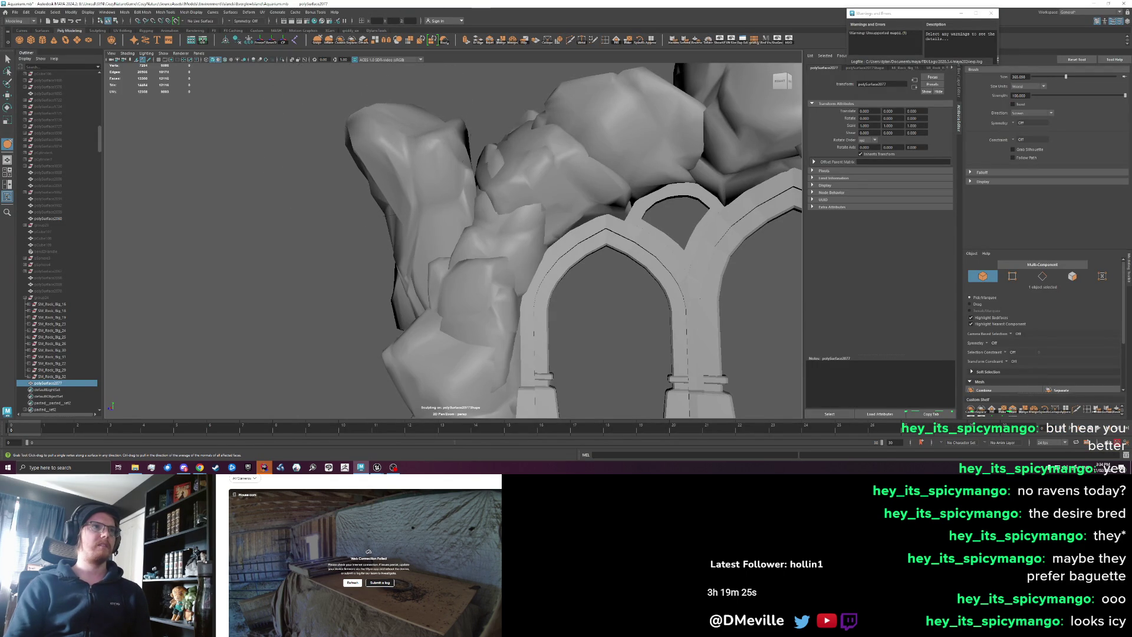
key(alt+Tab)
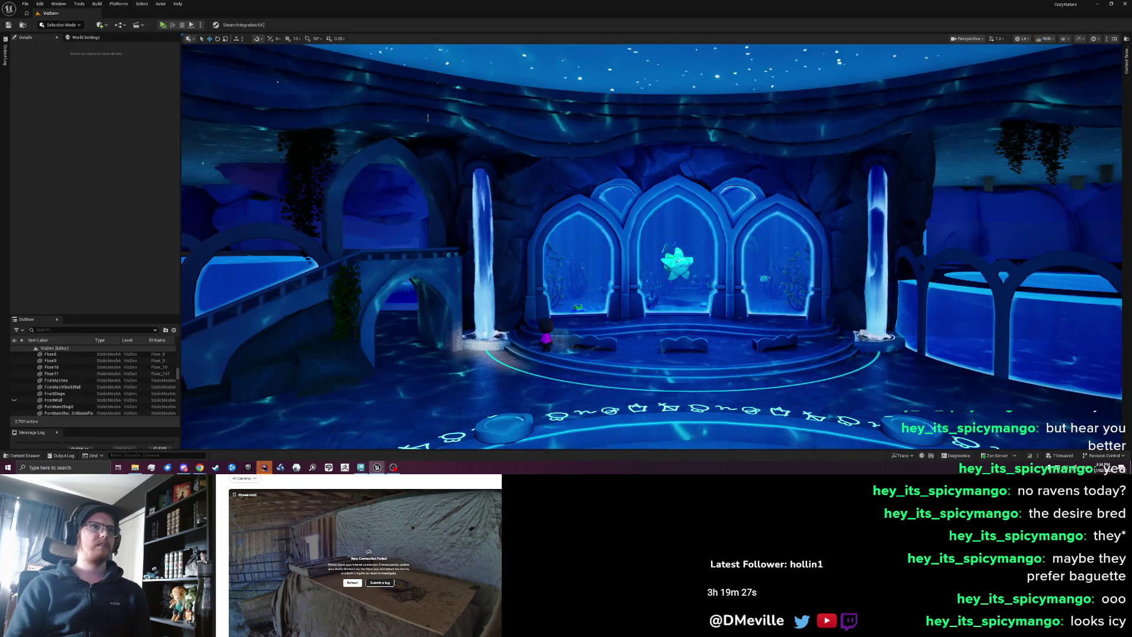
key(alt+Tab)
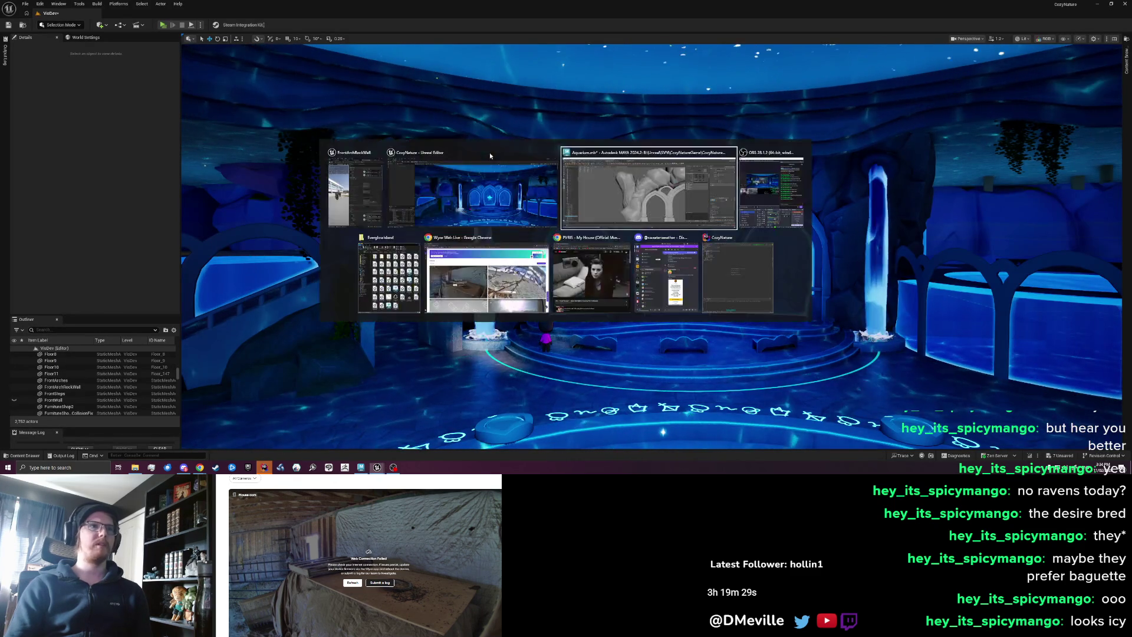
drag(516, 159, 518, 152)
key(ctrl+z)
key(ctrl+z)
key(ctrl+z)
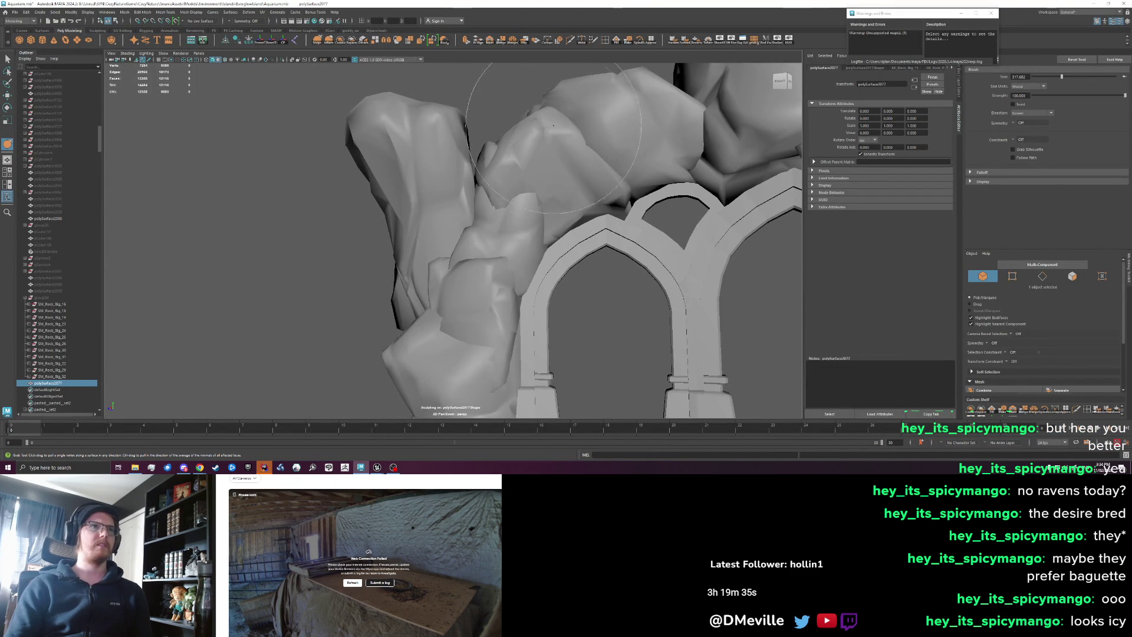
- Exit sculpting and reselect the whole rock mesh as an object
key(w)
right_click(505, 177)
click(510, 173)
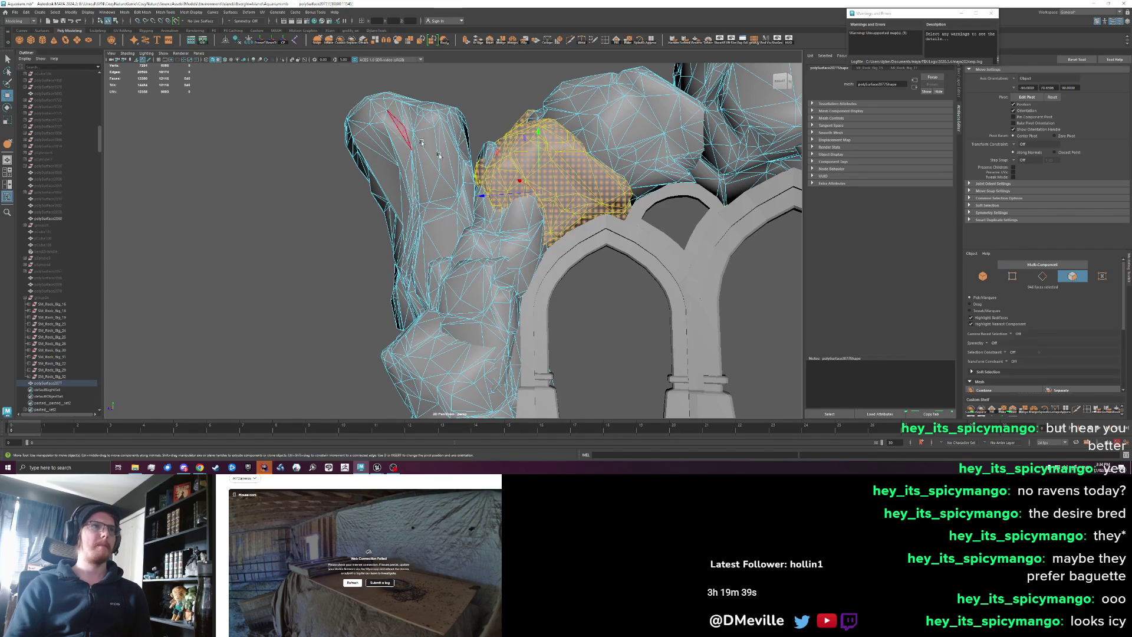
key(F8)
click(483, 143)
drag(484, 144, 481, 119)
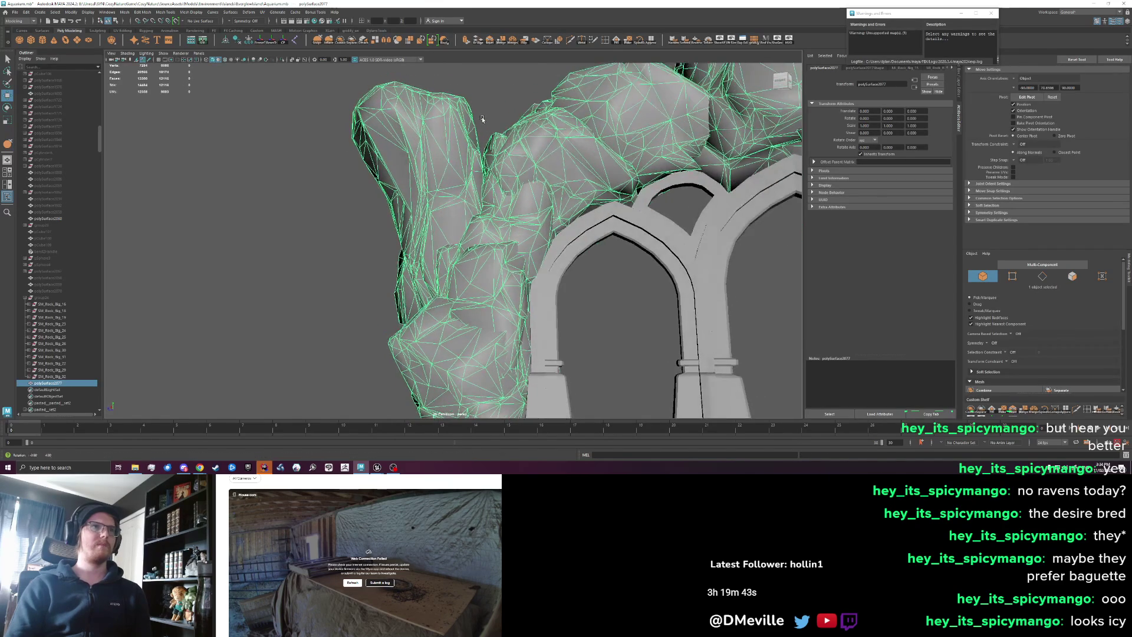
key(alt+Tab)
key(alt+Tab)
key(alt+Tab)
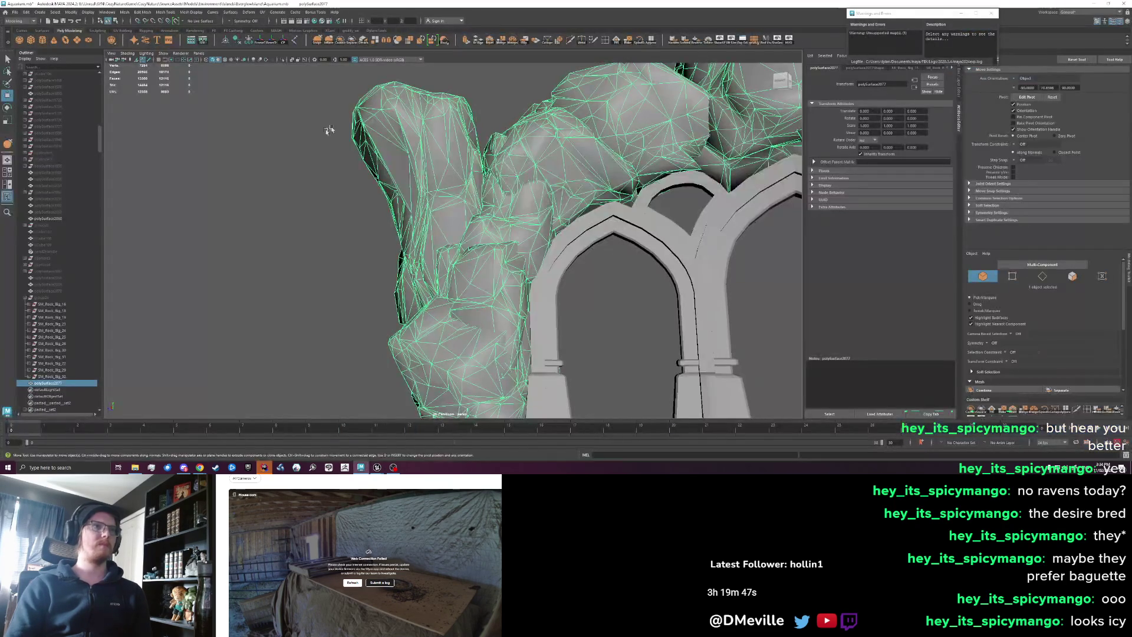
drag(389, 126, 380, 141)
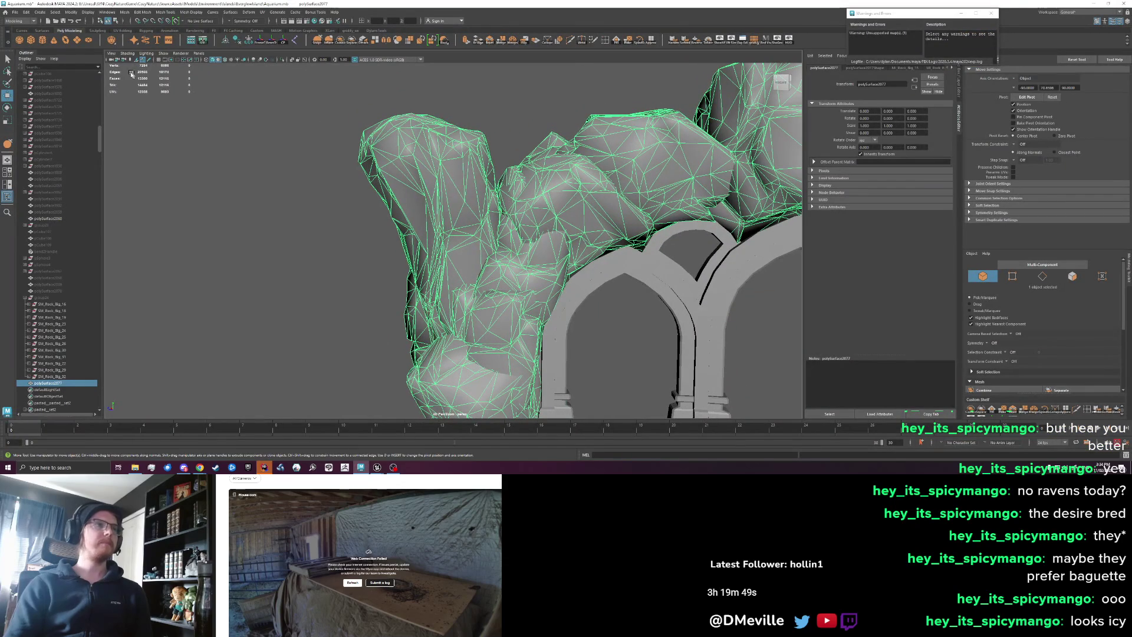
- Export the rock over FrontArchRockWall.fbx, confirming the replacement, and switch to Unreal
click(15, 12)
click(38, 96)
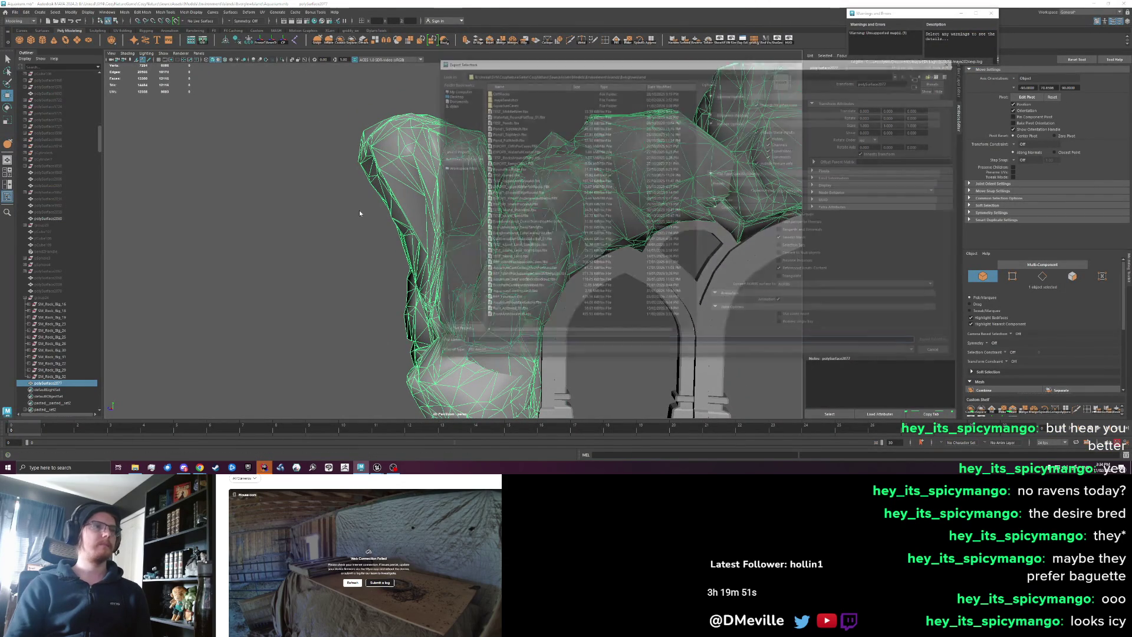
click(508, 316)
click(937, 342)
key(Return)
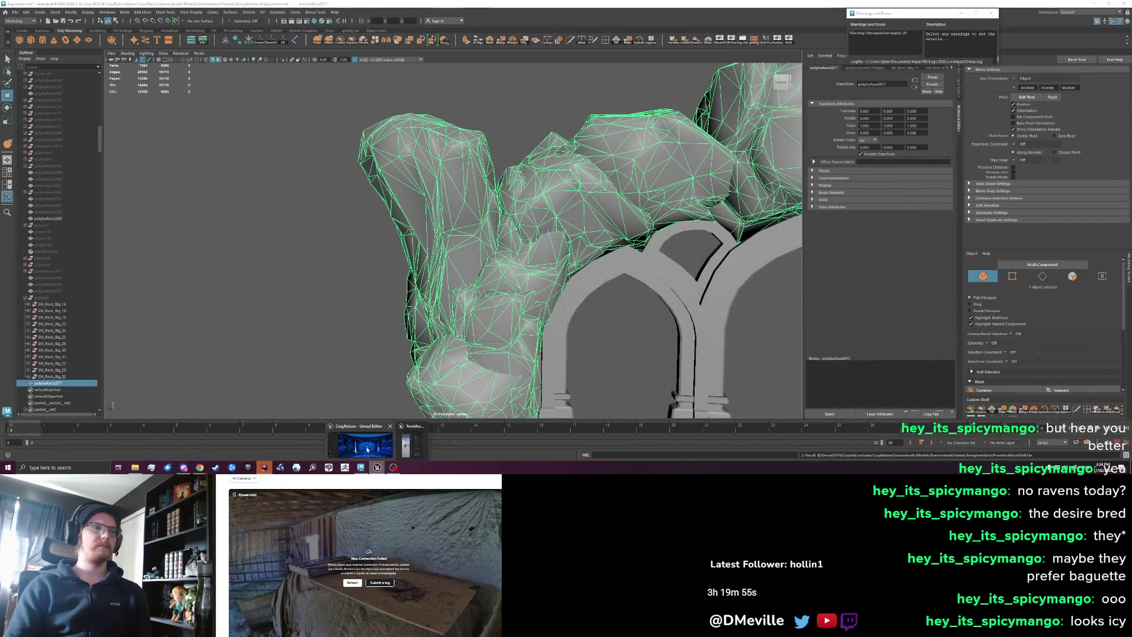
click(379, 468)
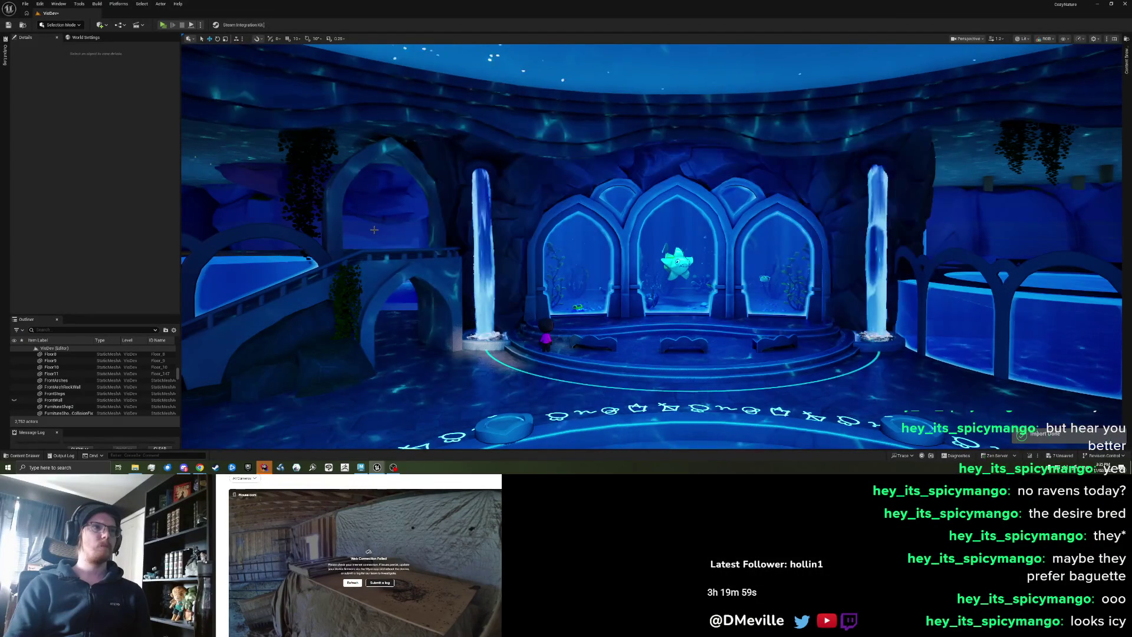
- Move and tilt the view through the aquarium hall toward the arches
mouse_move(375, 229)
mouse_down()
mouse_move(383, 198)
mouse_move(348, 168)
mouse_up()
scroll(458, 266, down, 3)
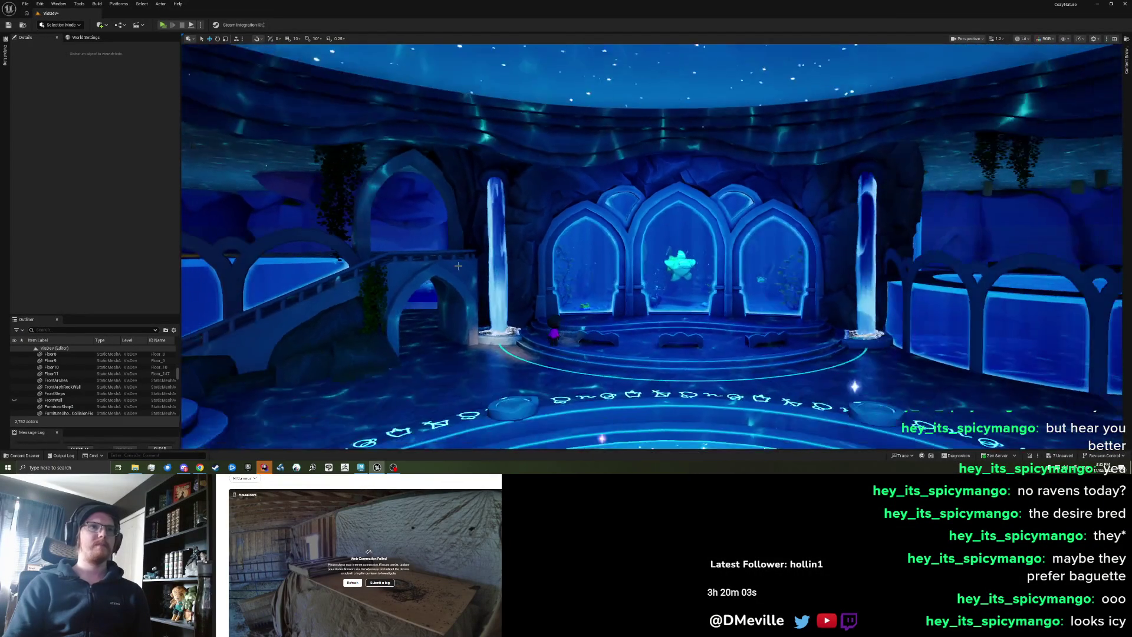
scroll(478, 262, down, 2)
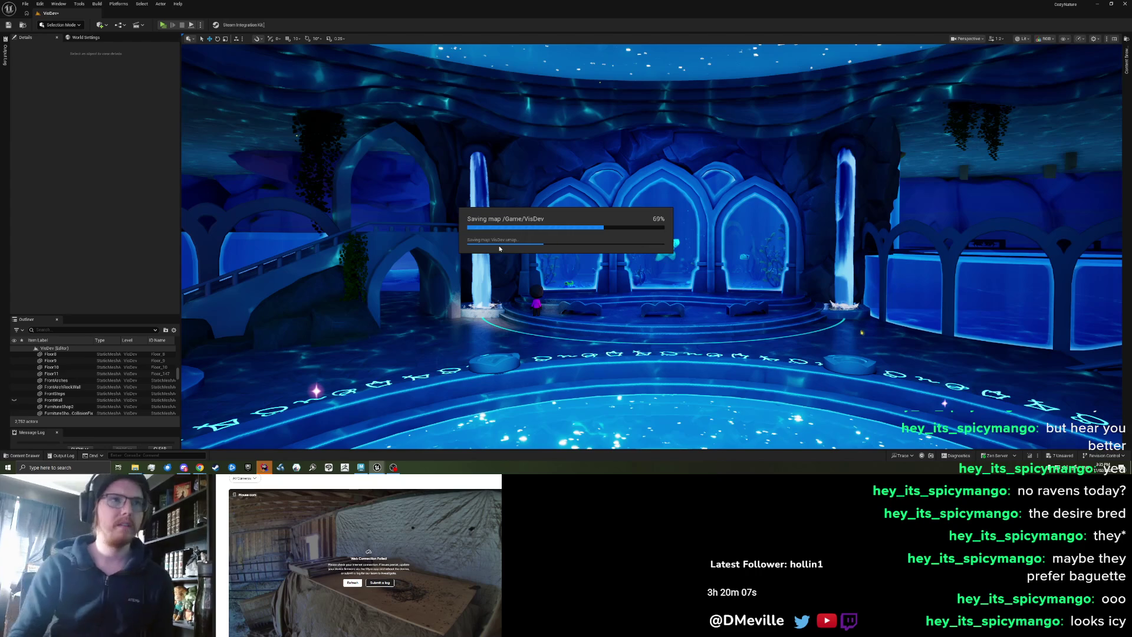
scroll(499, 246, up, 4)
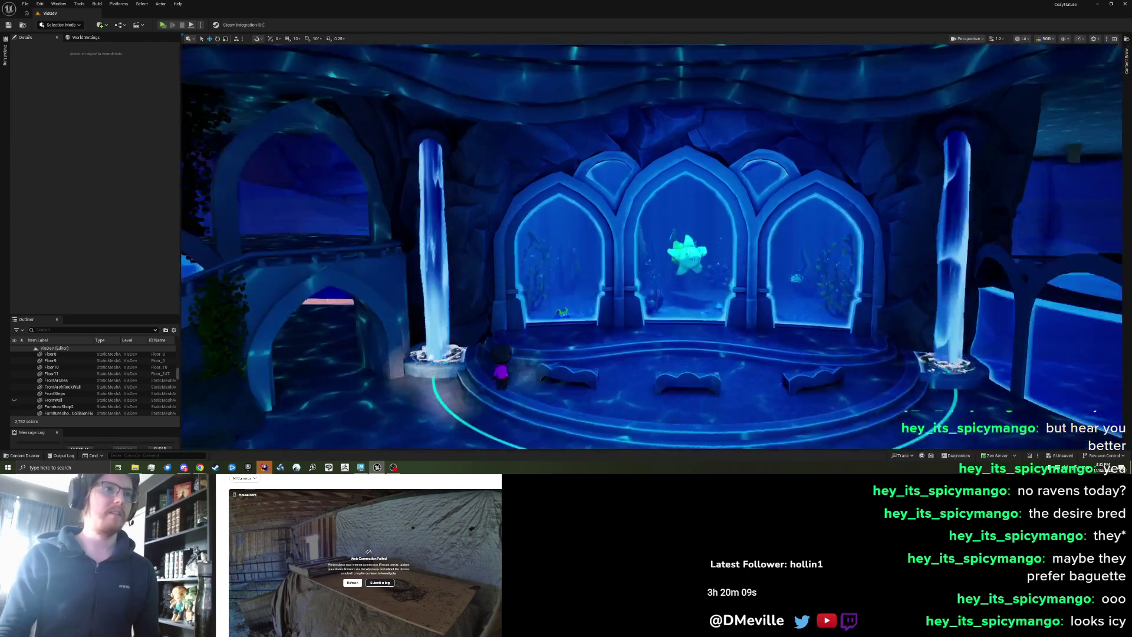
scroll(499, 246, down, 5)
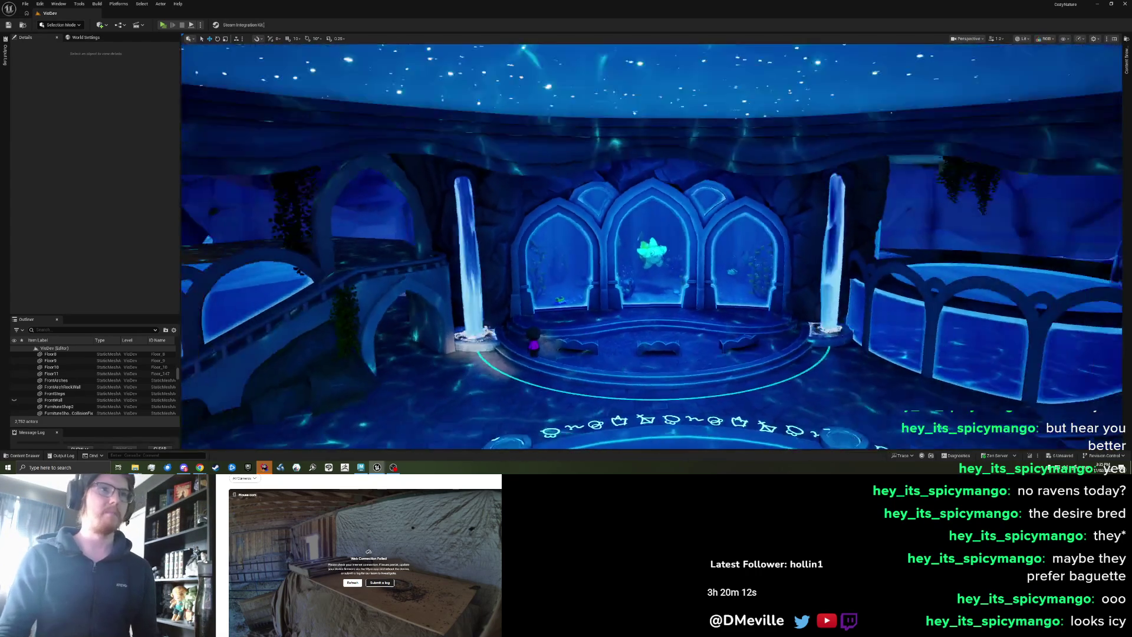
mouse_move(649, 246)
mouse_down()
mouse_move(648, 176)
mouse_move(640, 271)
mouse_move(400, 308)
mouse_up()
- Move the IP_Sweater_5 character beside the right waterfall pillar
click(788, 381)
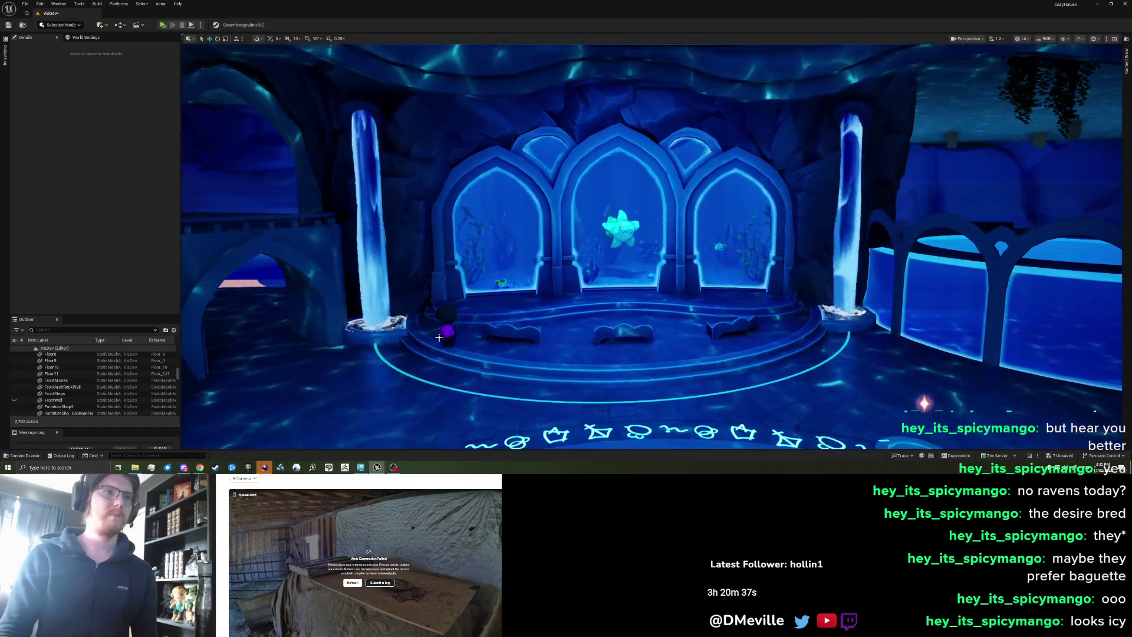
click(446, 325)
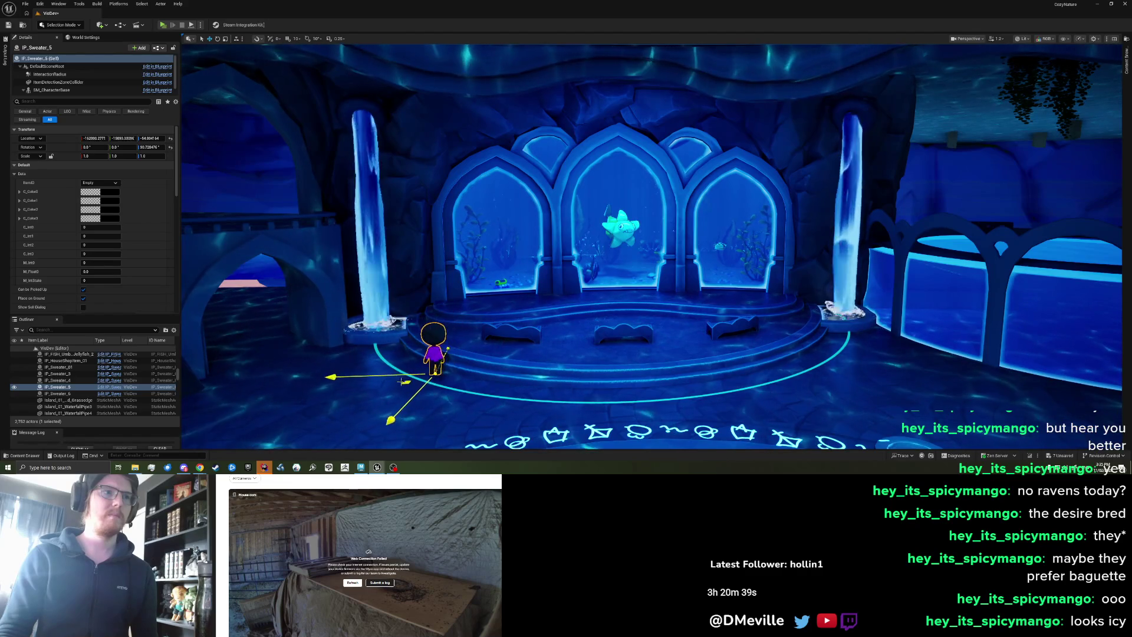
mouse_move(511, 322)
mouse_down()
mouse_move(854, 372)
mouse_move(868, 392)
mouse_move(882, 371)
mouse_up()
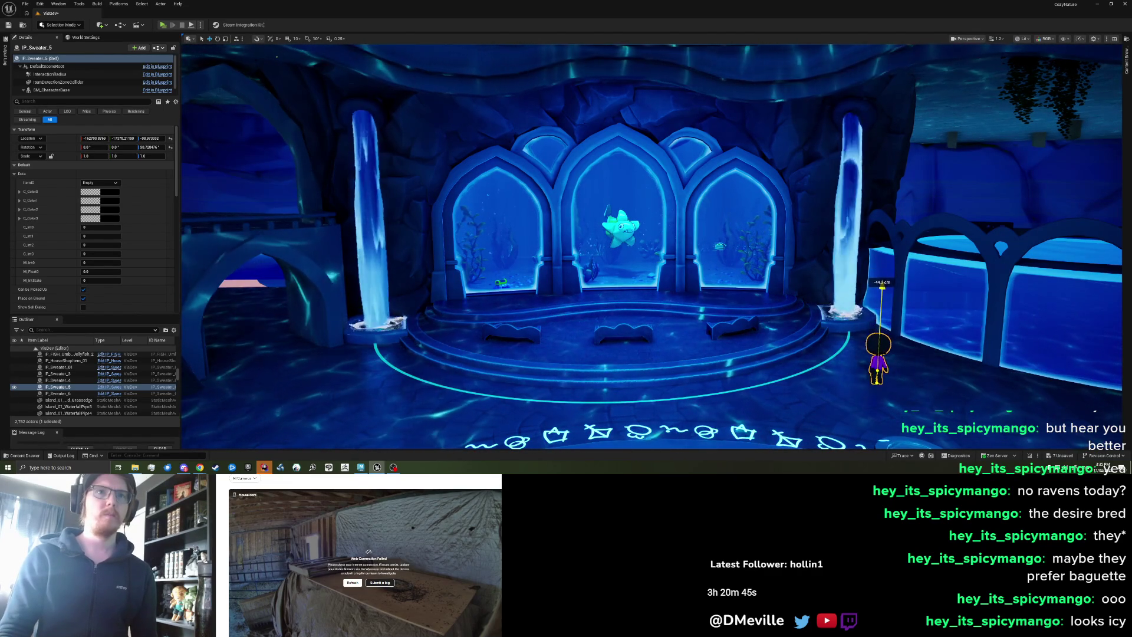
key(Escape)
- Pull the view back from the arches and save the VisDev map
key(s)
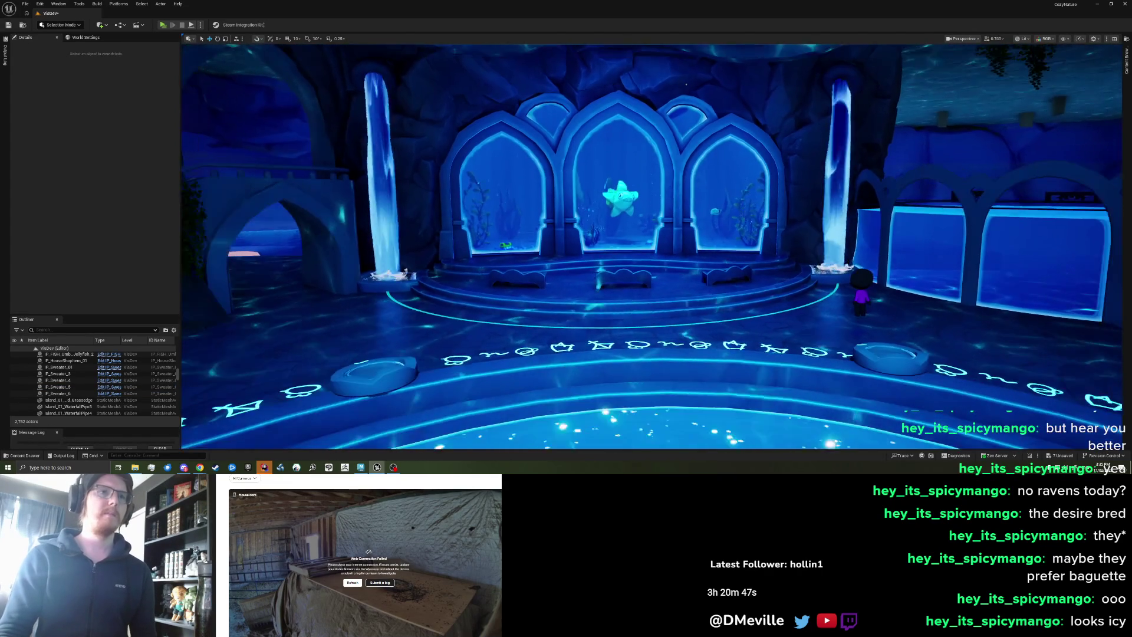
key(s)
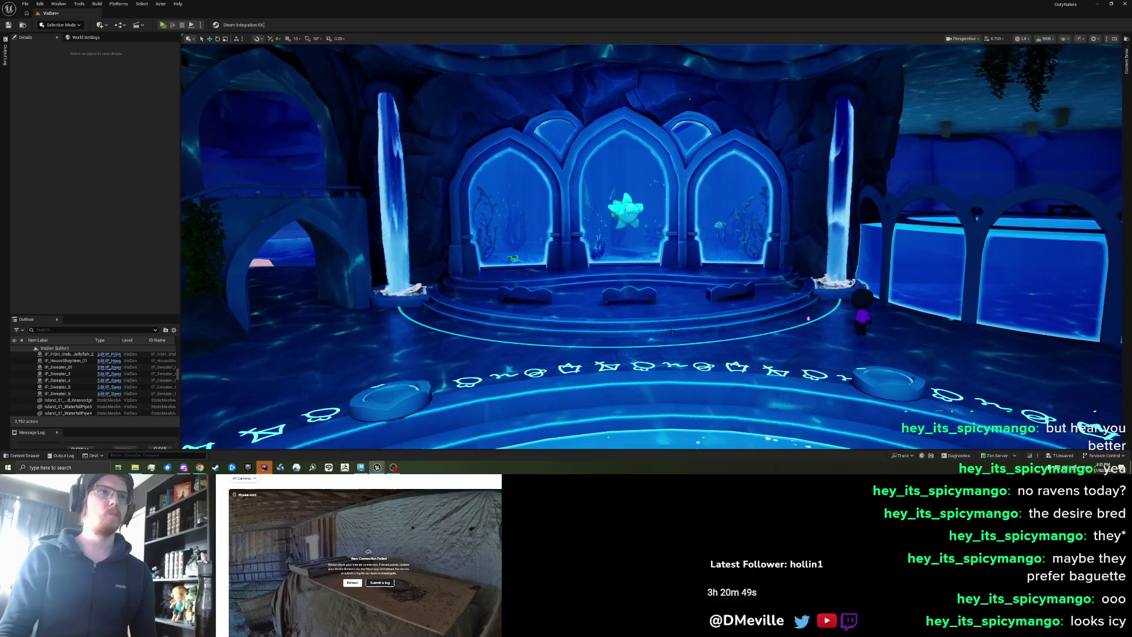
key(ctrl+s)
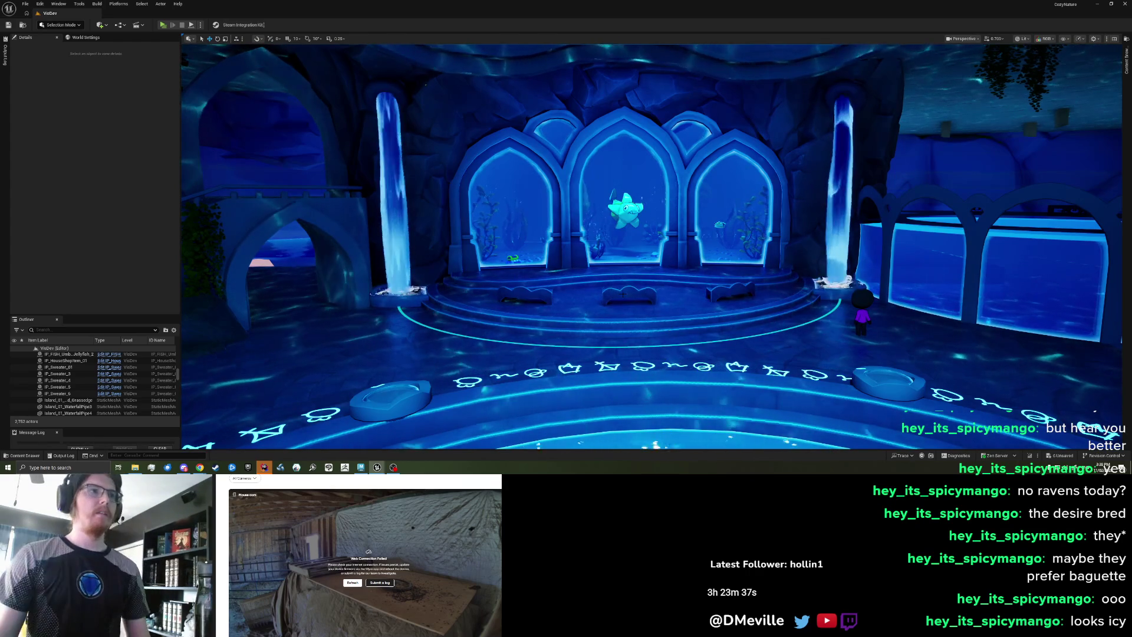
mouse_move(672, 330)
mouse_down()
mouse_move(672, 277)
mouse_move(348, 356)
mouse_up()
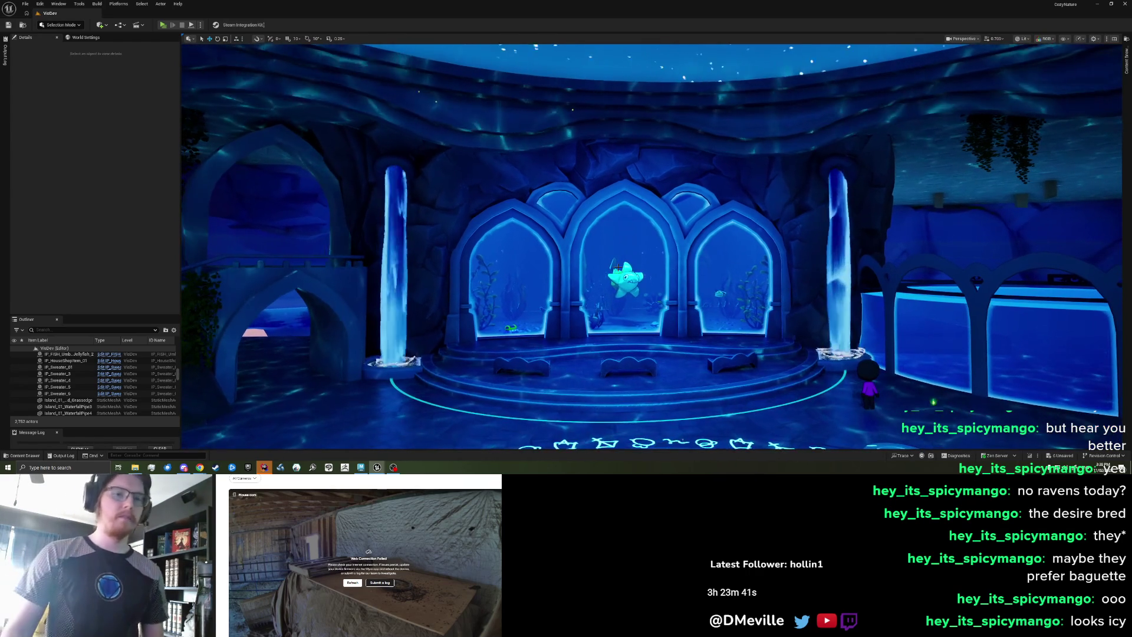
right_click(622, 248)
key(Escape)
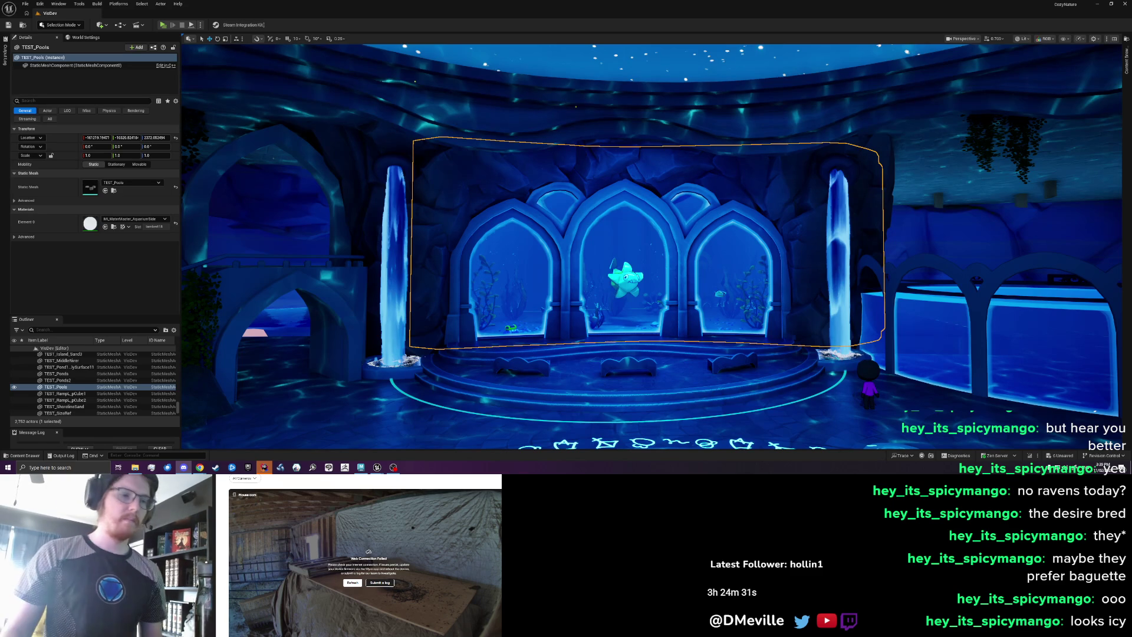
key(Escape)
drag(587, 313, 578, 289)
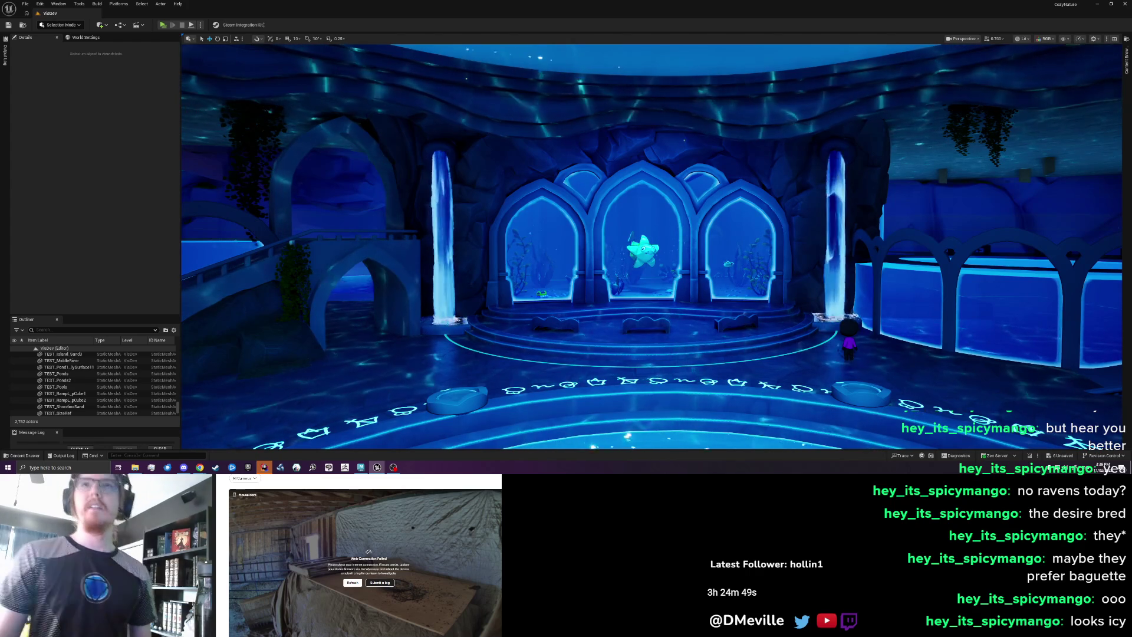
click(1127, 59)
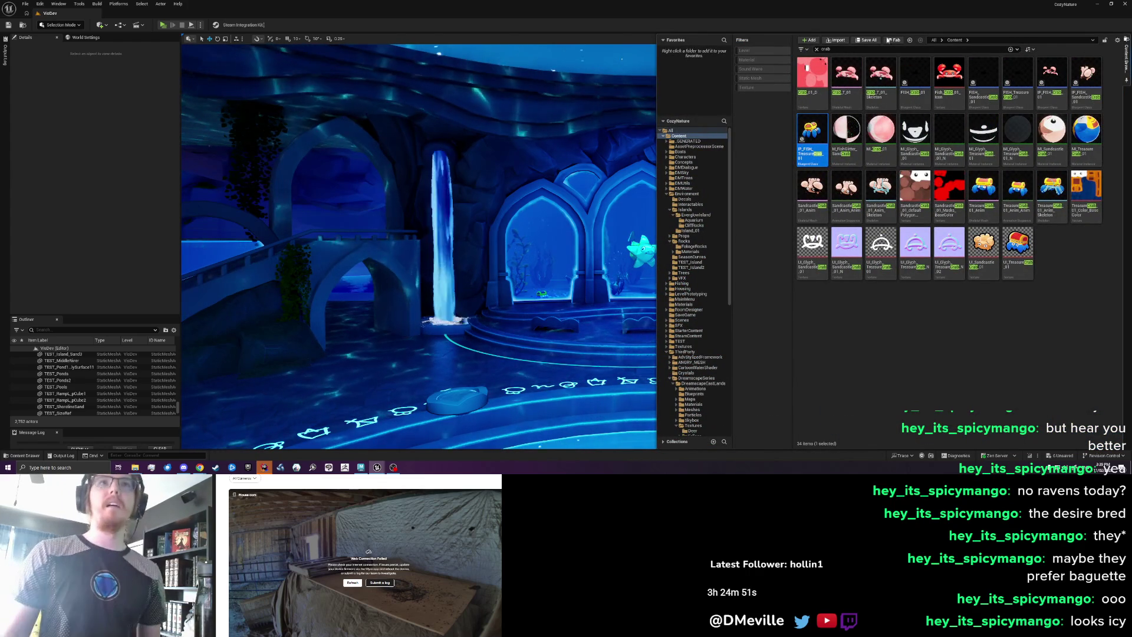
- Search the Content Drawer for 'sea bass', then clear the search
click(882, 48)
text(sea bass)
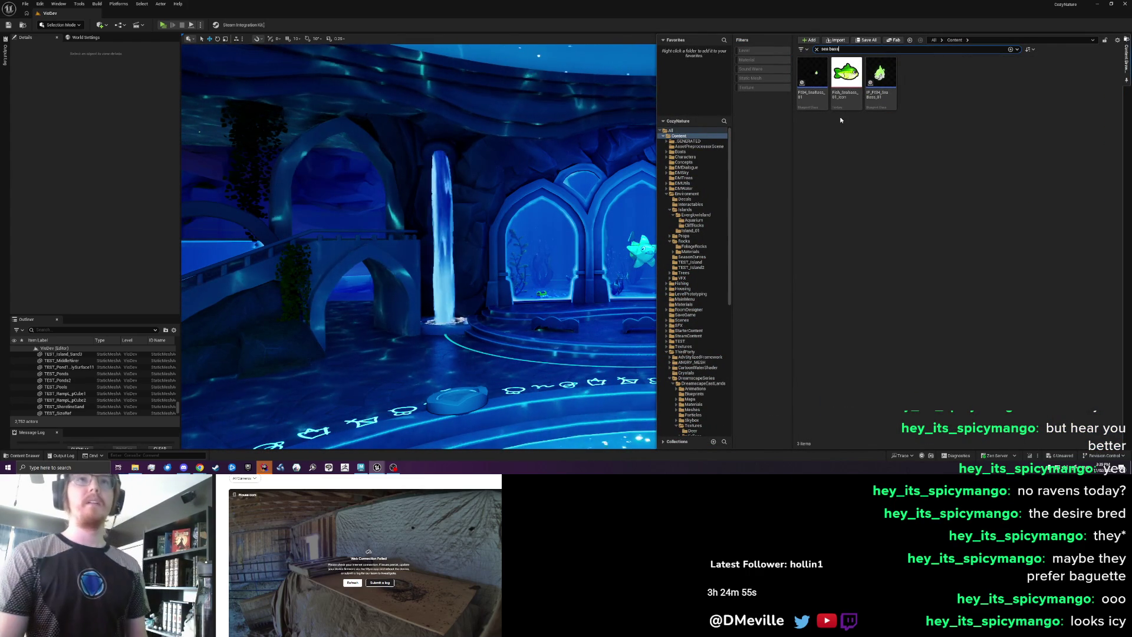
mouse_move(878, 95)
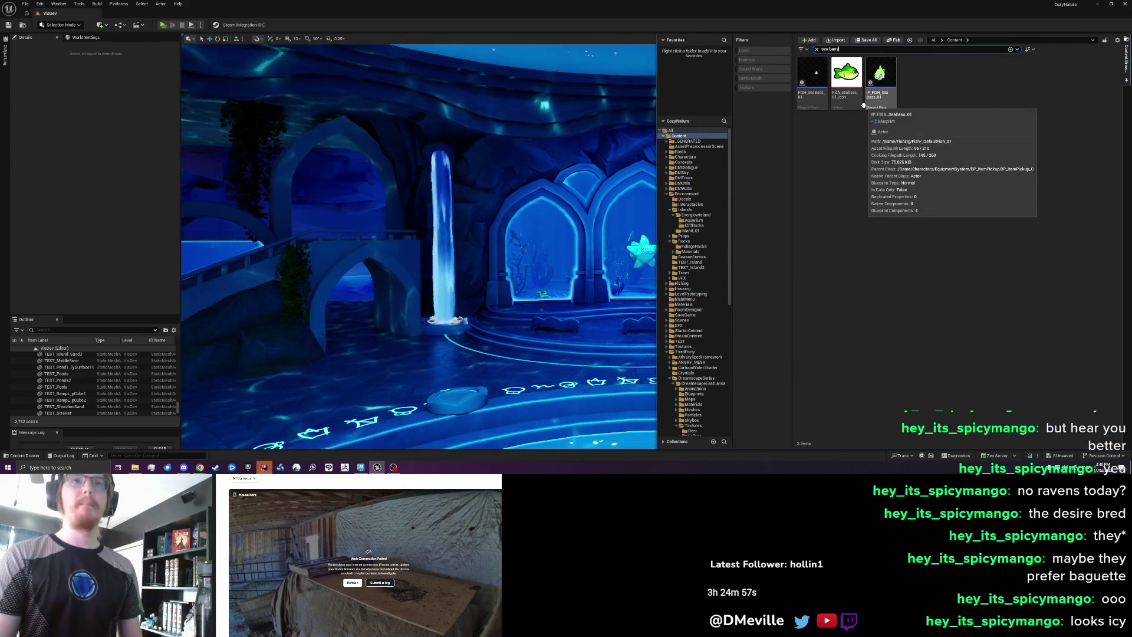
key(BackSpace)
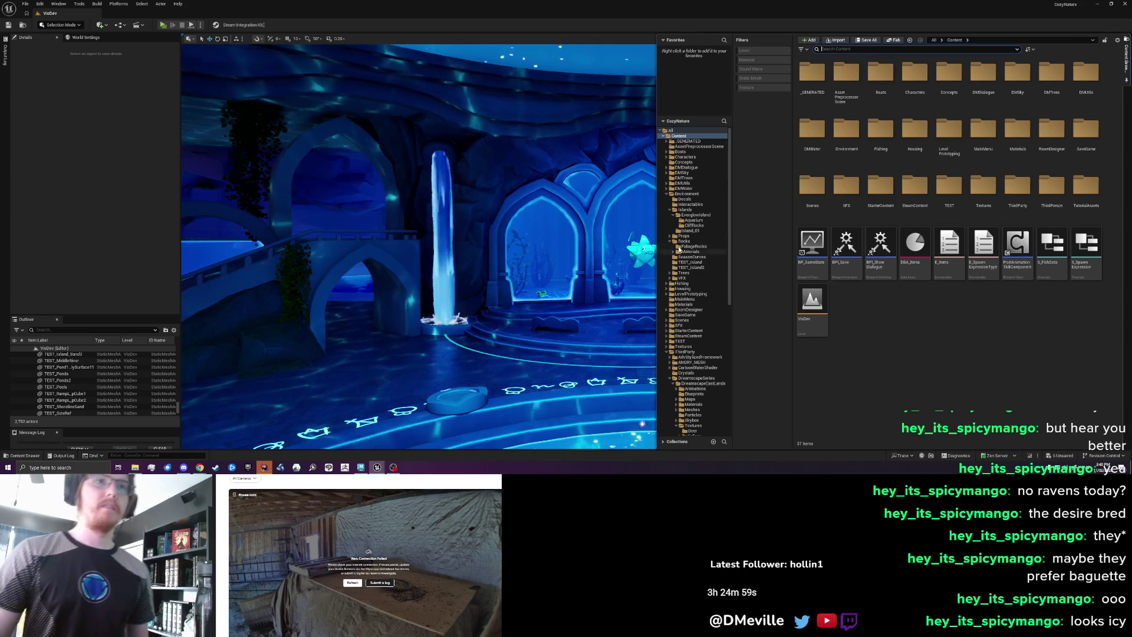
- Browse to Content > Fishing > Fish > _DefaultFish_01 and place Fish_2 near the left waterfall
click(682, 288)
click(681, 284)
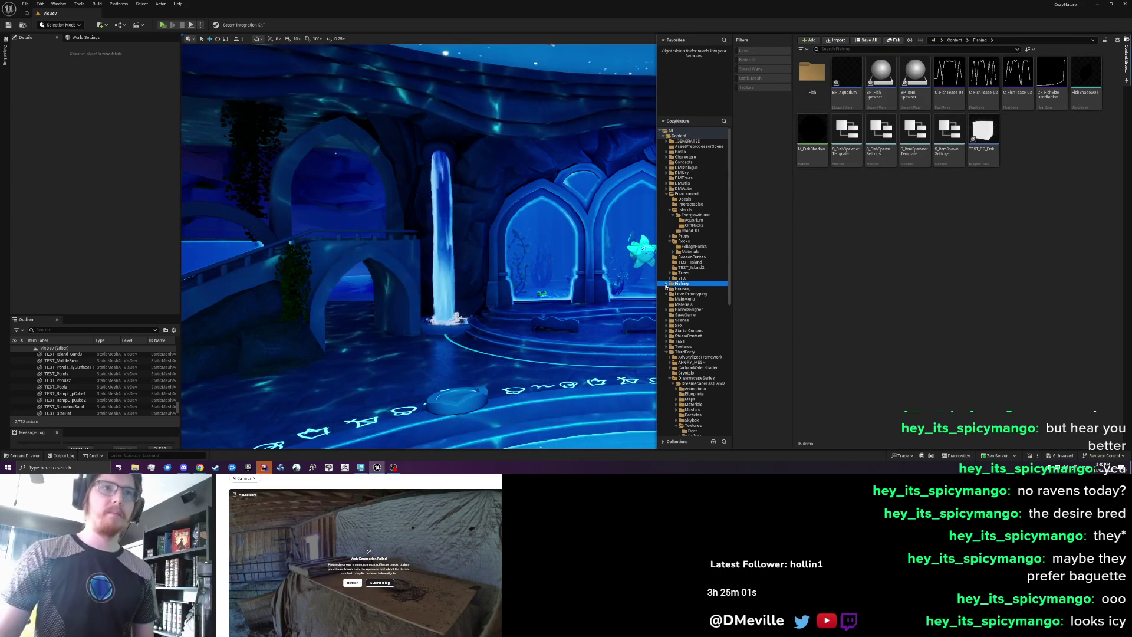
double_click(680, 284)
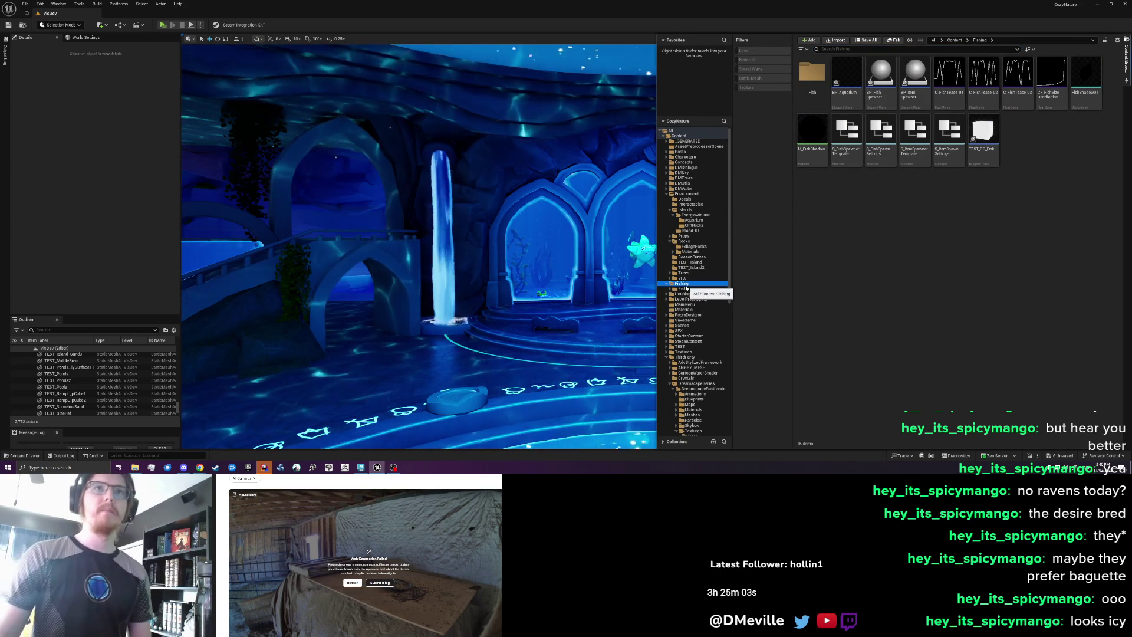
click(687, 289)
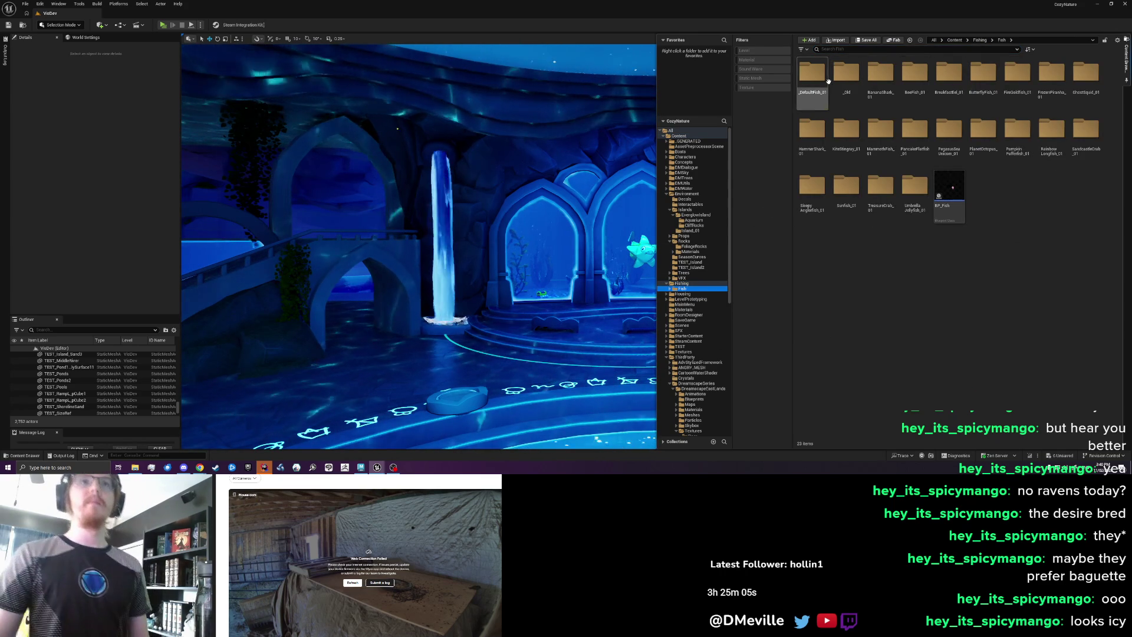
double_click(812, 74)
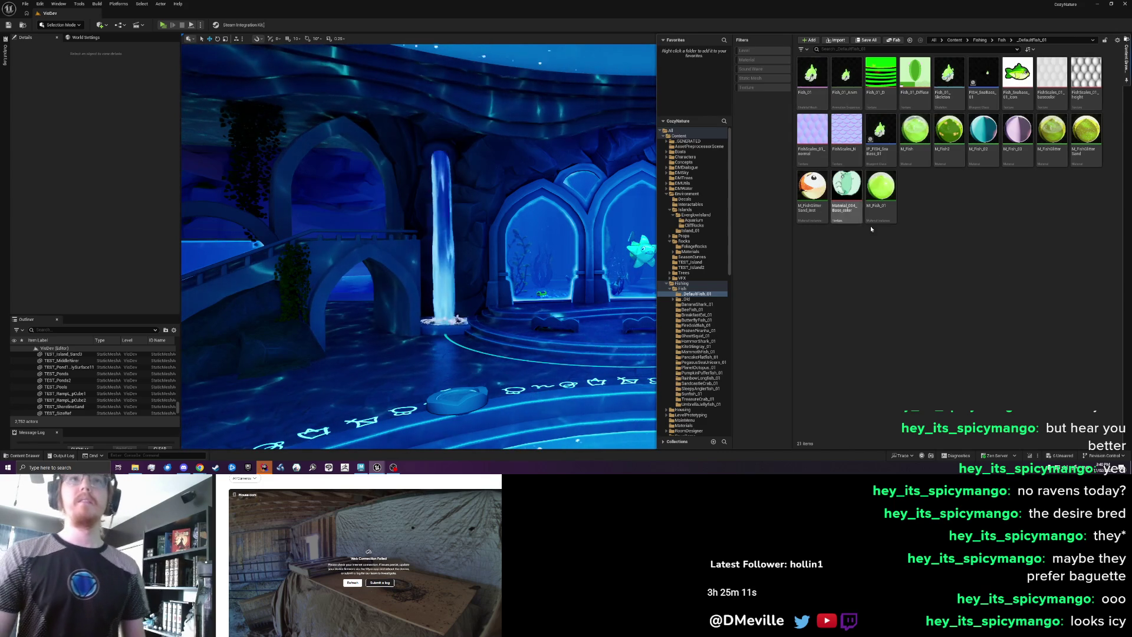
drag(869, 214, 476, 217)
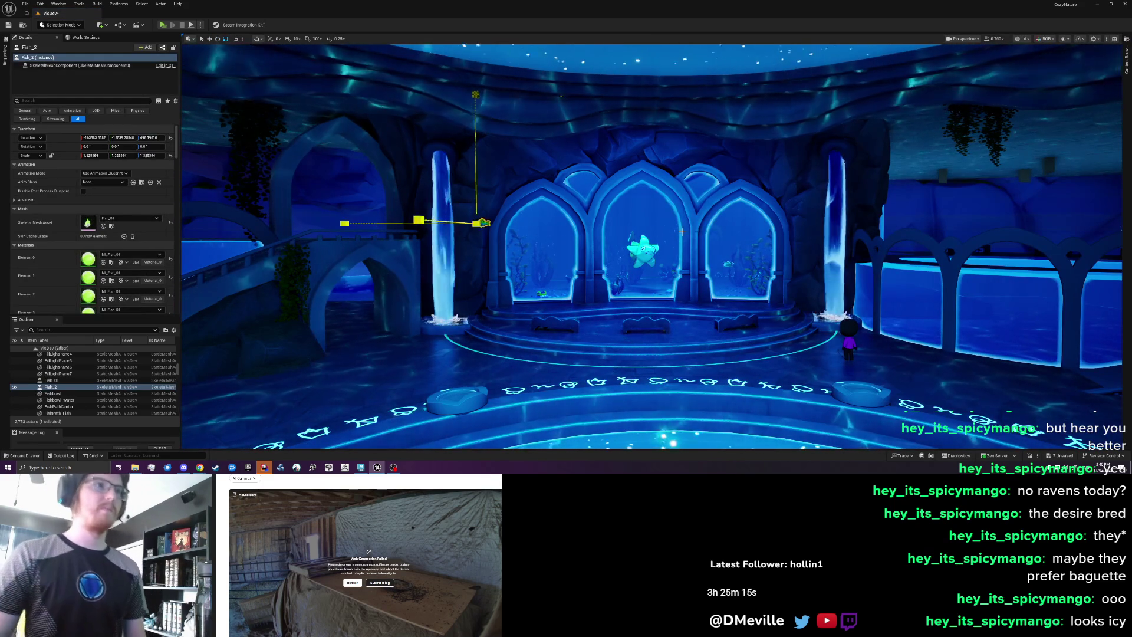
- Scale the fish up to about 16 from a closer view
key(r)
mouse_move(476, 223)
mouse_down()
mouse_move(495, 213)
mouse_move(468, 226)
mouse_move(518, 224)
mouse_up()
key(e)
scroll(569, 199, up, 5)
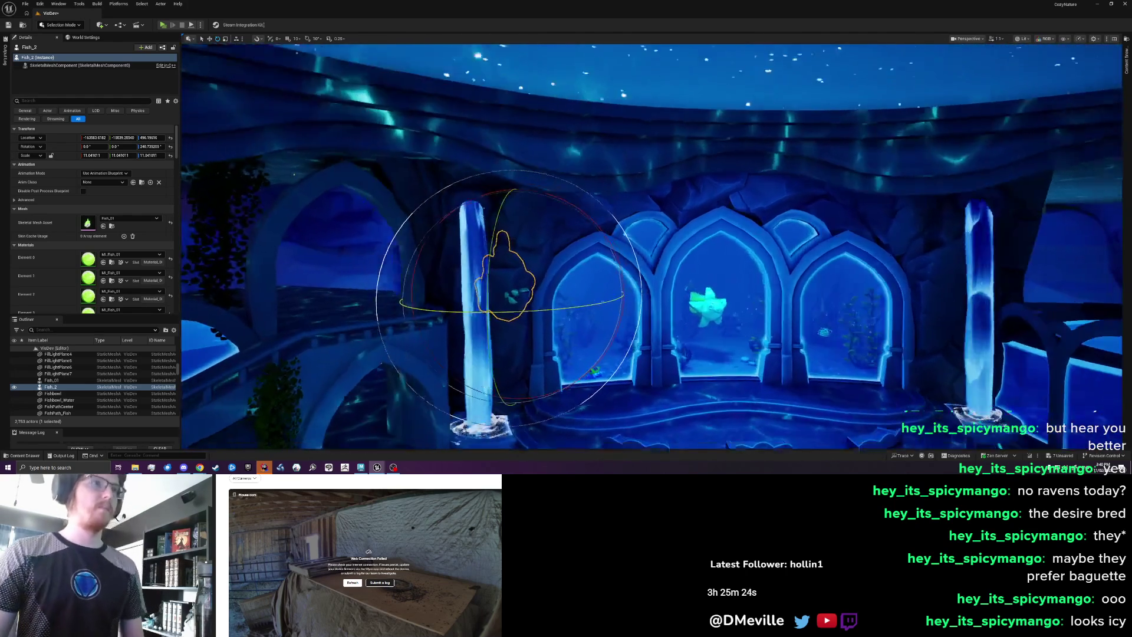
scroll(569, 198, up, 3)
key(r)
drag(533, 307, 773, 312)
- Move the fish forward against the left pillar and filter its properties by name
key(w)
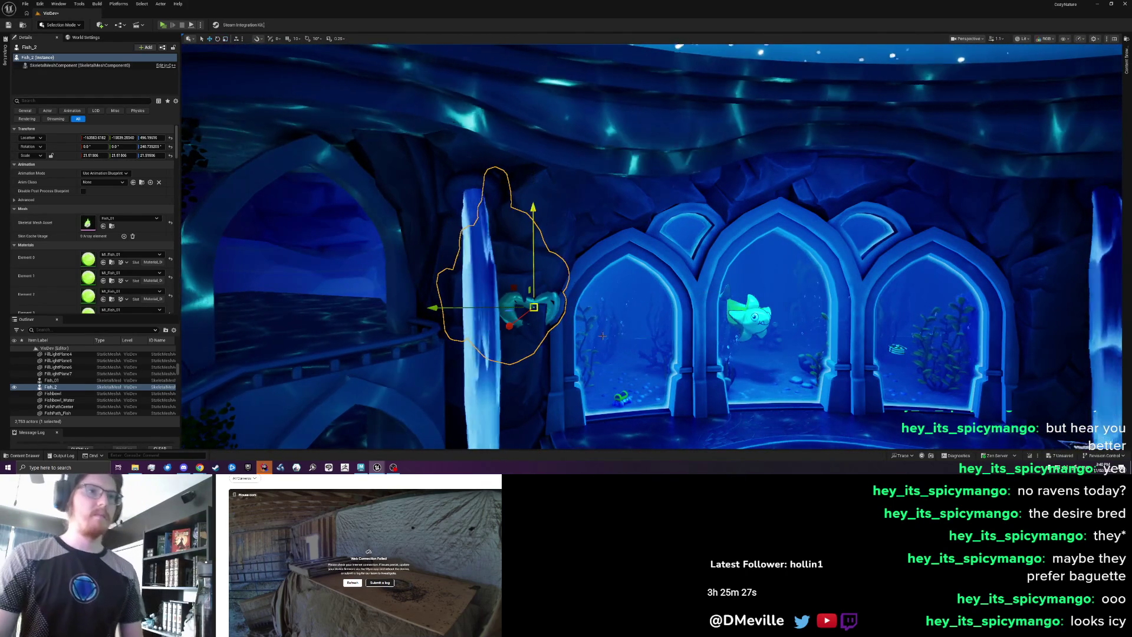
drag(533, 307, 539, 330)
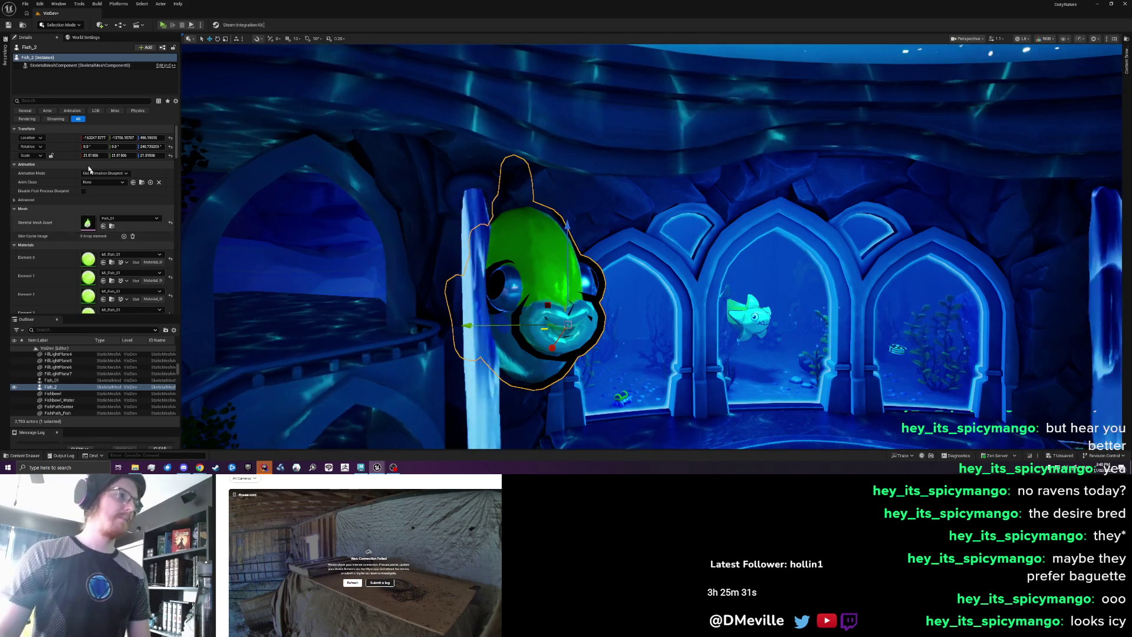
click(59, 100)
- Filter Details by 'ov' and raise the fish's overlay material draw distance
text(overlay)
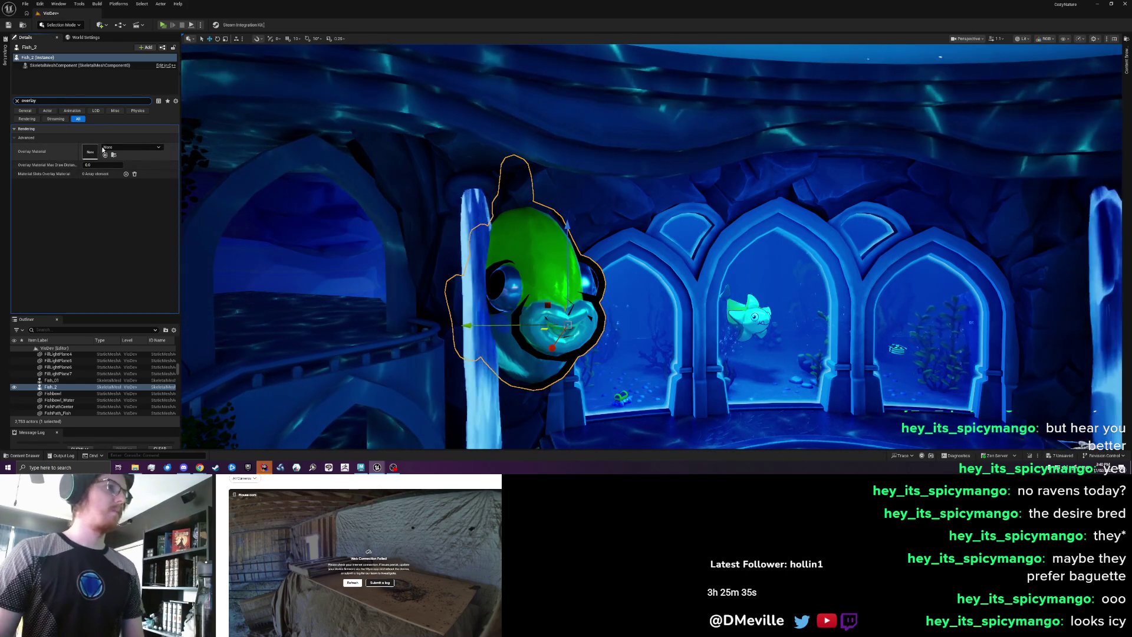
drag(94, 164, 76, 165)
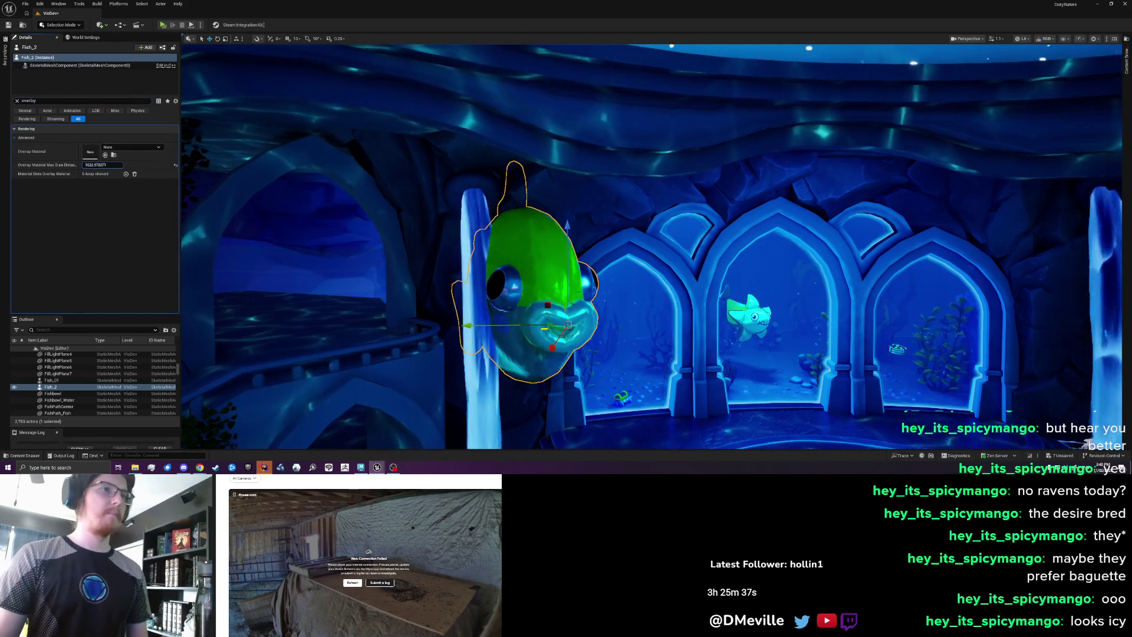
click(17, 101)
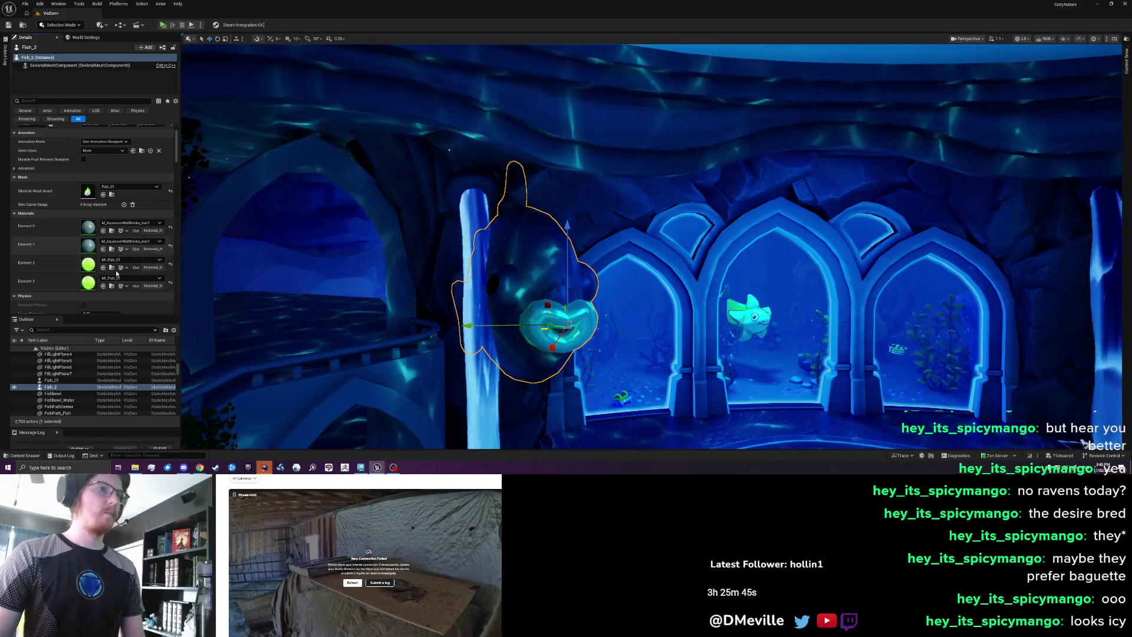
- Assign M_AquariumWallBricks_Inst1 to the fish's material elements and lift it higher
click(103, 267)
click(104, 286)
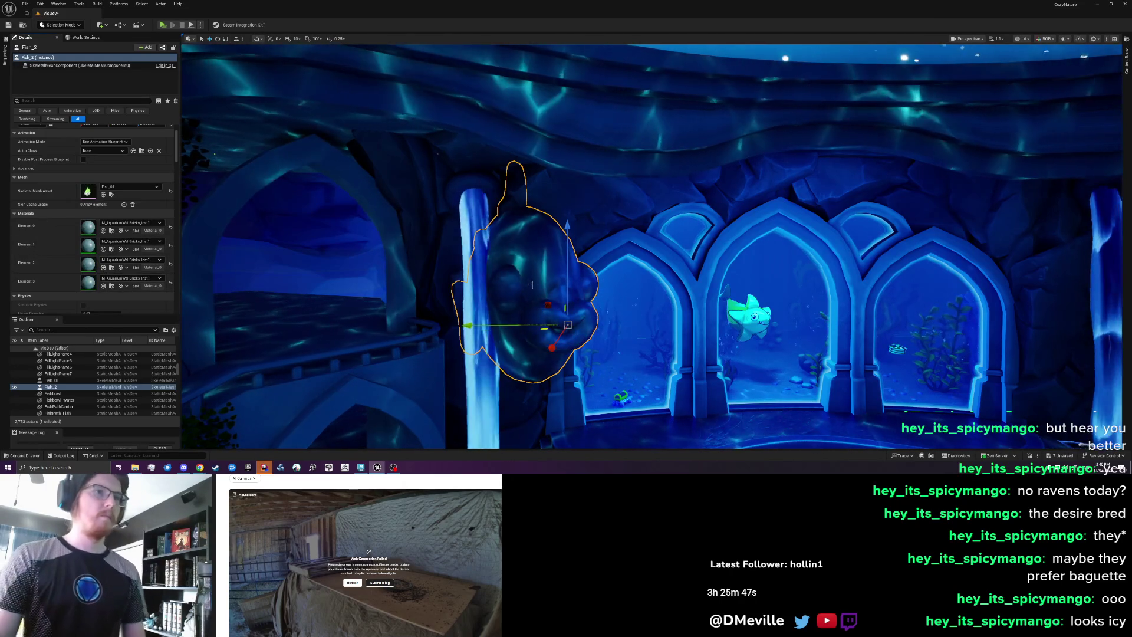
mouse_move(563, 250)
mouse_down()
mouse_move(563, 188)
mouse_move(556, 252)
mouse_up()
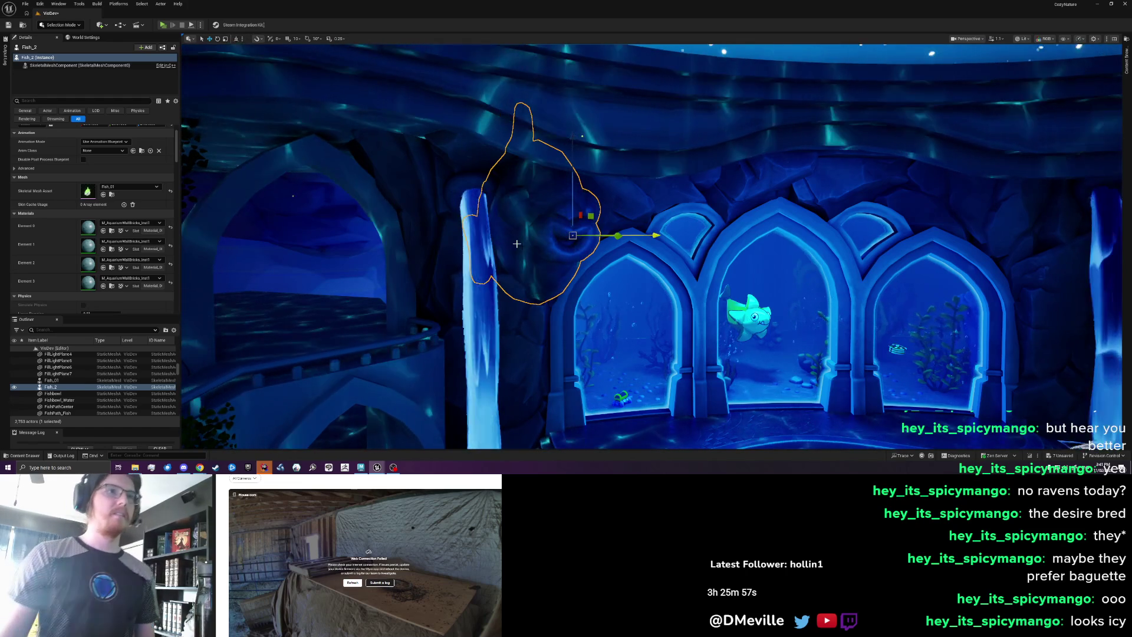
- Slide Fish_2 left toward the pillar and check how it looks deselected
mouse_move(563, 235)
mouse_down()
mouse_move(567, 269)
mouse_move(593, 232)
mouse_up()
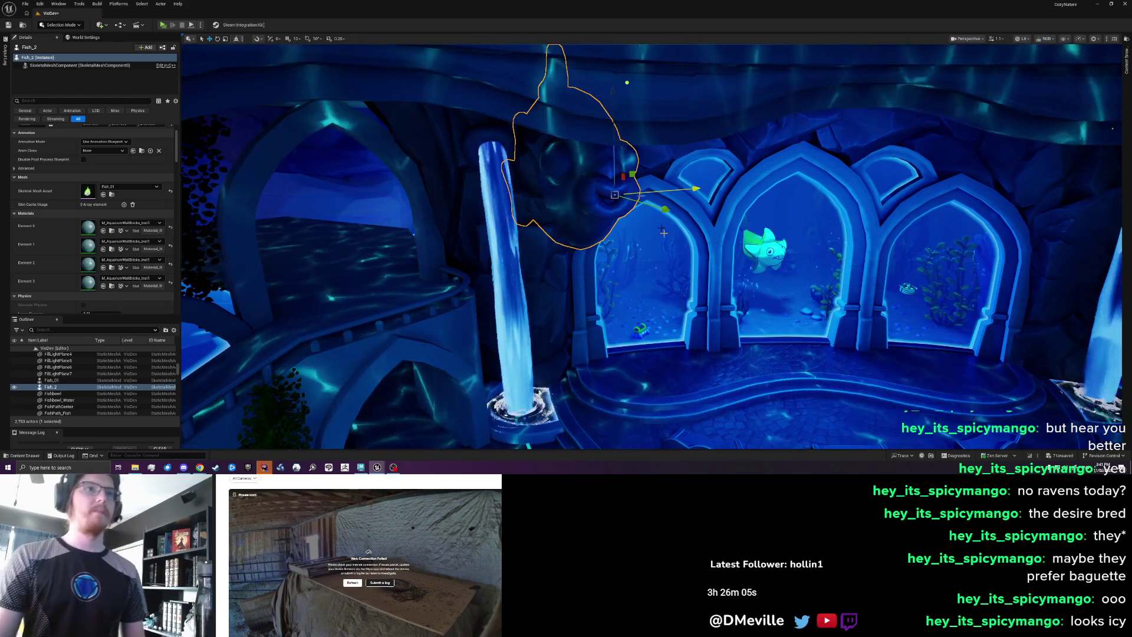
mouse_move(640, 207)
mouse_down()
mouse_move(655, 208)
mouse_move(648, 164)
mouse_move(572, 175)
mouse_up()
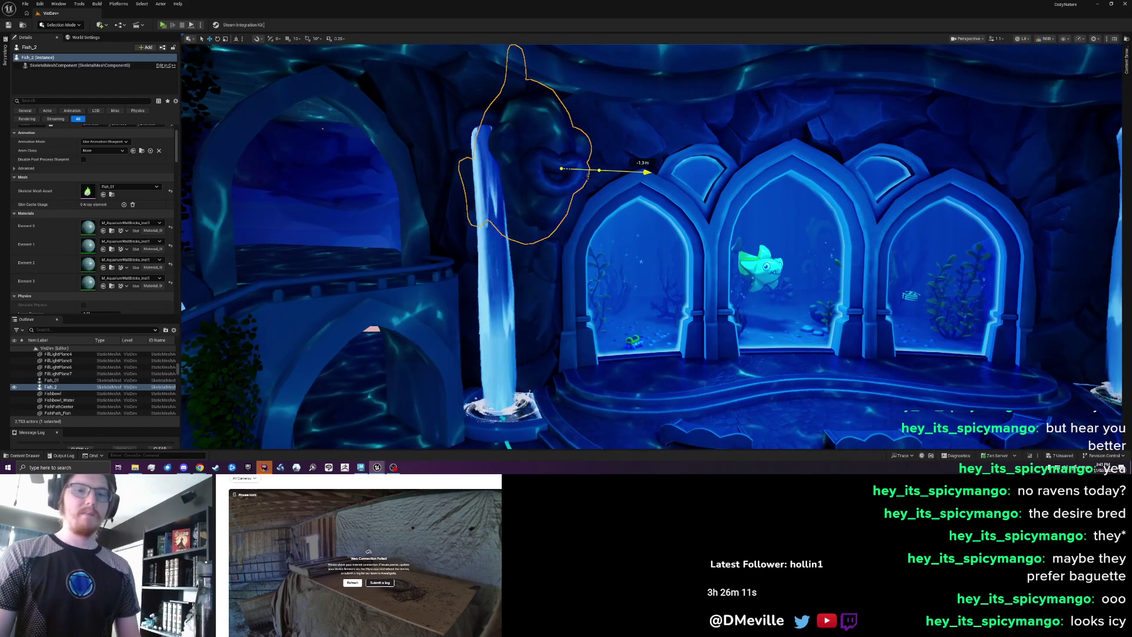
key(Escape)
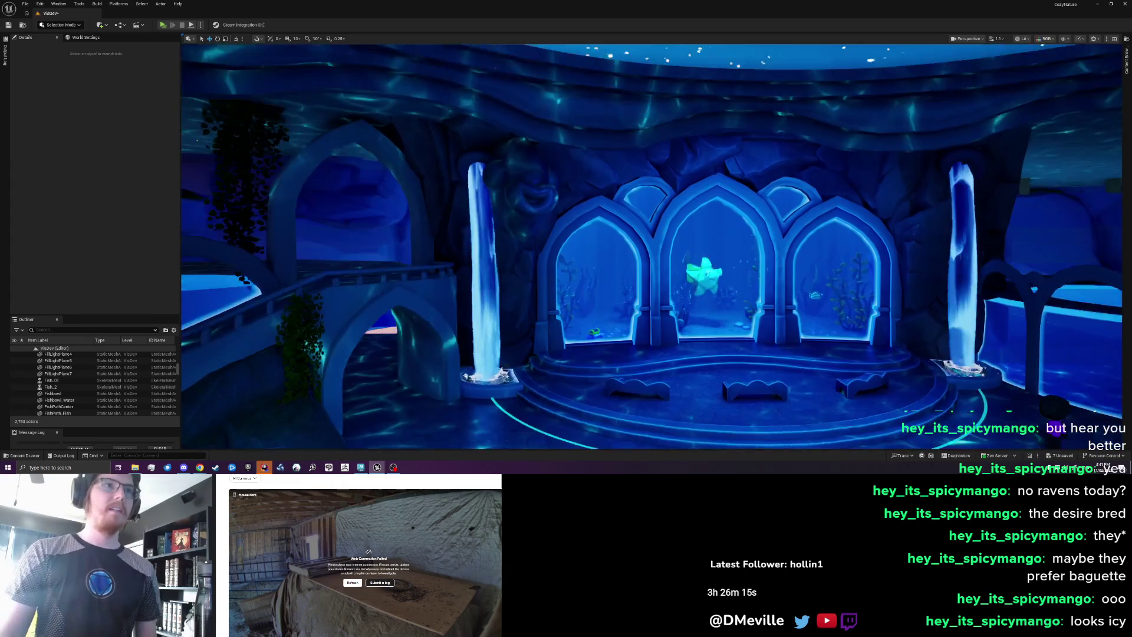
click(532, 178)
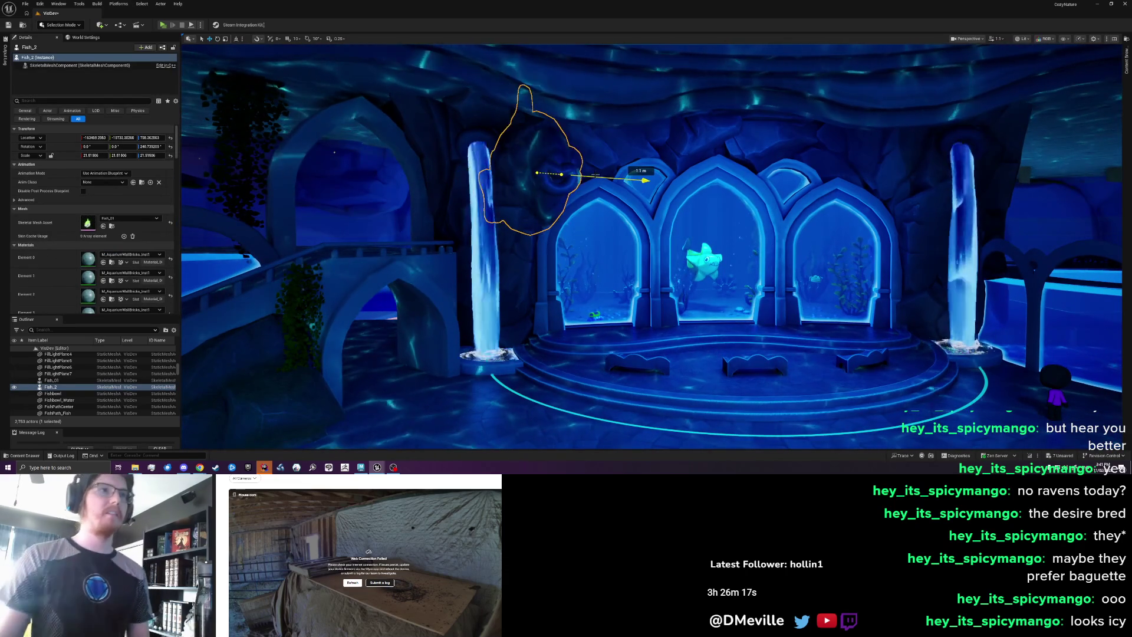
key(Escape)
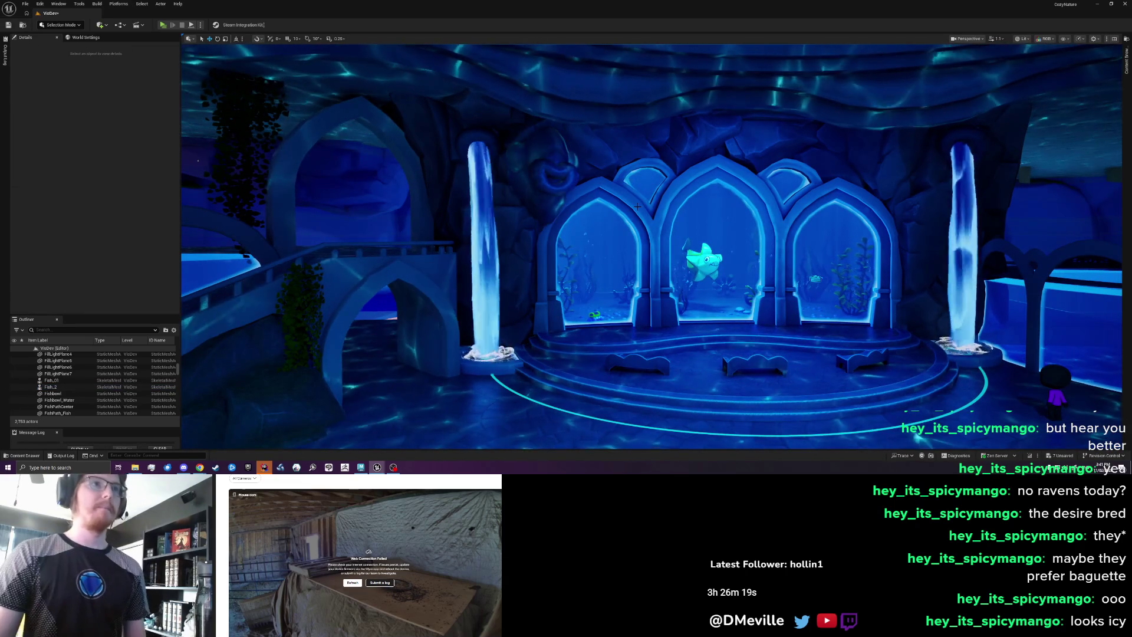
drag(637, 206, 637, 207)
click(548, 200)
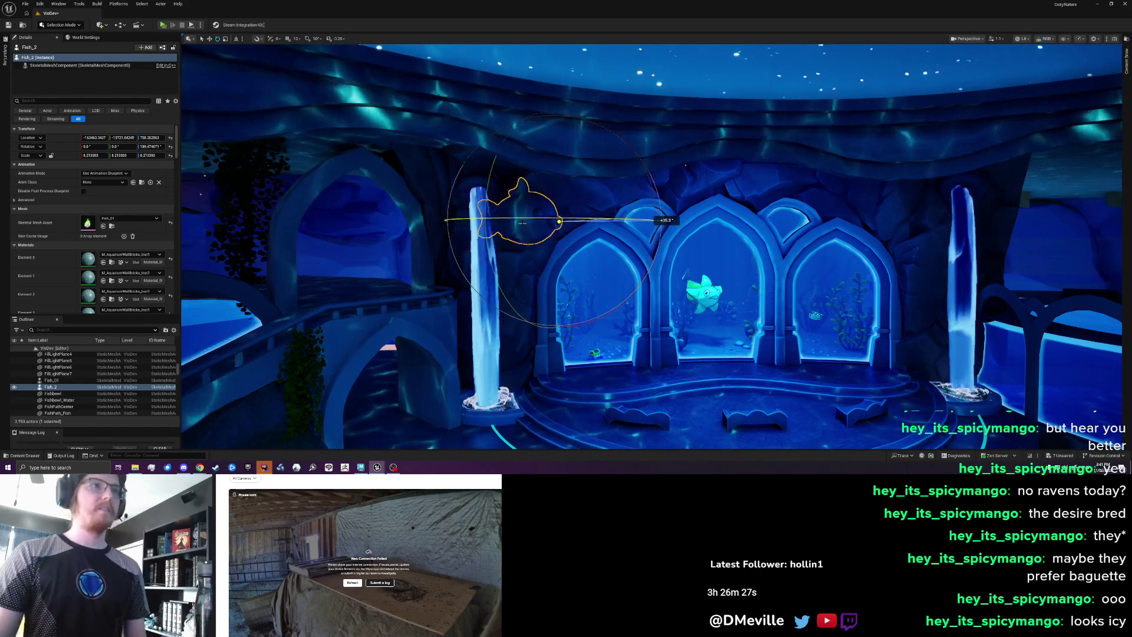
key(Escape)
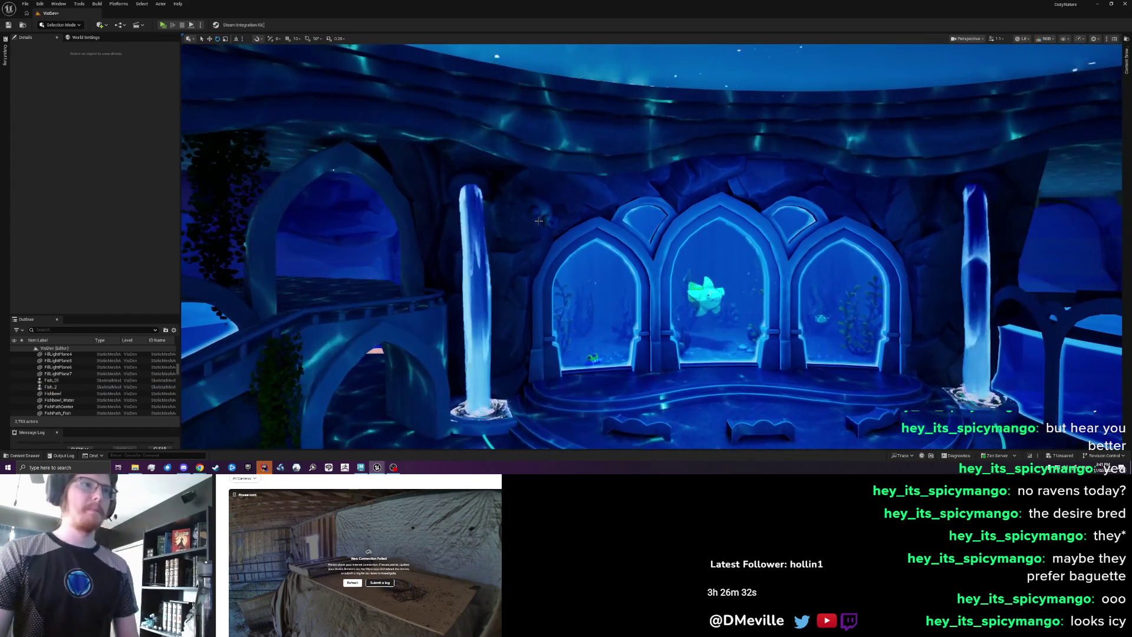
- Lower Fish_2 about a metre with the move gizmo
click(558, 261)
key(w)
mouse_move(544, 141)
mouse_down()
mouse_move(543, 183)
mouse_move(594, 206)
mouse_up()
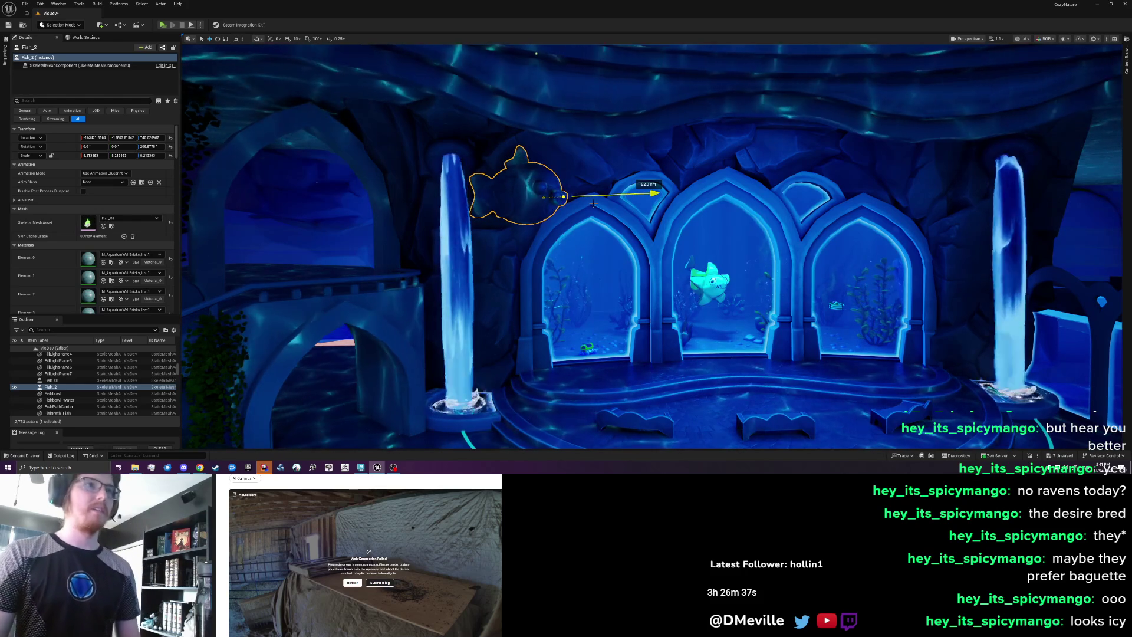
key(Escape)
scroll(595, 213, down, 2)
scroll(597, 222, down, 2)
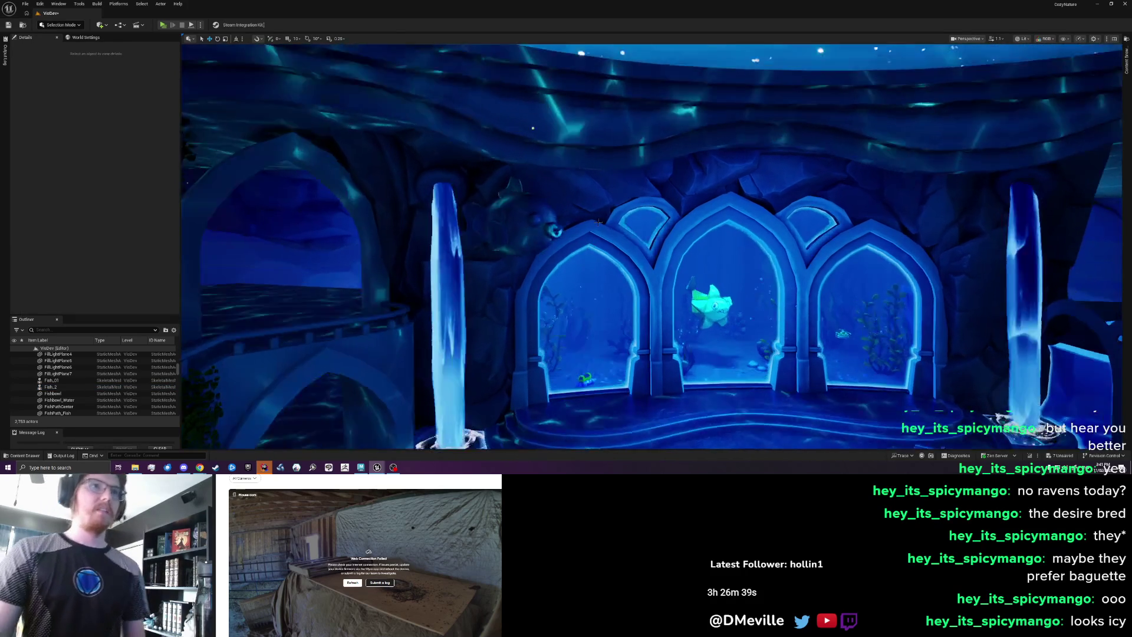
scroll(598, 222, up, 3)
- Slide Fish_2 sideways toward the left glowing pillar
click(525, 242)
key(e)
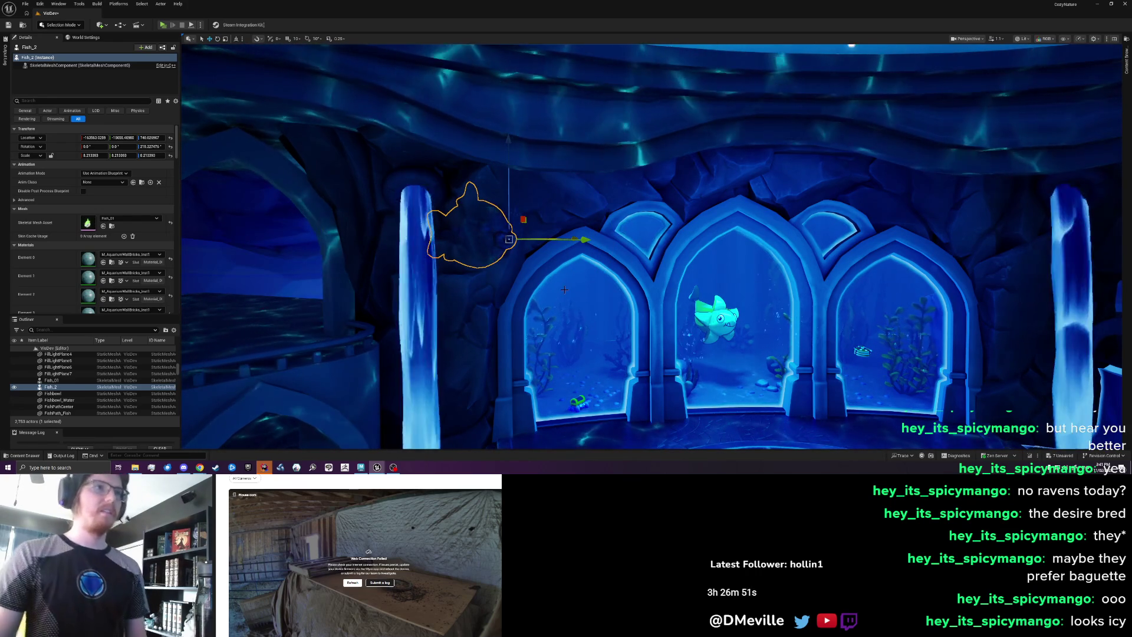
drag(568, 293, 585, 294)
key(e)
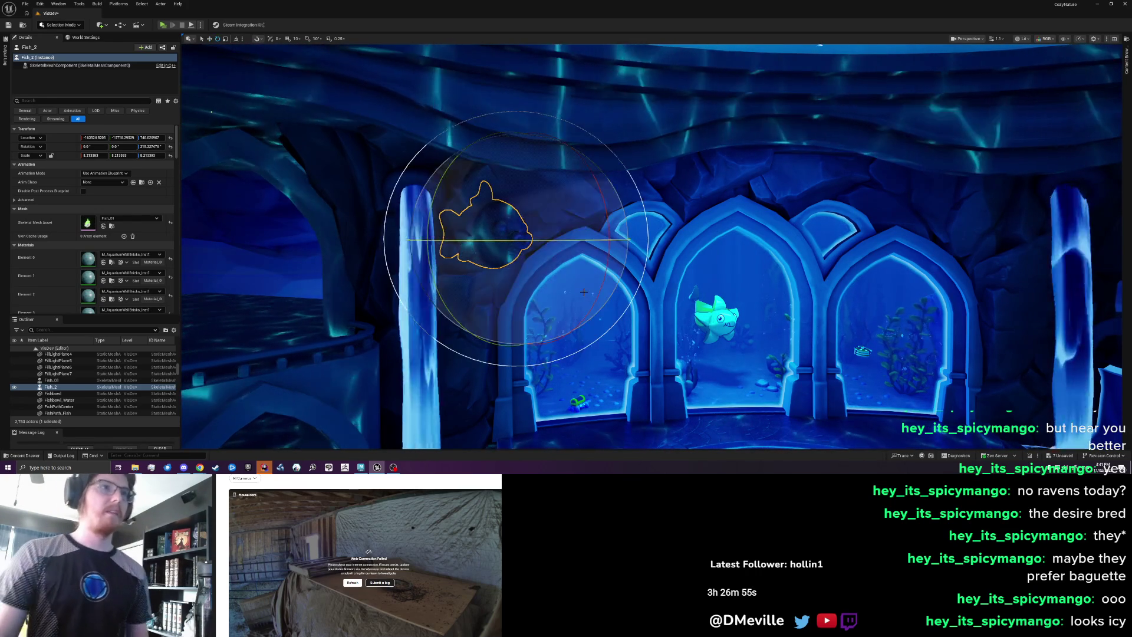
key(Escape)
scroll(399, 357, down, 5)
scroll(398, 357, up, 5)
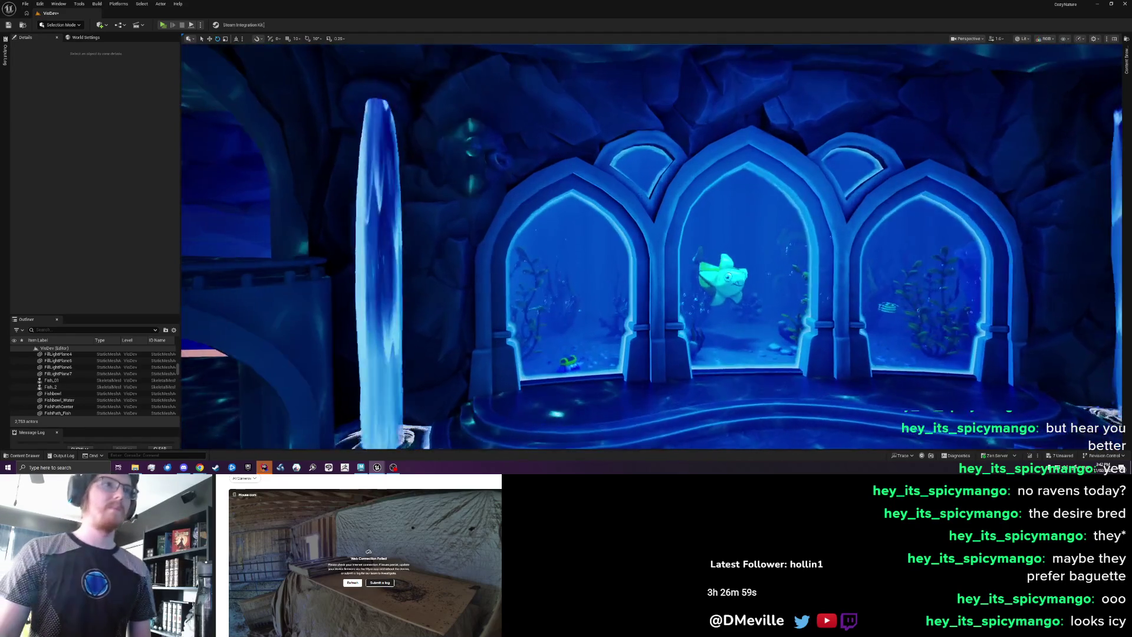
- Show the _DefaultFish_01 assets at Fish_01 in the Content Browser
drag(399, 357, 399, 322)
click(490, 212)
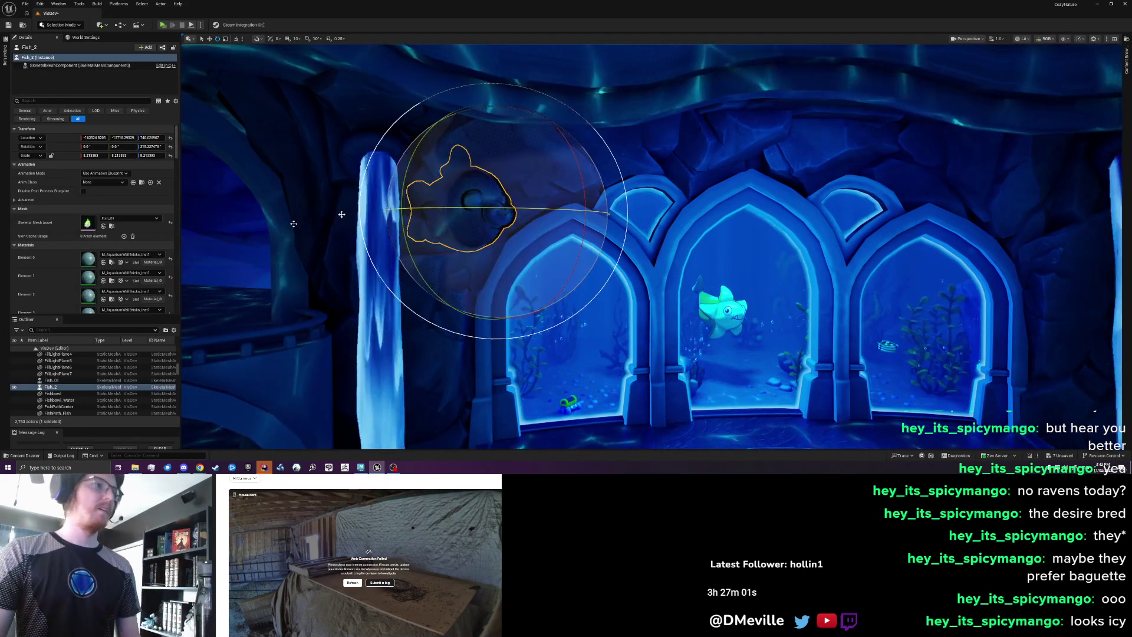
click(111, 226)
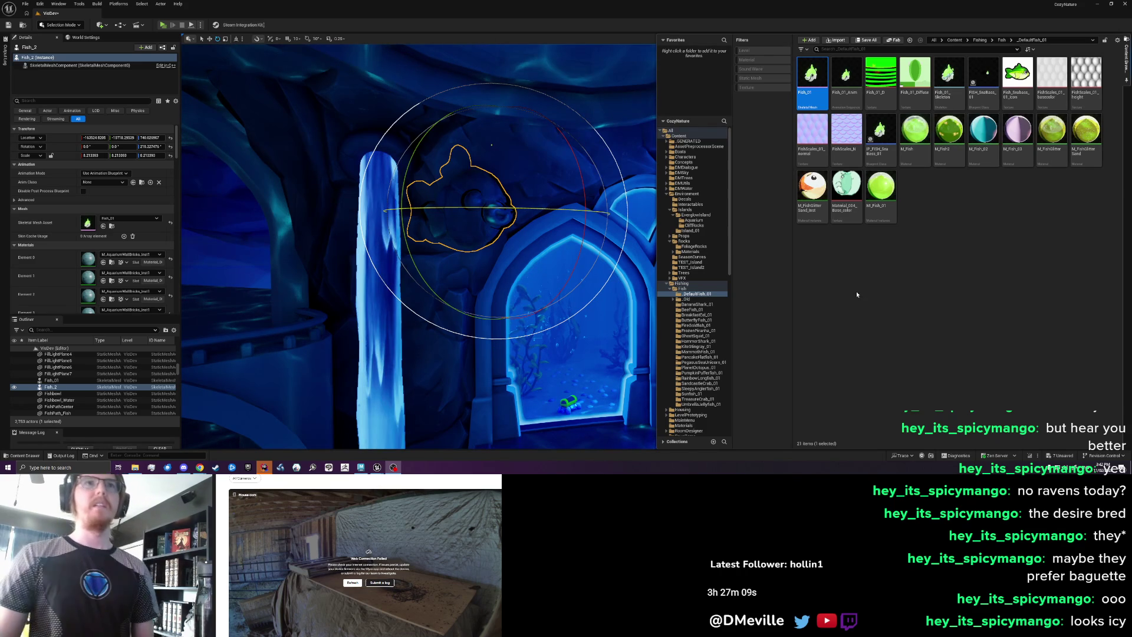
- Duplicate the Fish_01 skeletal mesh and name the copy Fish_Statue
click(812, 83)
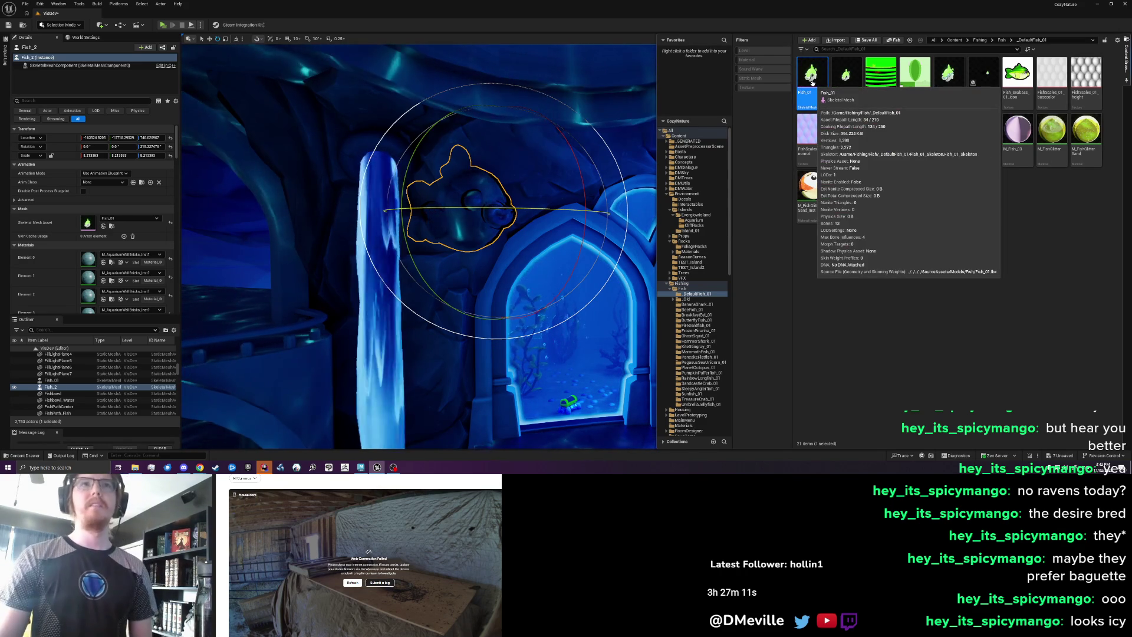
right_click(812, 83)
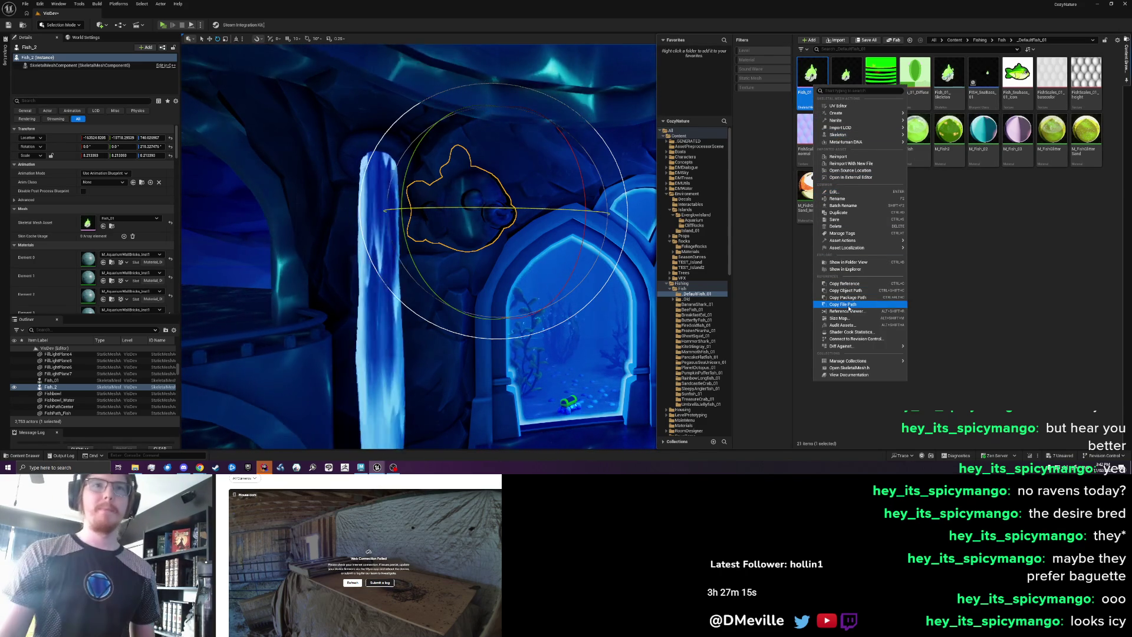
click(855, 213)
key(End)
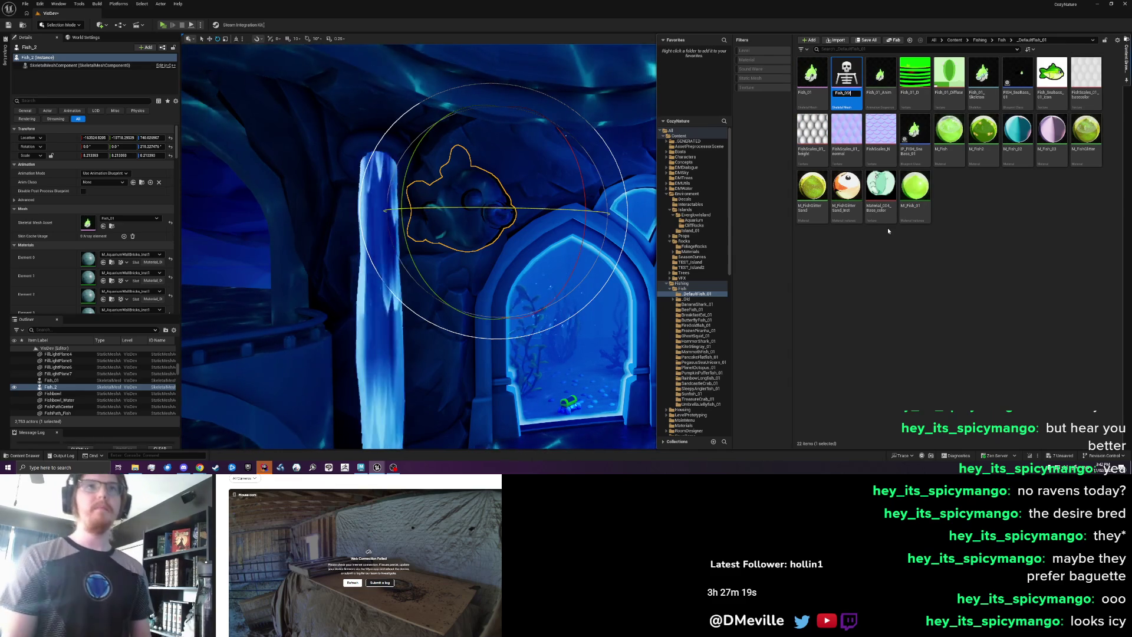
text(tue)
key(Return)
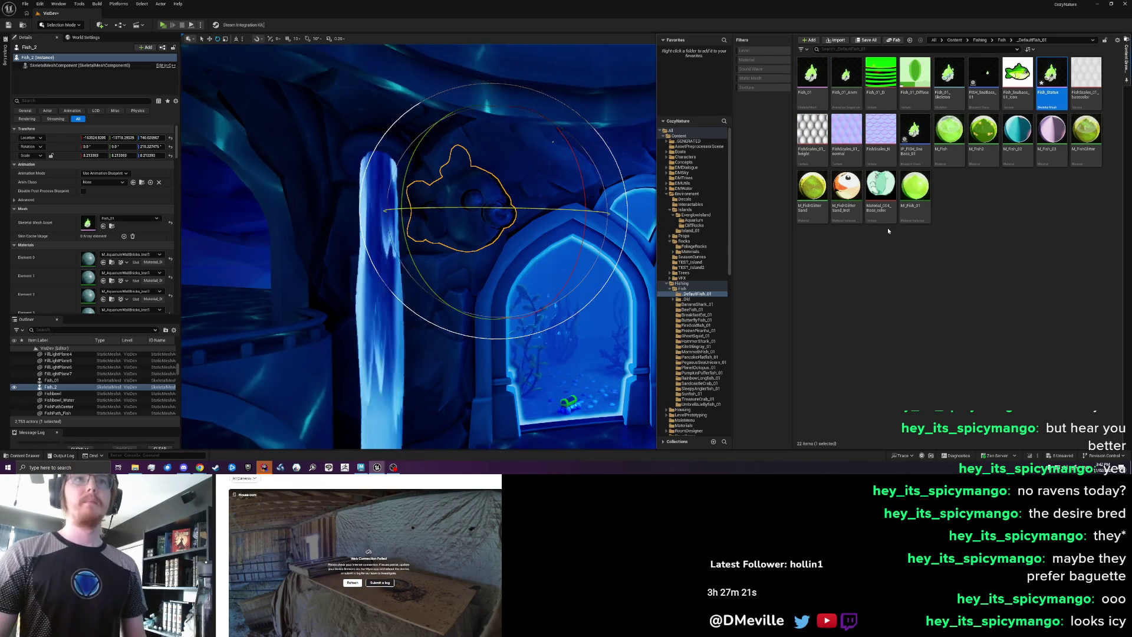
- Check Fish_Statue's asset actions, then web-search 'unreal engine' about skeletal-to-static conversion
right_click(1048, 84)
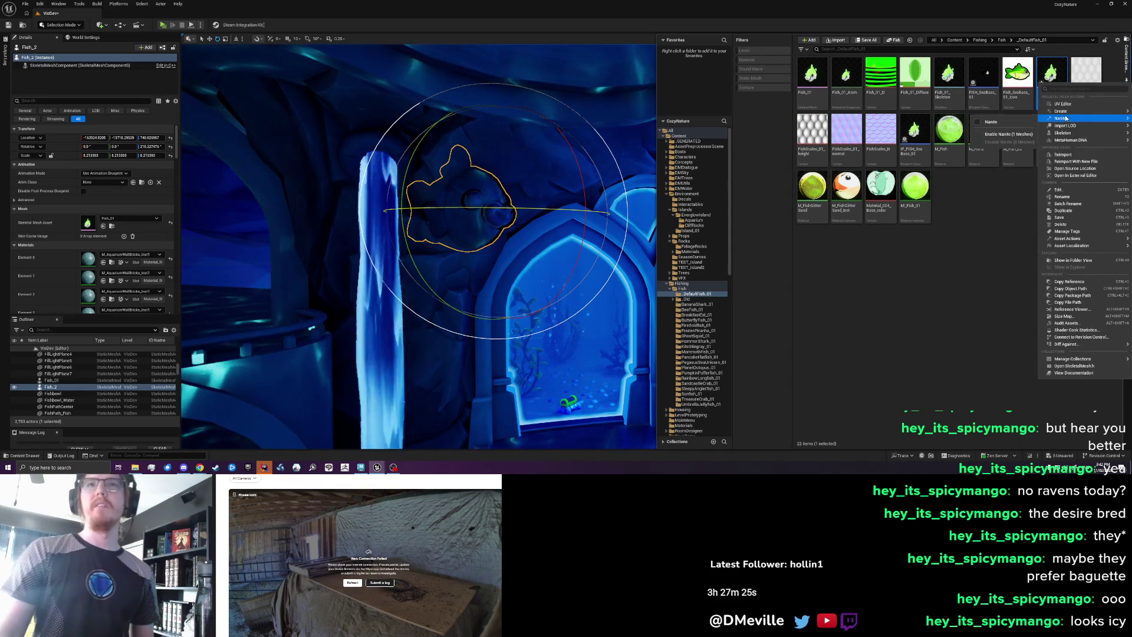
mouse_move(1068, 133)
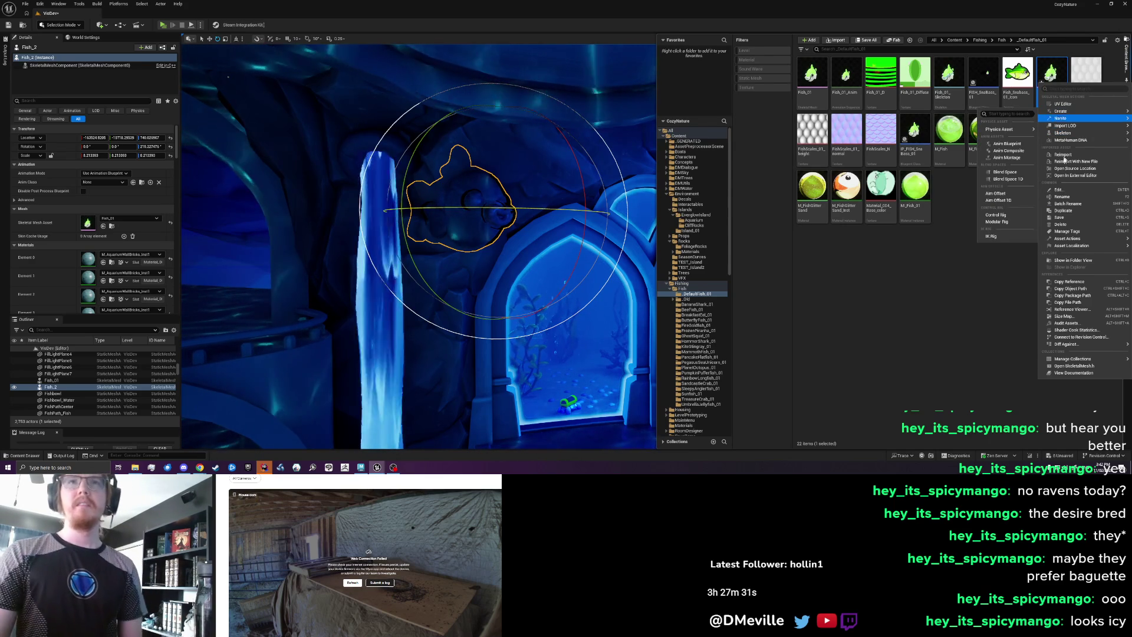
mouse_move(1073, 240)
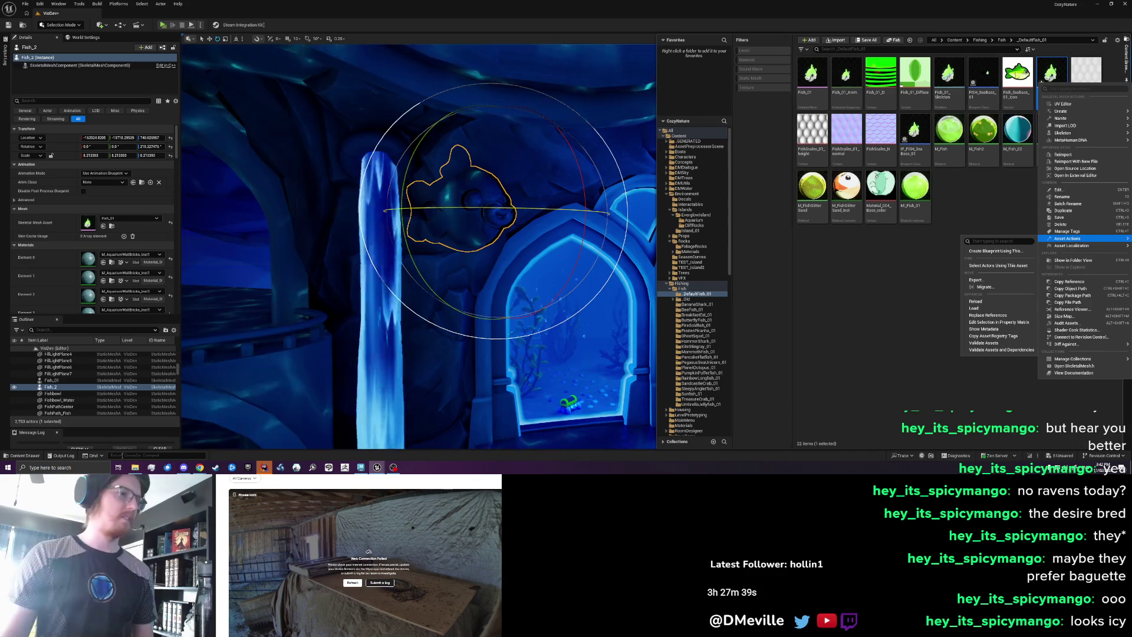
click(200, 467)
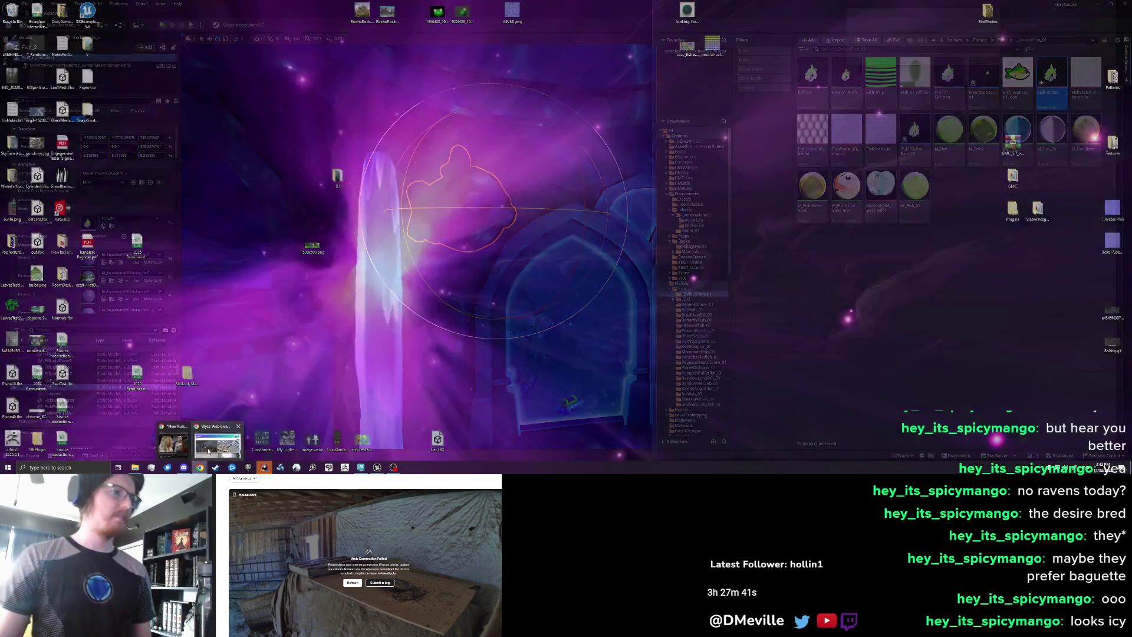
key(ctrl+t)
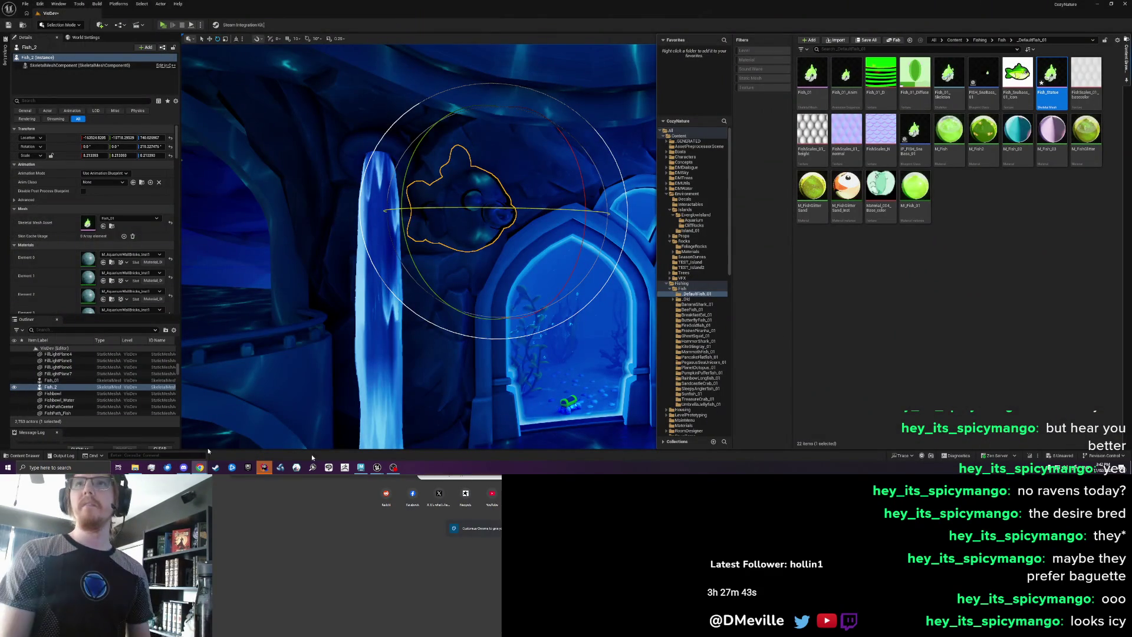
text(unreal engine)
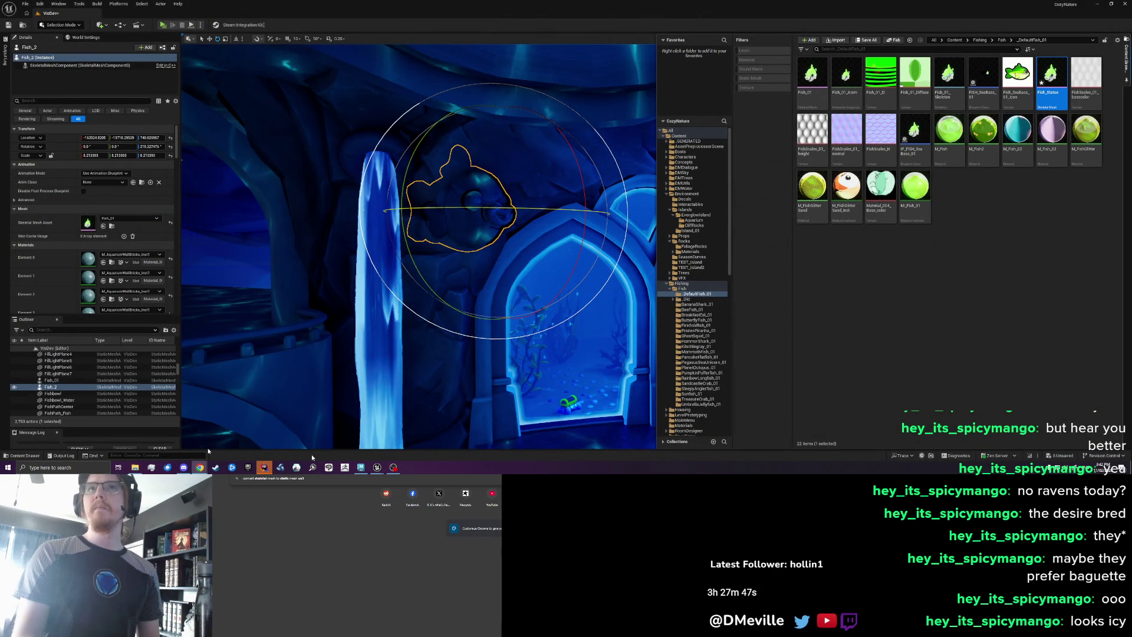
key(Return)
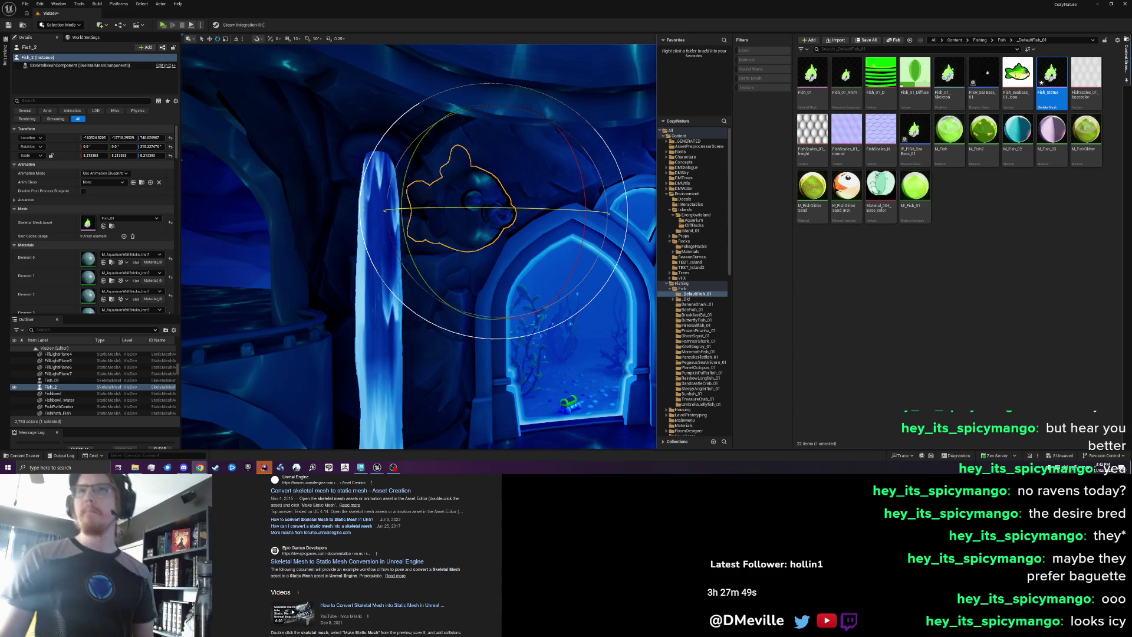
- Run Make Static Mesh on Fish_Statue, saving it to Fishing > Fish > _DefaultFish_01
click(1062, 274)
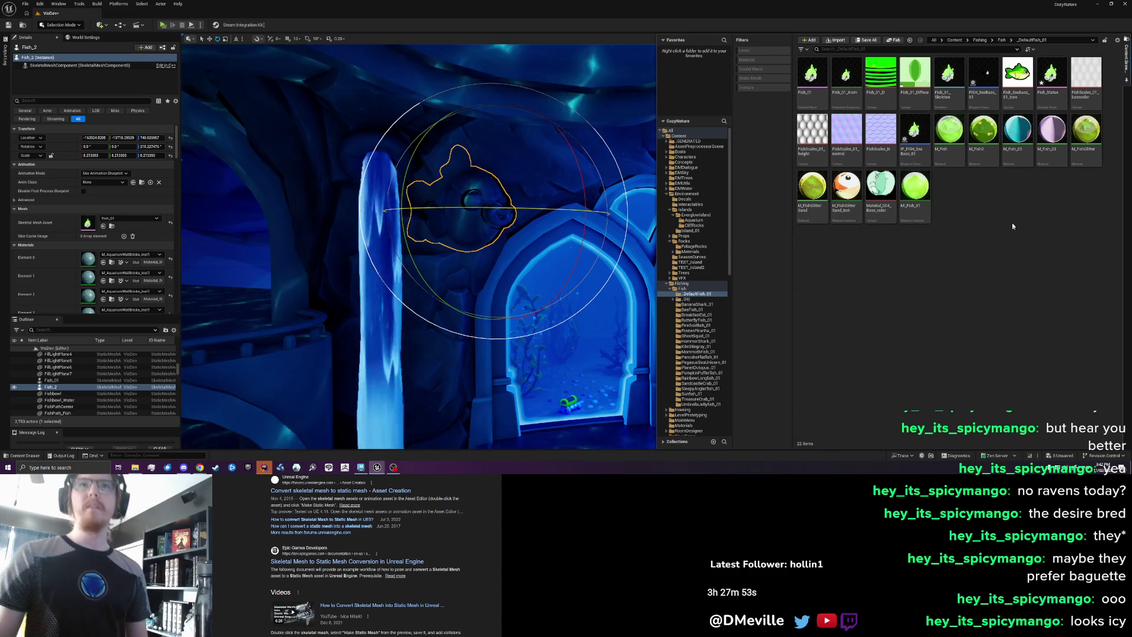
double_click(1055, 84)
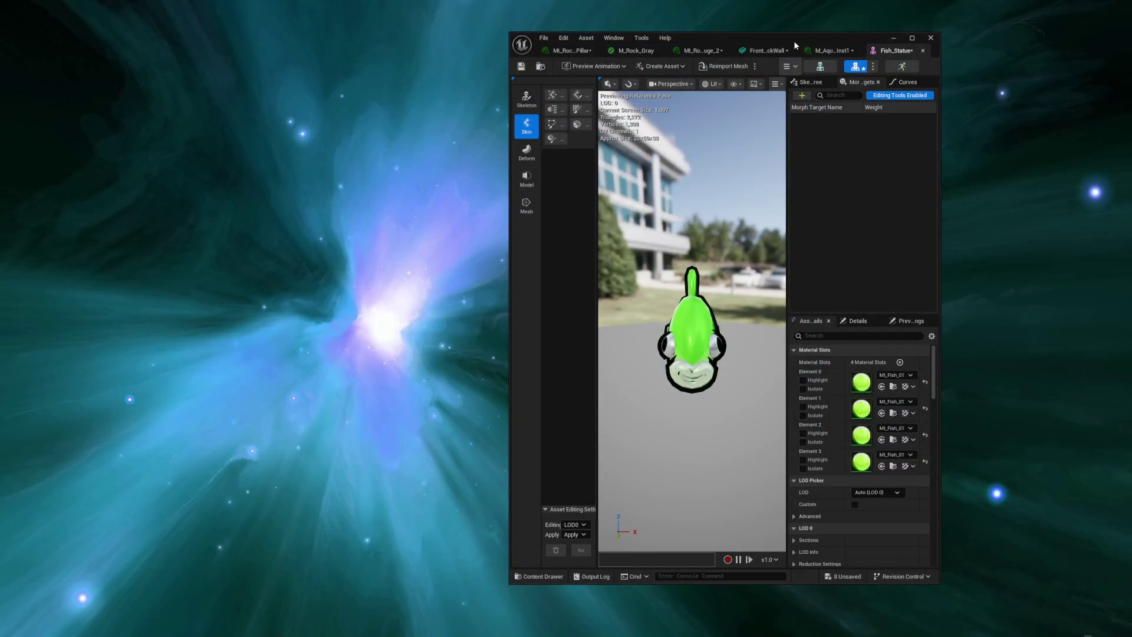
double_click(793, 41)
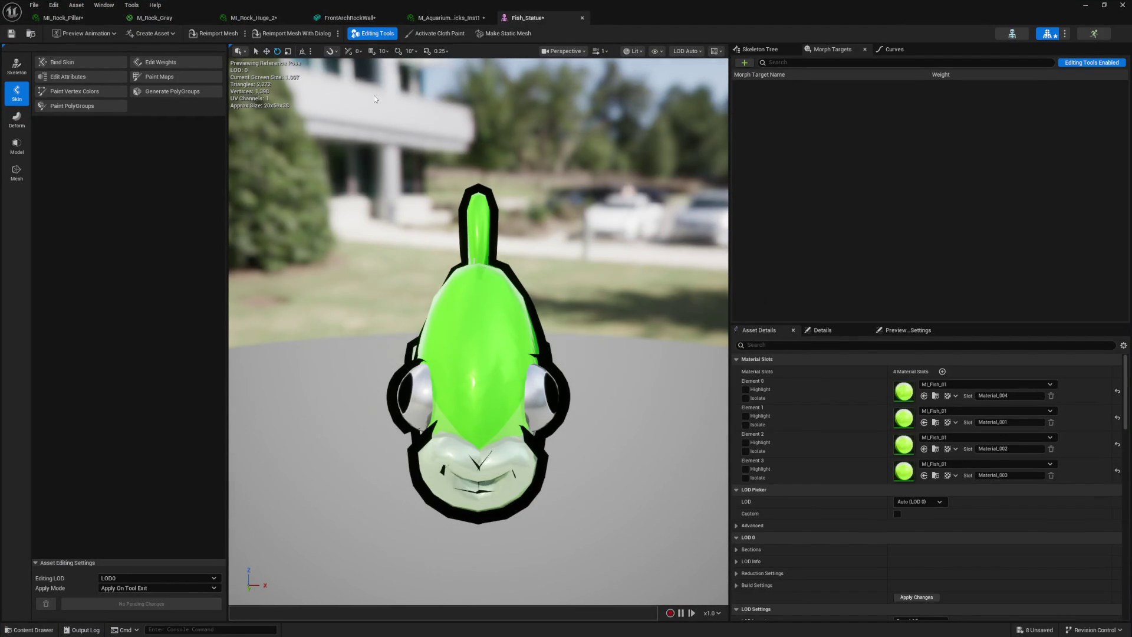
click(175, 33)
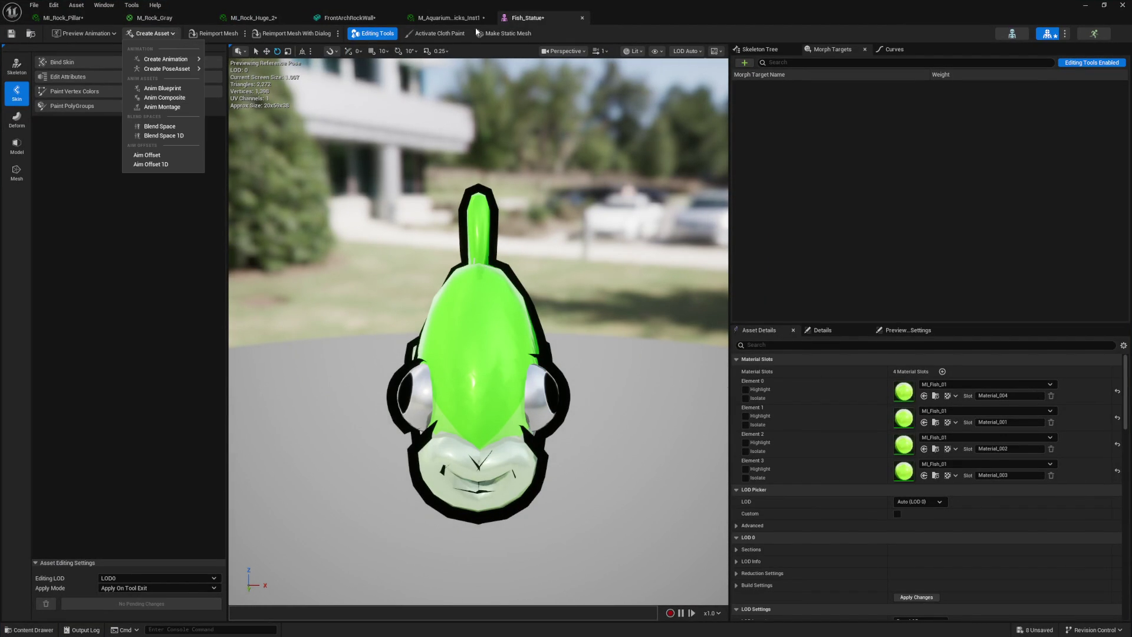
click(506, 33)
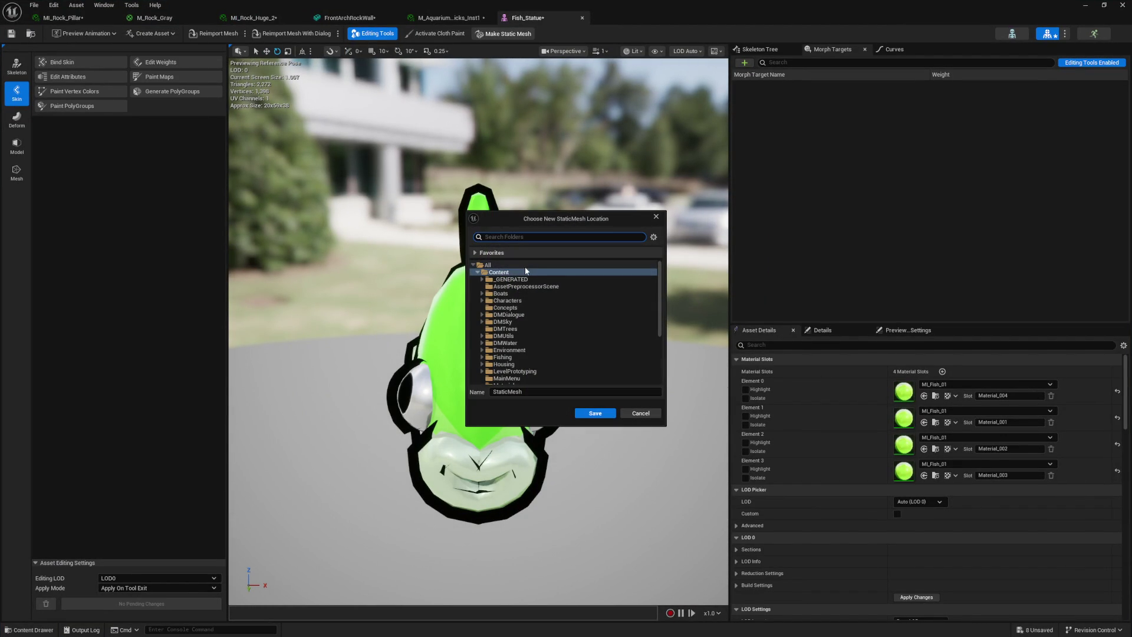
click(507, 357)
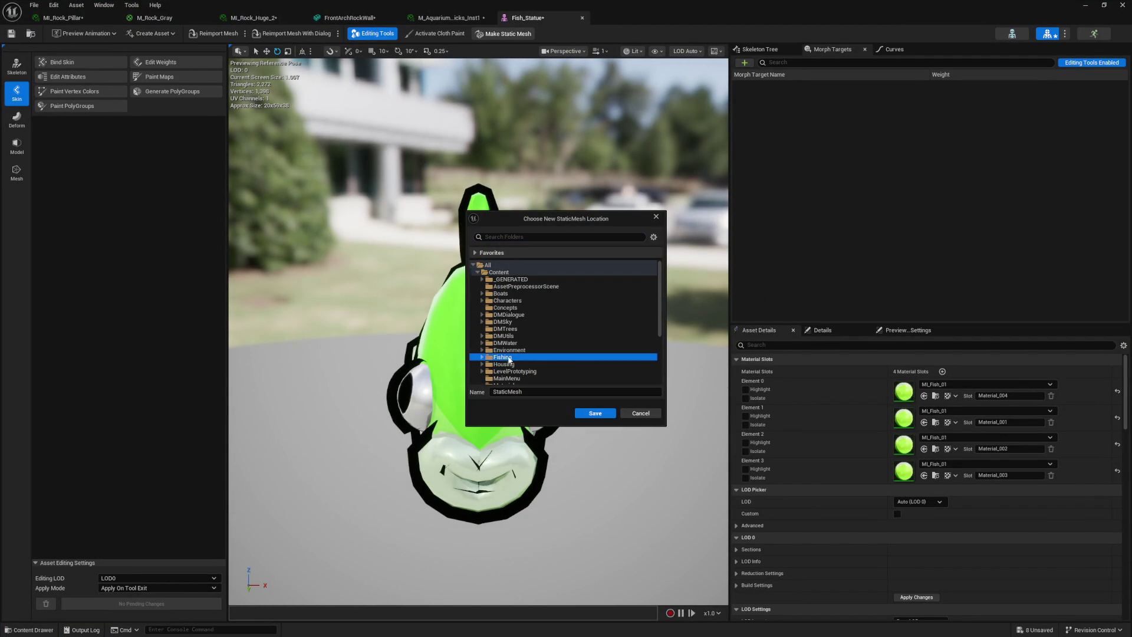
double_click(514, 364)
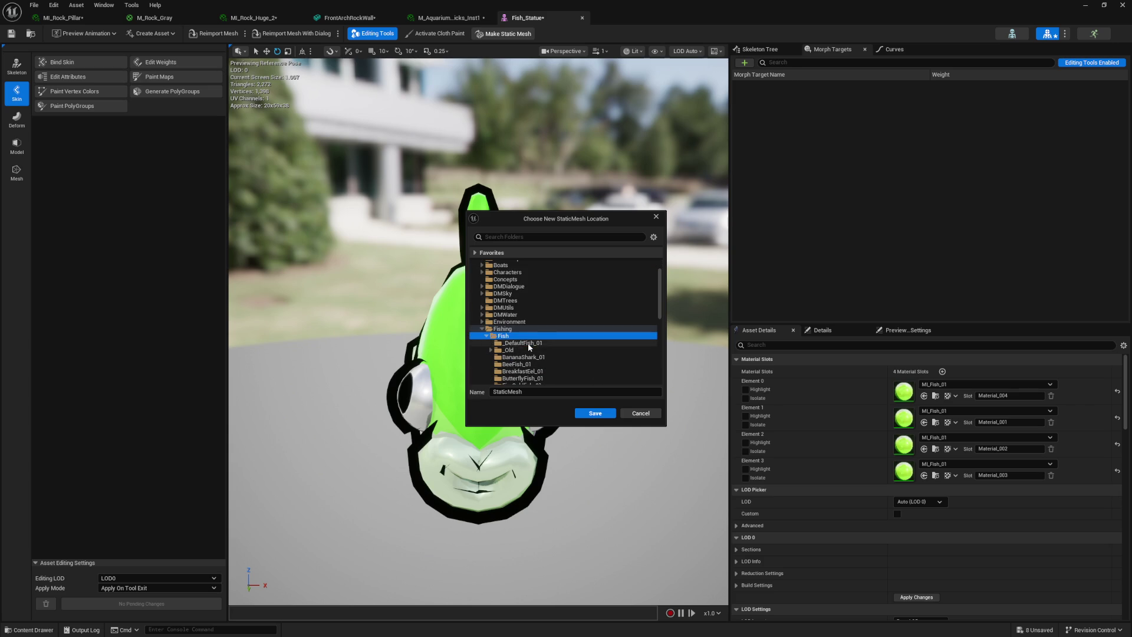
click(529, 344)
click(589, 412)
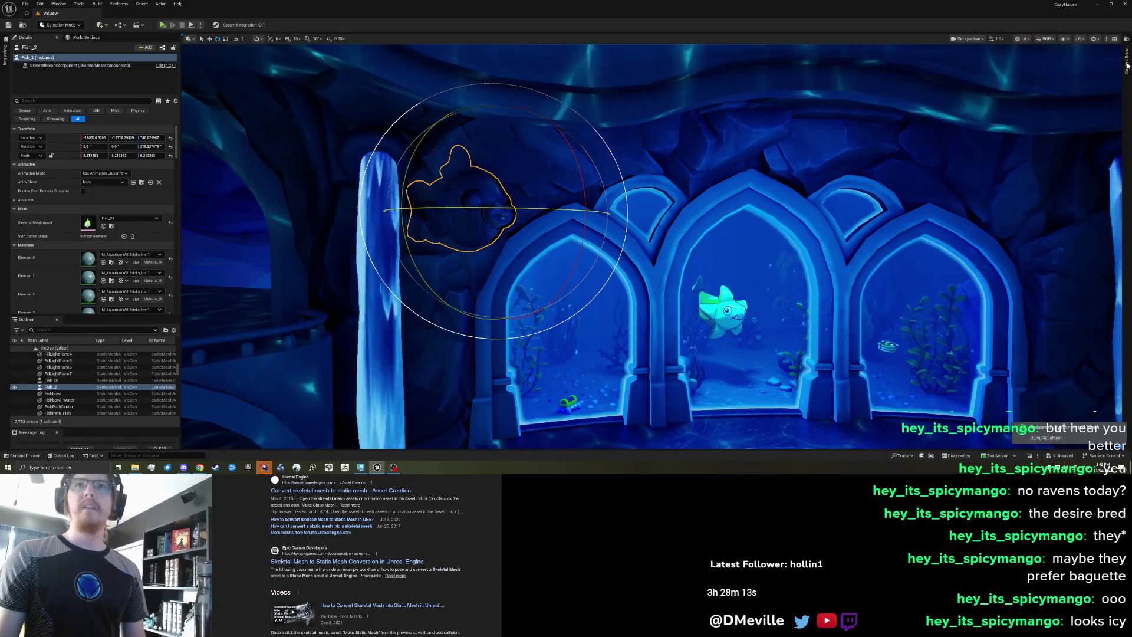
key(ctrl+space)
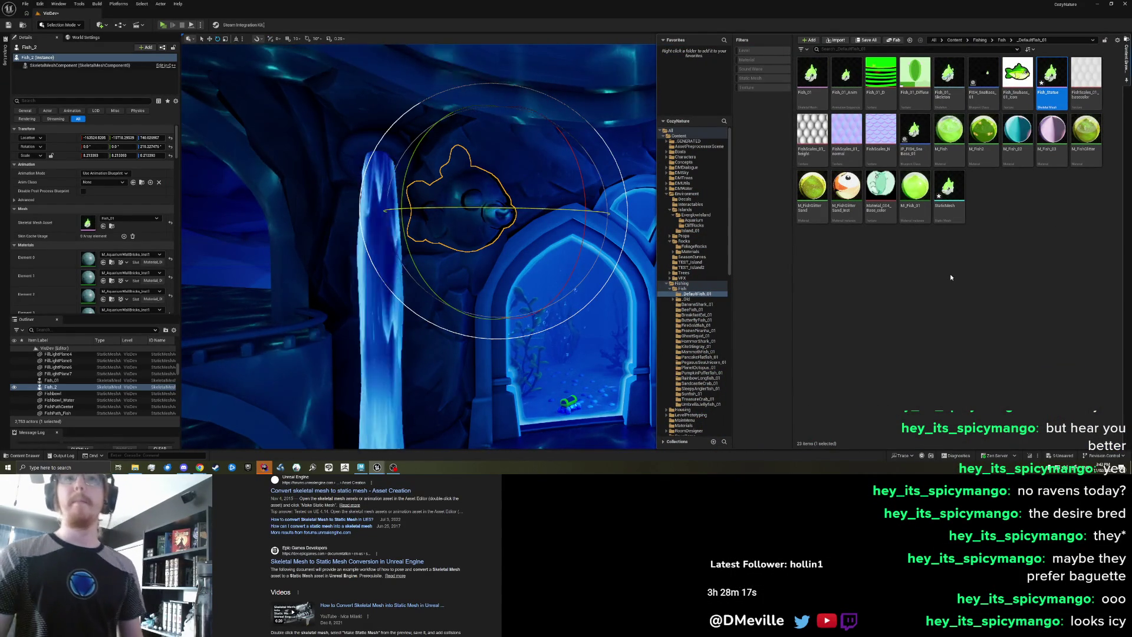
- Rename the new StaticMesh asset to Fish_StaticMesh
click(959, 236)
click(947, 207)
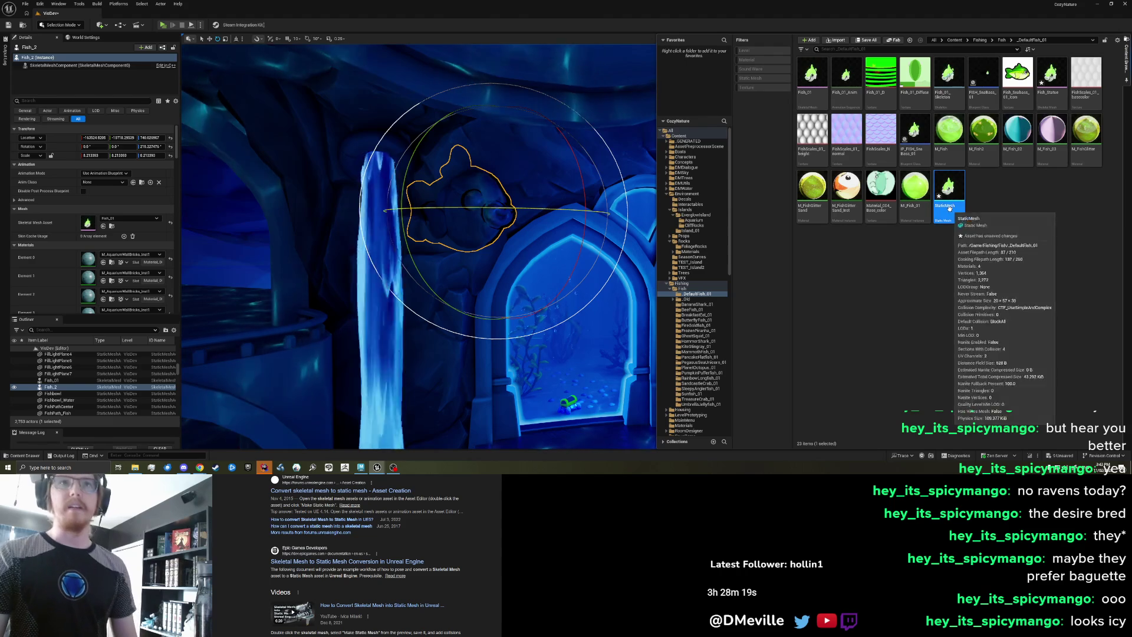
click(946, 205)
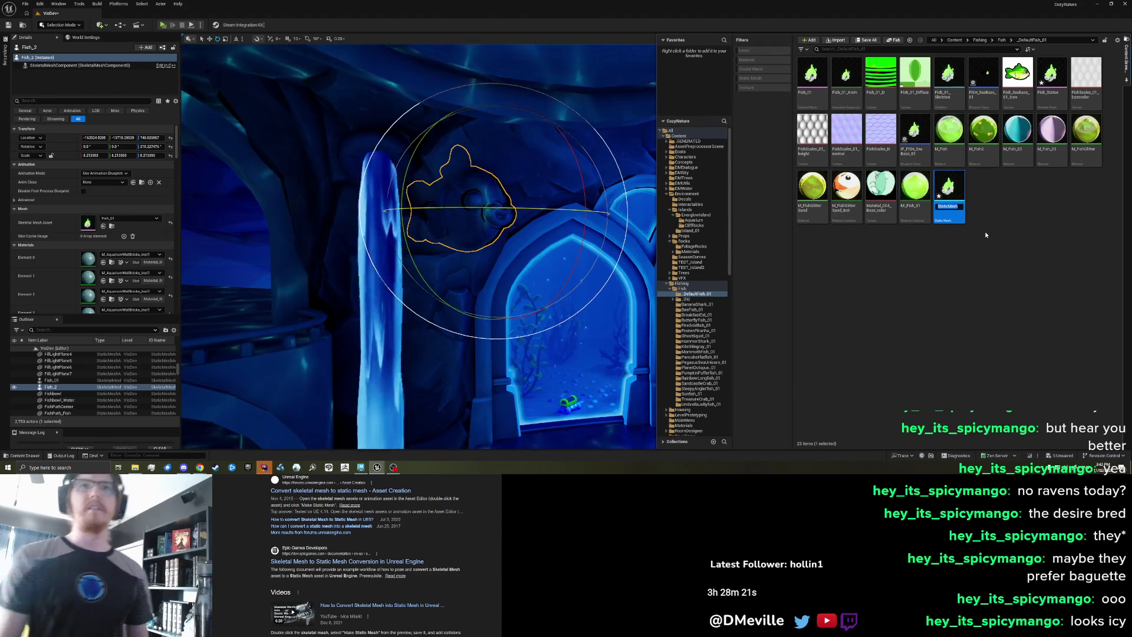
text(Fish_)
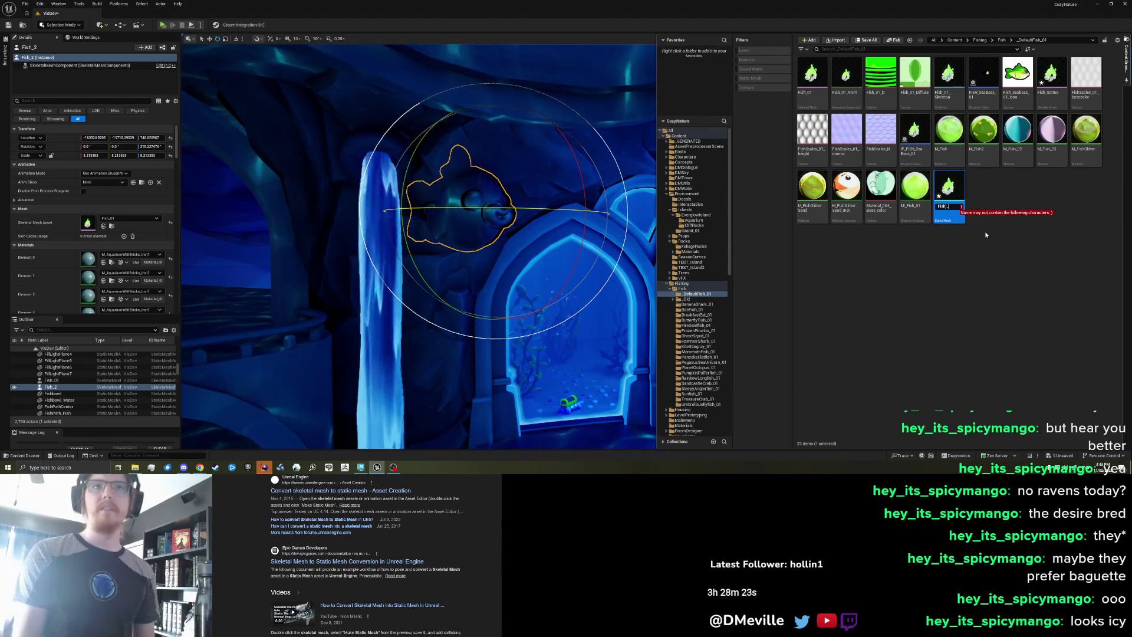
text(StaticMesh)
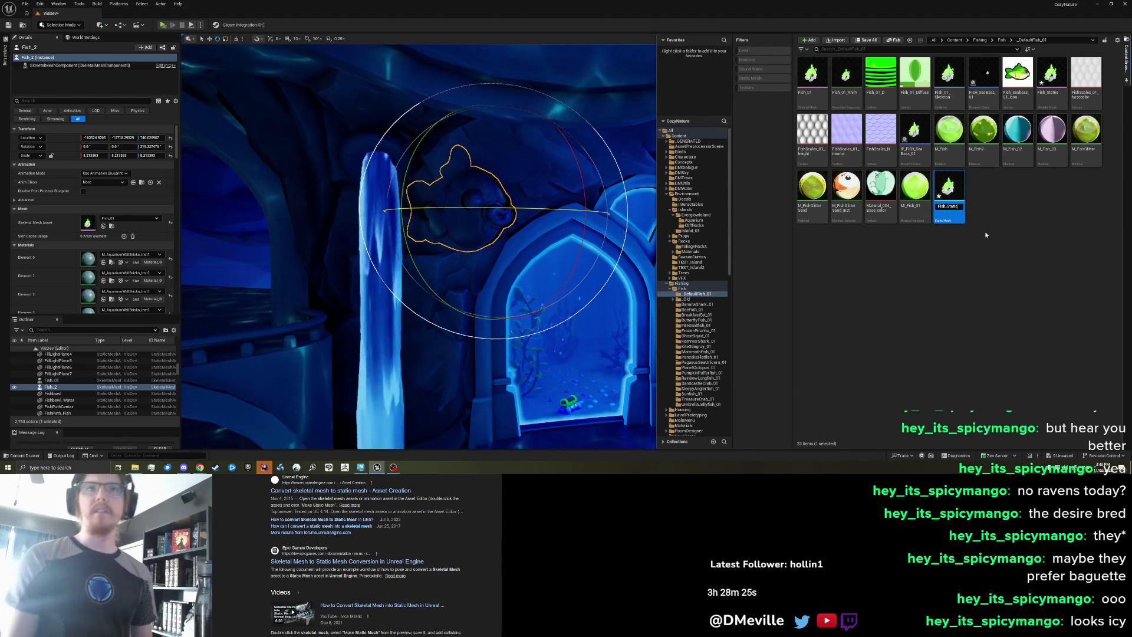
key(Return)
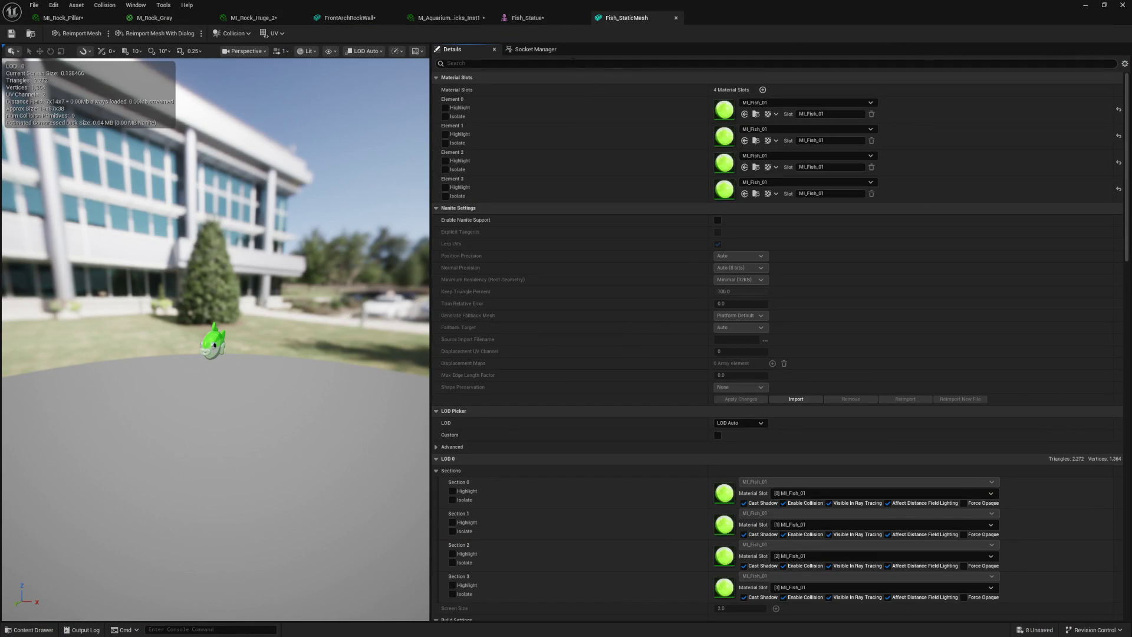
- Drag Fish_StaticMesh from the Content Drawer into the level near the left pillar
text(over)
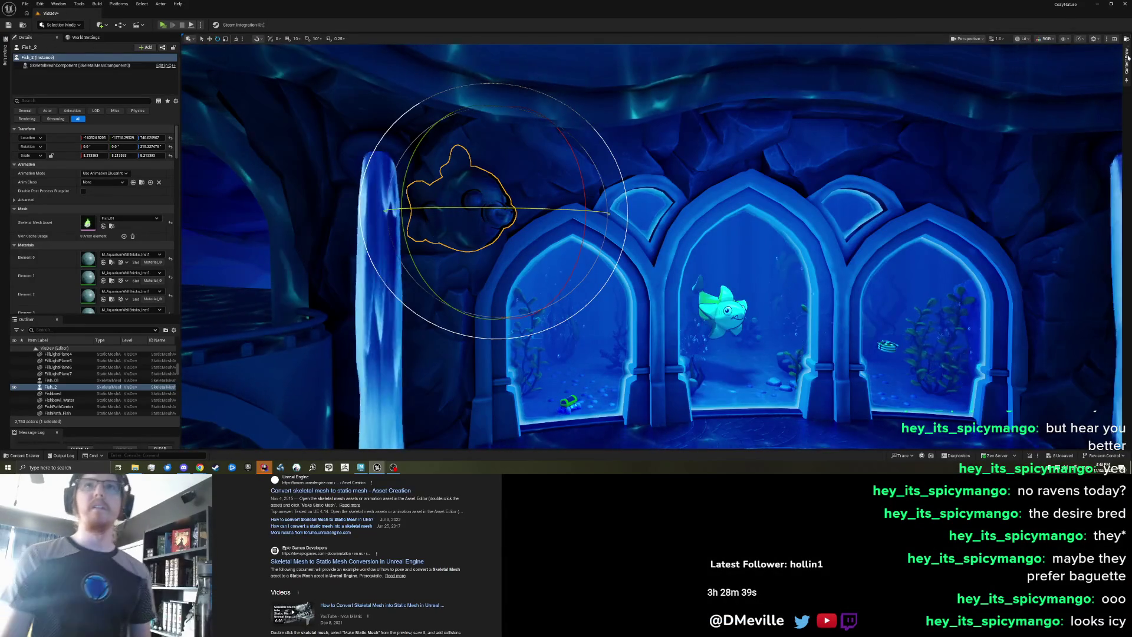
key(ctrl+space)
mouse_move(1049, 85)
mouse_down()
mouse_move(737, 189)
mouse_move(468, 316)
mouse_move(467, 330)
mouse_move(233, 455)
mouse_up()
- Delete the old Fish_2 skeletal fish actor
click(454, 200)
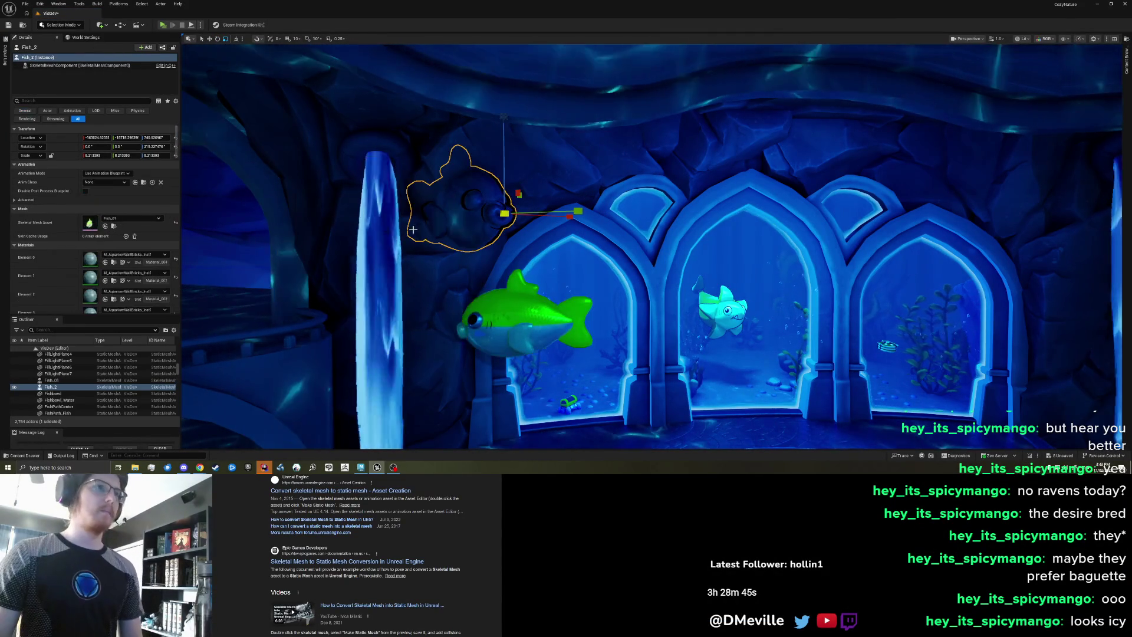
key(ctrl+space)
key(ctrl+space)
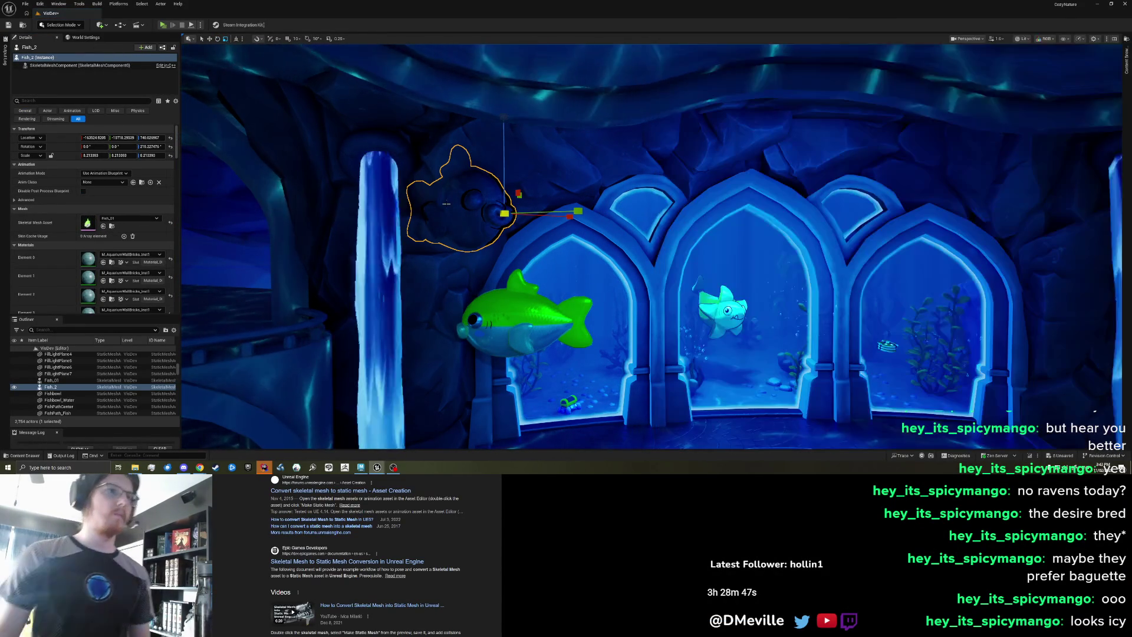
key(Delete)
- Apply M_AquariumWallBricks_Inst1 to the static fish, turn it sideways and raise it
click(581, 319)
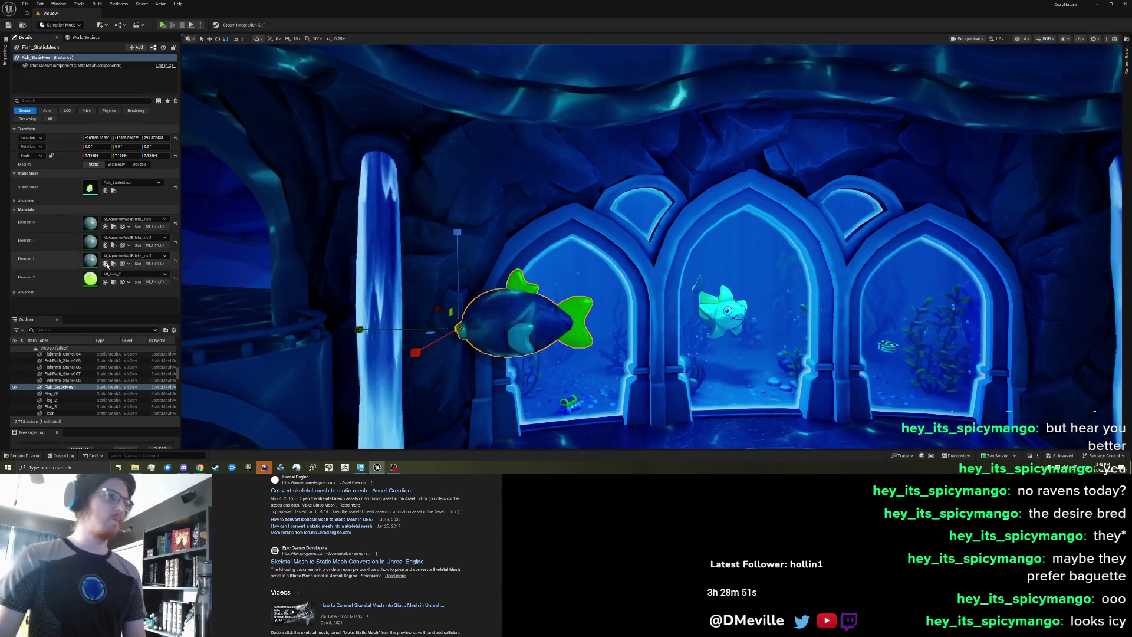
drag(89, 222, 519, 321)
key(e)
drag(448, 354, 826, 351)
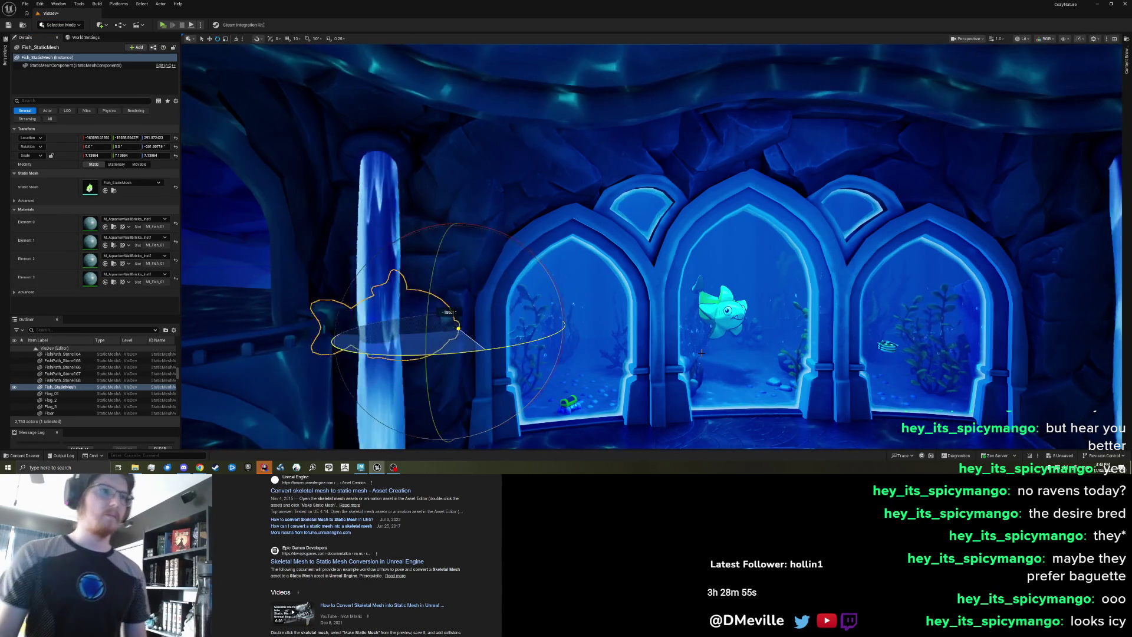
key(w)
drag(460, 261, 460, 118)
key(f)
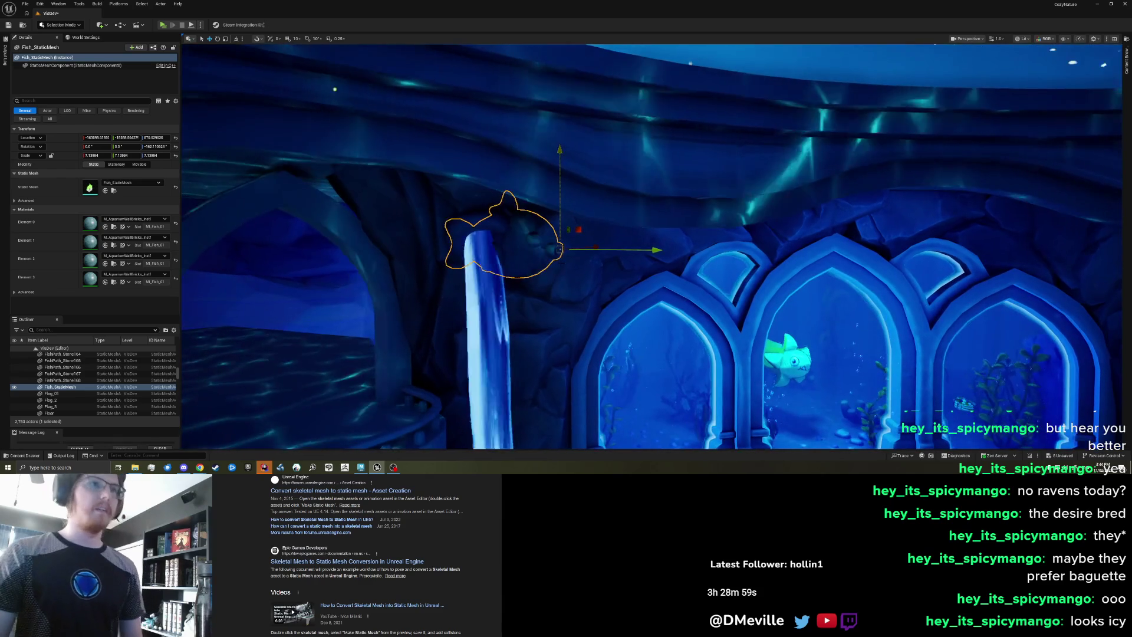
key(e)
mouse_move(554, 254)
mouse_down()
mouse_move(514, 256)
mouse_move(566, 253)
mouse_up()
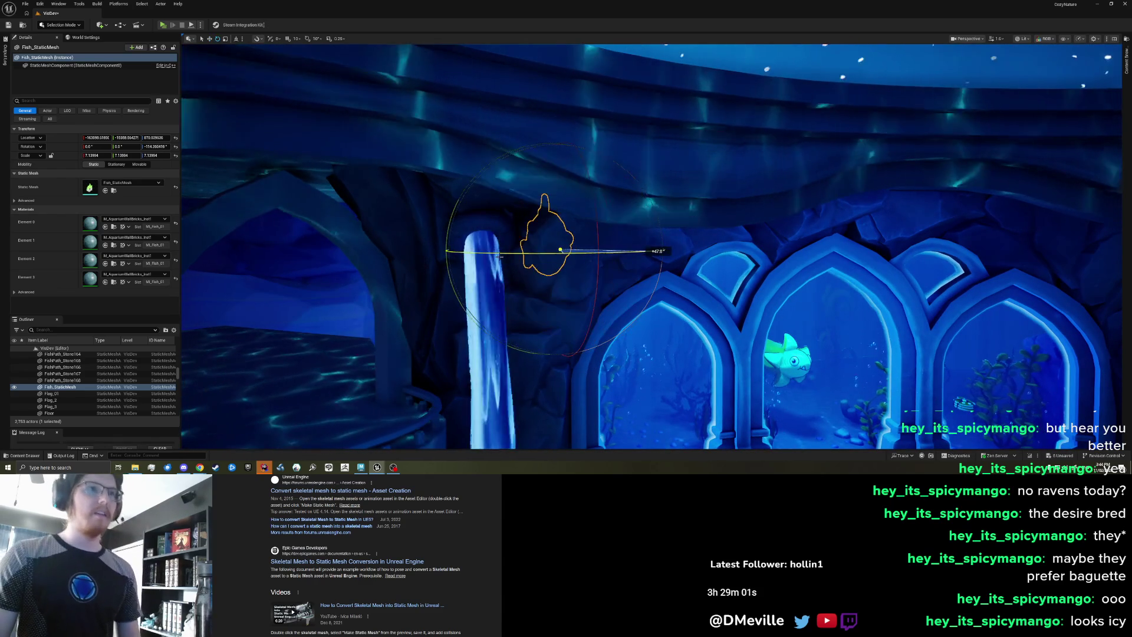
key(w)
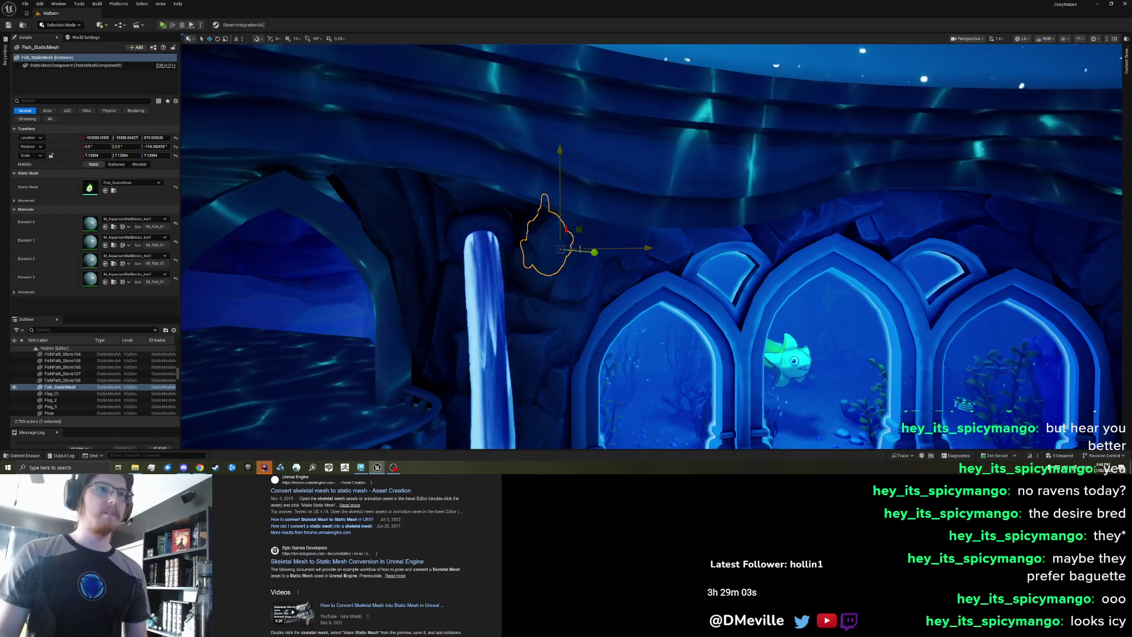
- Switch to World Space and set the fish down on top of the left pillar
click(236, 39)
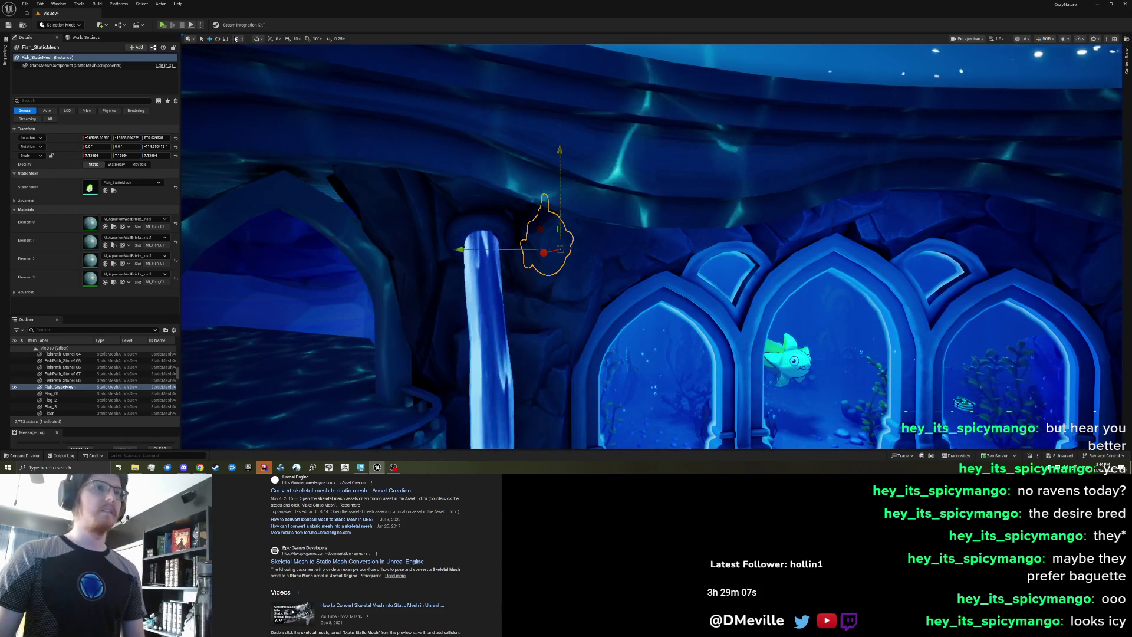
drag(471, 223, 656, 264)
drag(583, 256, 567, 258)
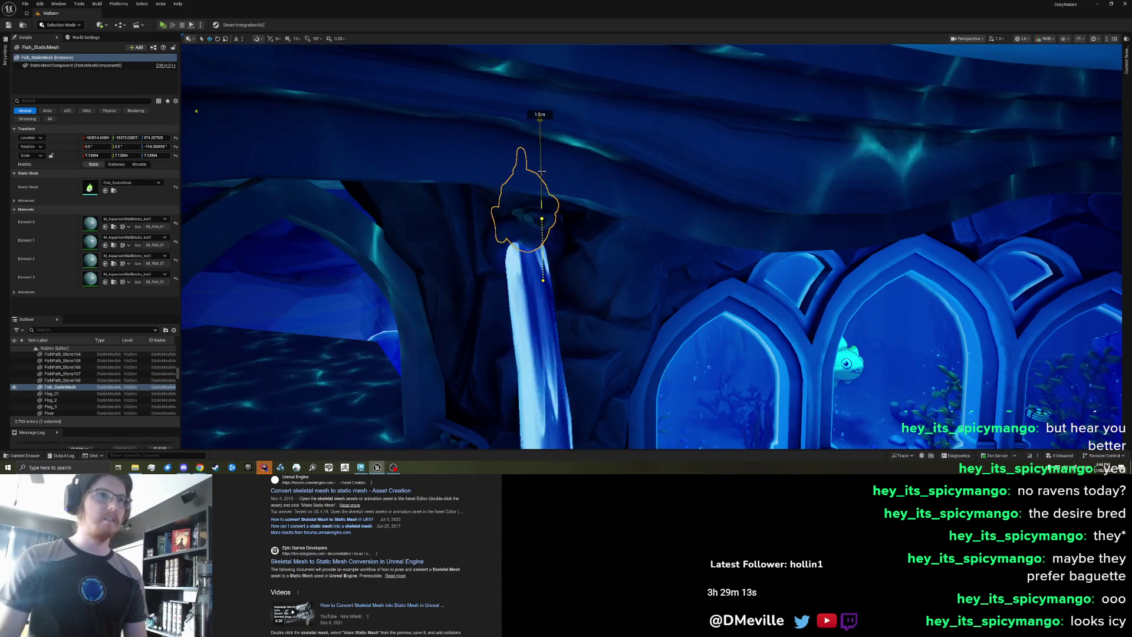
drag(538, 153, 533, 241)
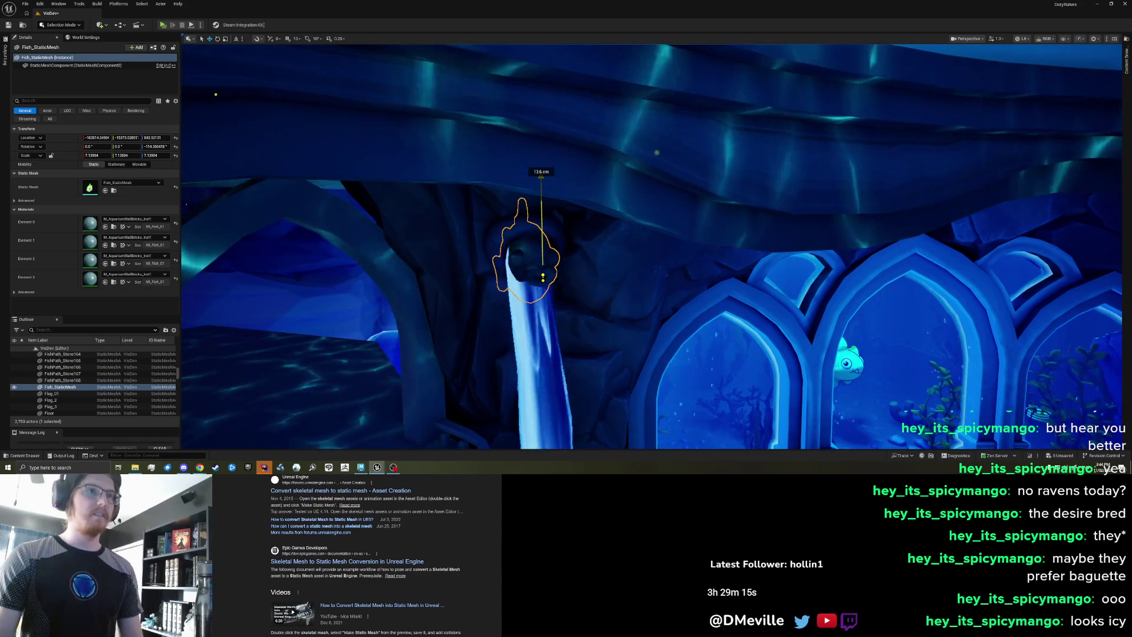
key(Escape)
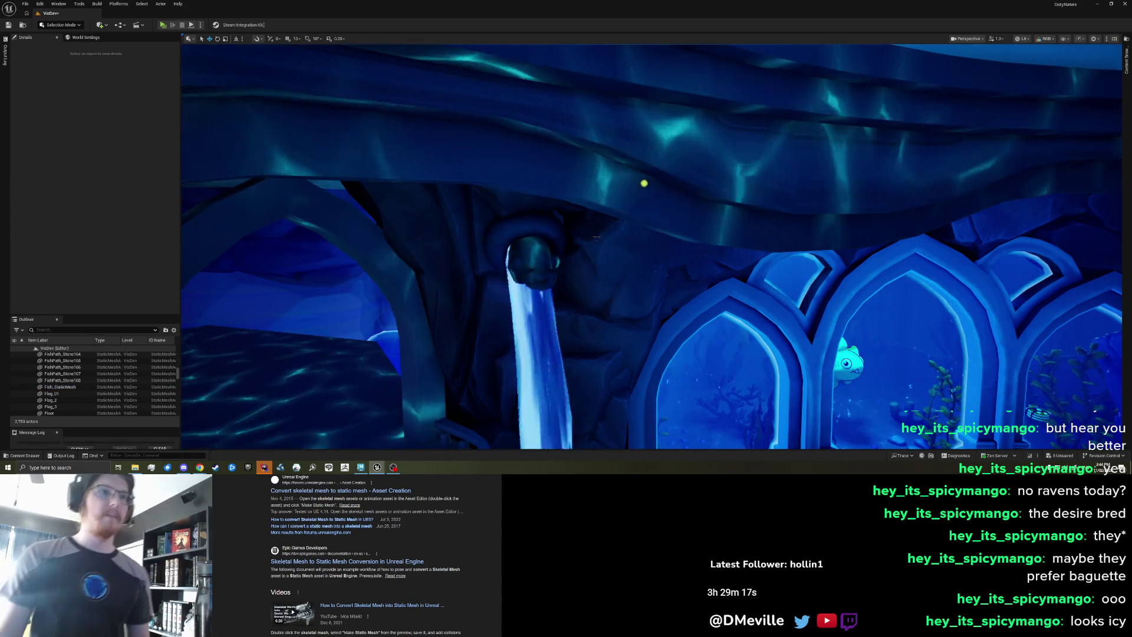
drag(547, 248, 547, 213)
- Delete the Shape_Torus6 ring capping the left pillar
click(527, 210)
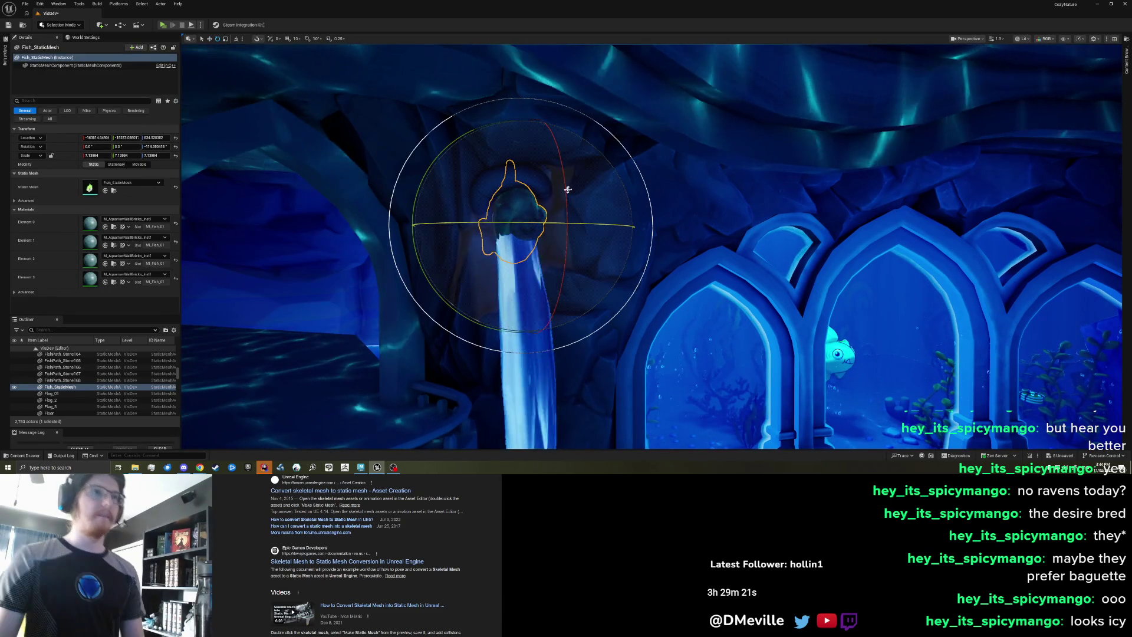
drag(530, 226, 529, 227)
key(Escape)
drag(611, 201, 611, 201)
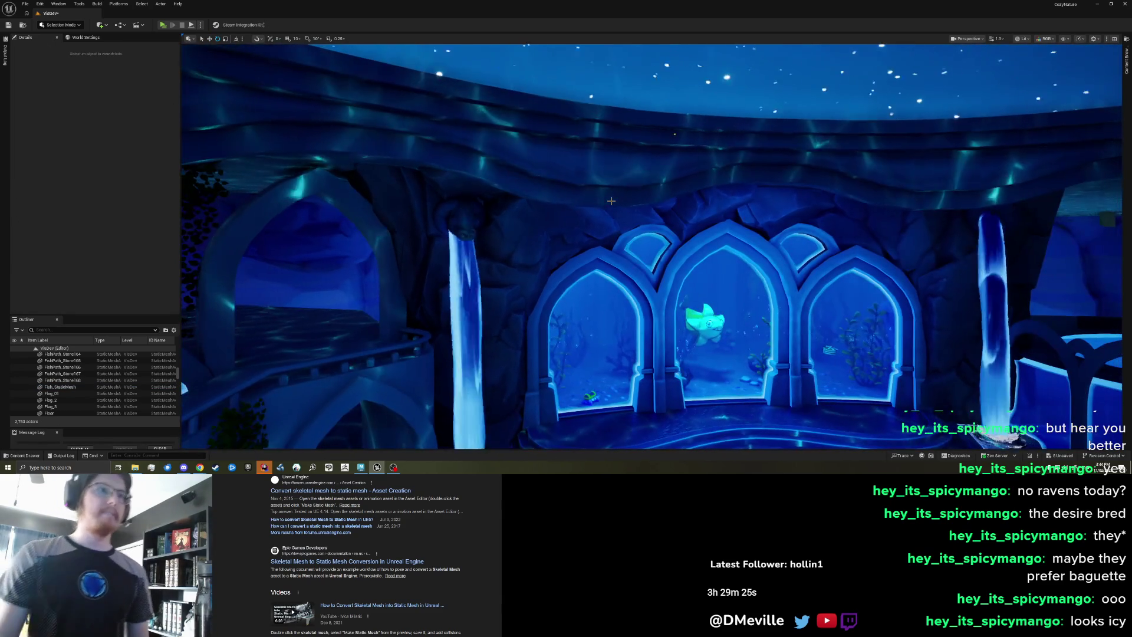
click(445, 211)
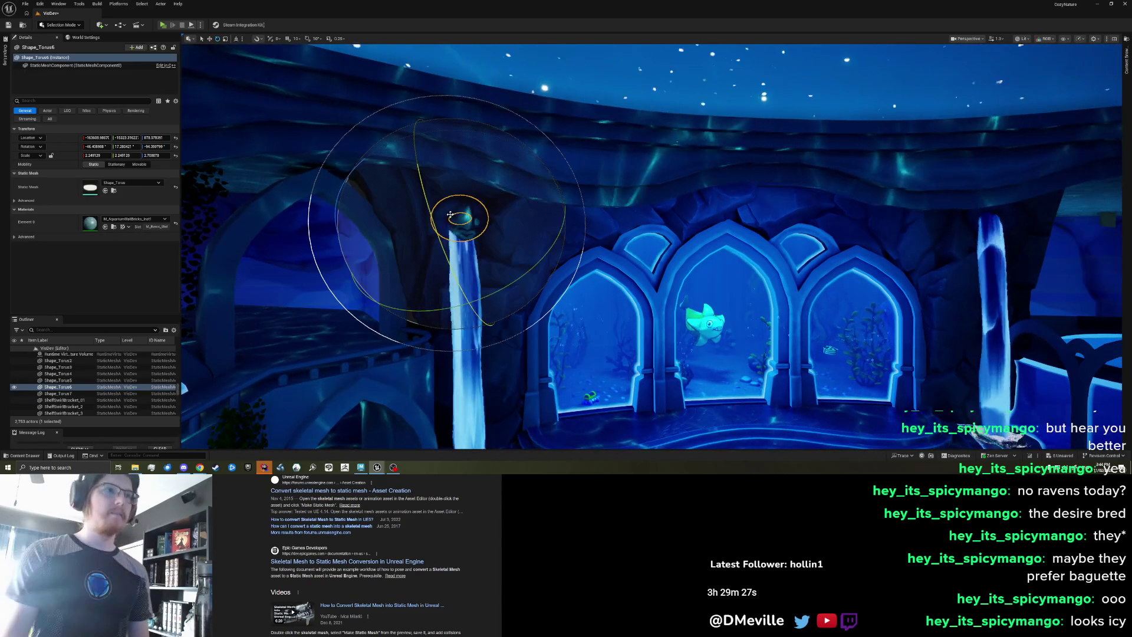
key(Delete)
click(642, 258)
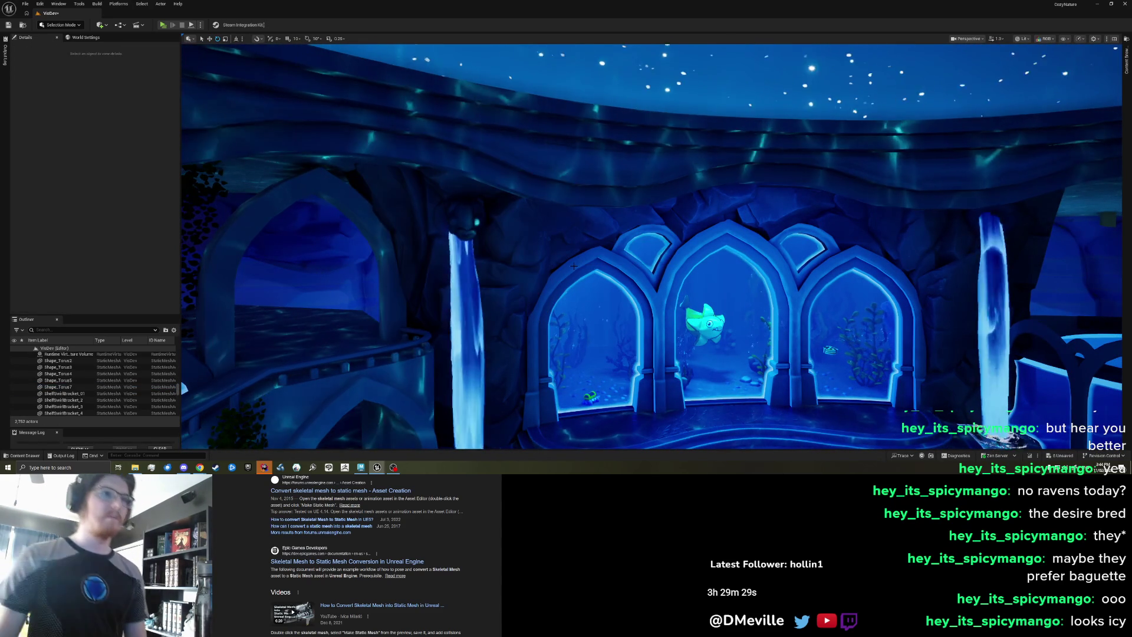
- Try doubling the fish statue's size and shifting it, then undo both changes
drag(573, 266, 574, 266)
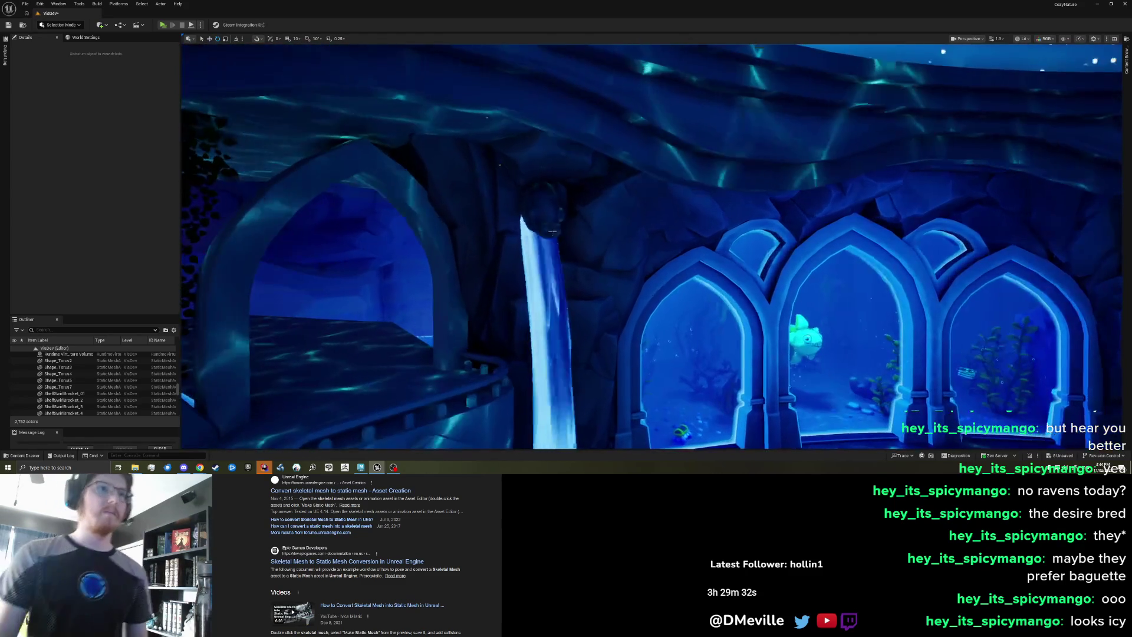
click(549, 233)
drag(549, 233, 693, 198)
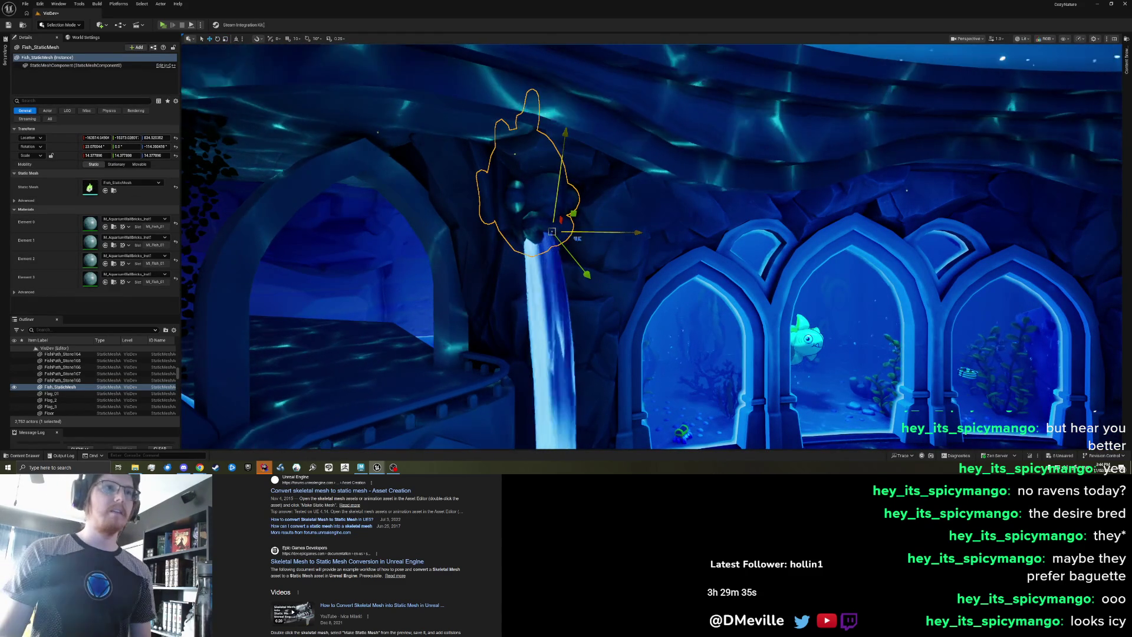
mouse_move(583, 250)
mouse_down()
mouse_move(684, 252)
mouse_move(682, 277)
mouse_up()
key(Escape)
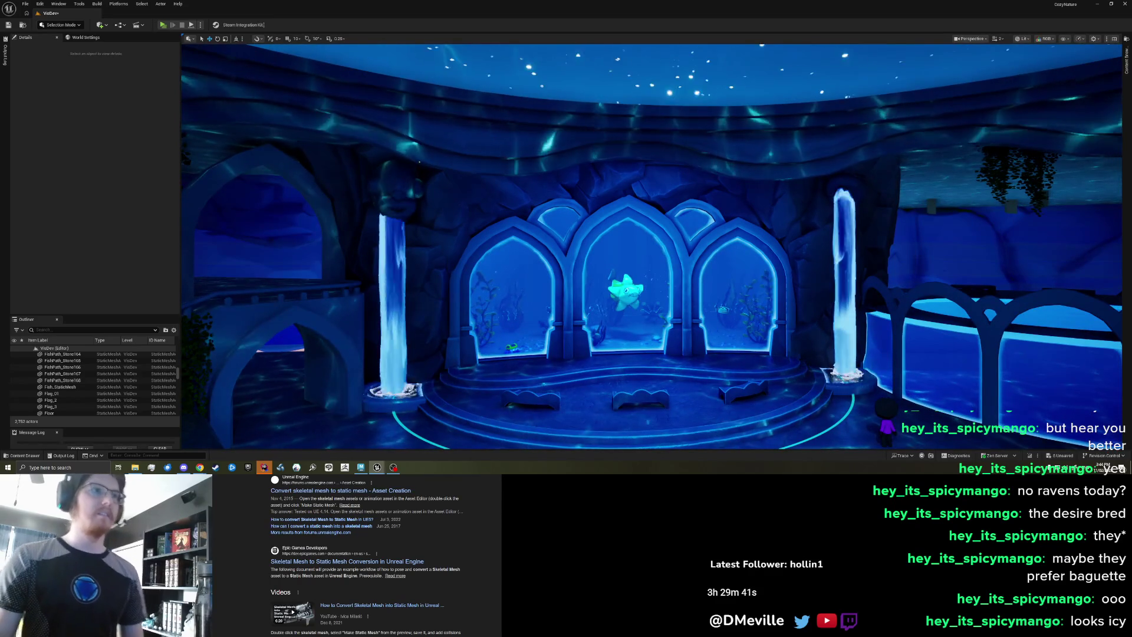
mouse_move(682, 277)
mouse_down()
mouse_move(666, 259)
mouse_move(682, 271)
mouse_up()
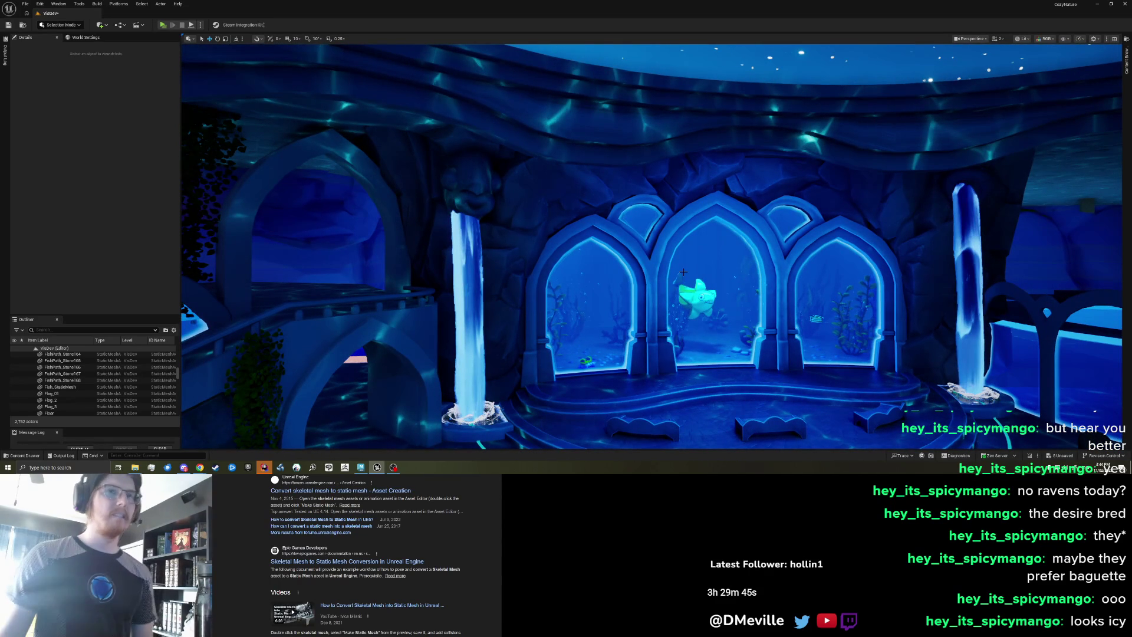
key(ctrl+z)
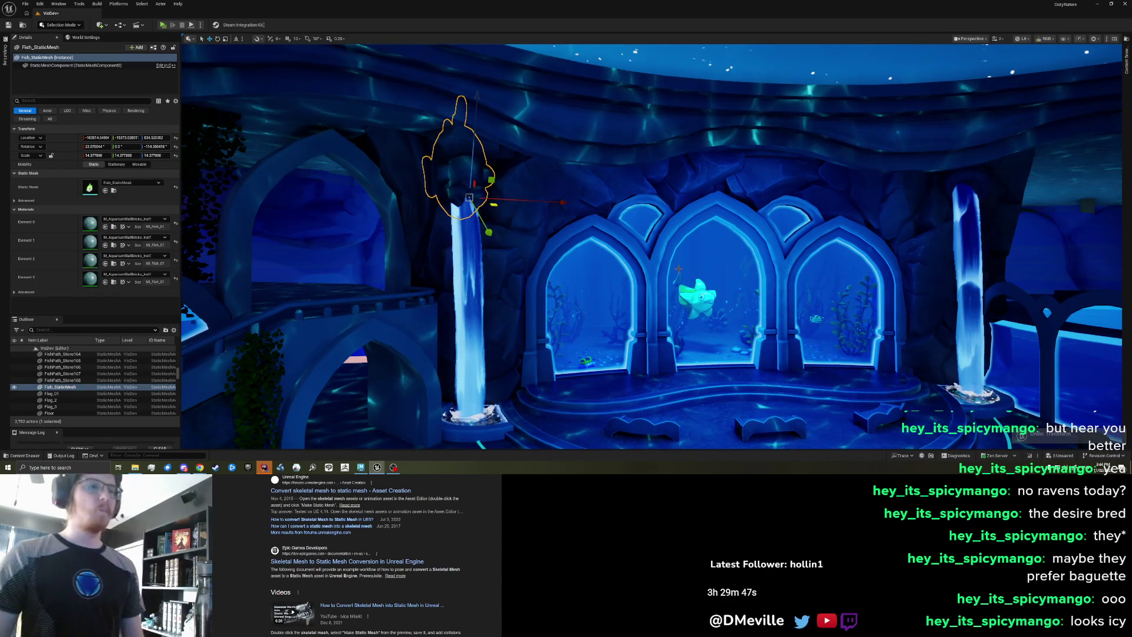
key(ctrl+z)
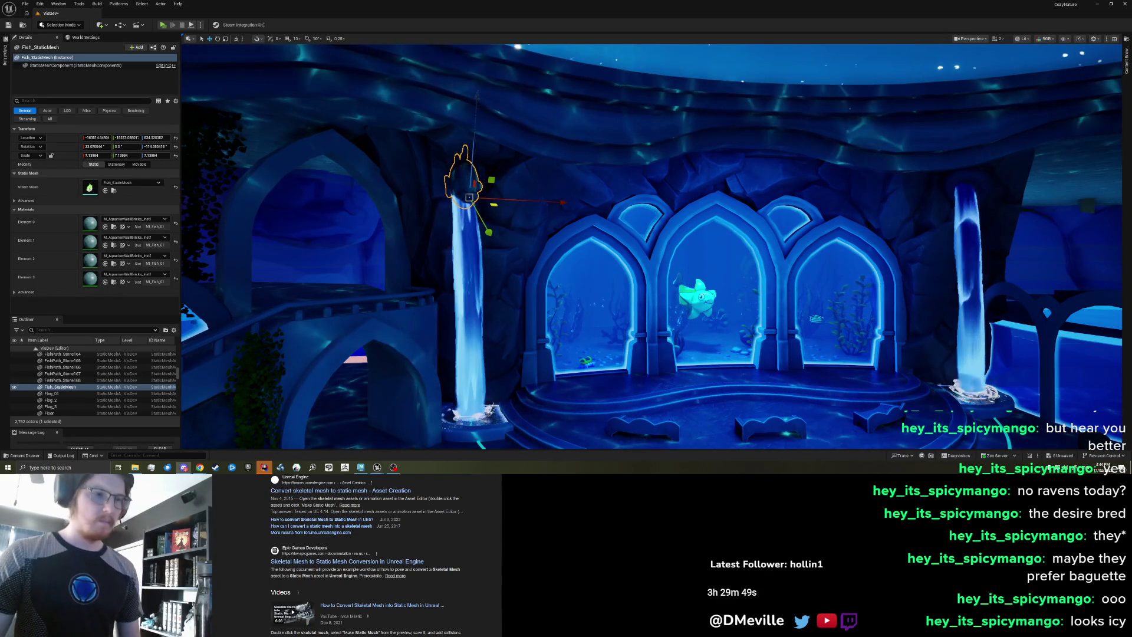
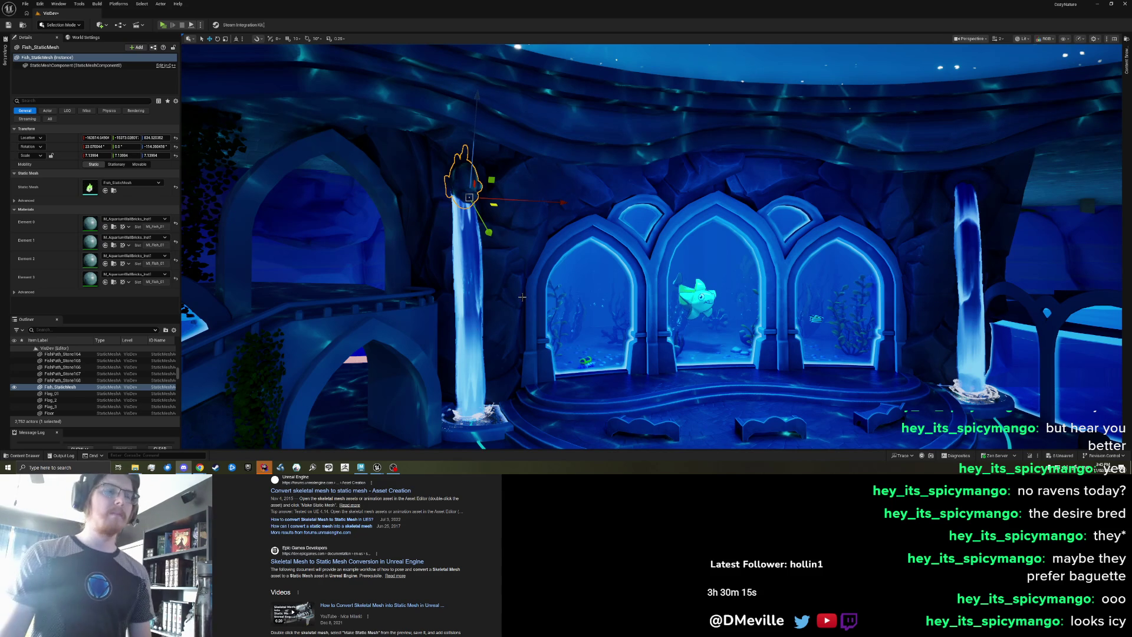
- Restore the deleted torus ring and lower it down the left waterfall
mouse_move(521, 296)
mouse_down()
mouse_move(521, 247)
mouse_move(526, 294)
mouse_up()
key(Escape)
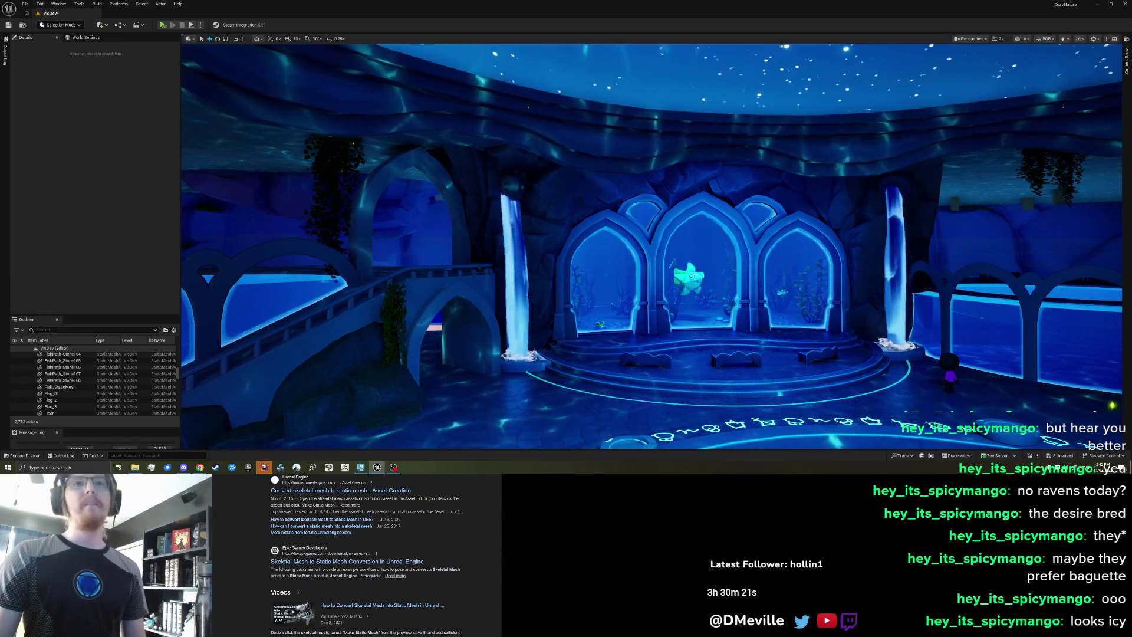
drag(527, 294, 526, 233)
click(443, 156)
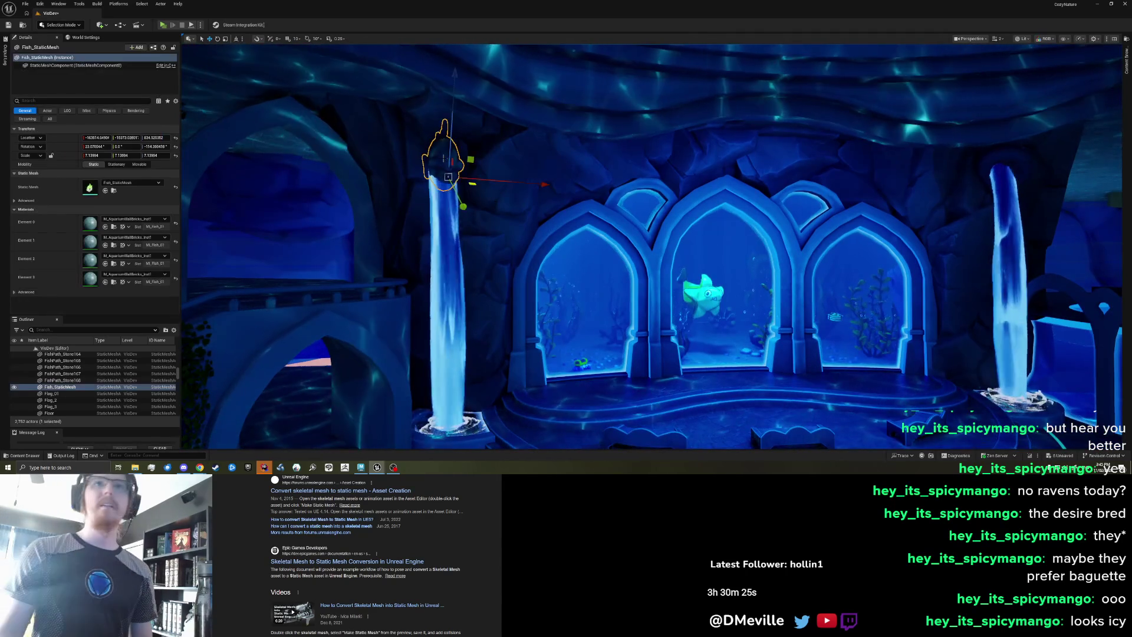
drag(427, 196, 659, 250)
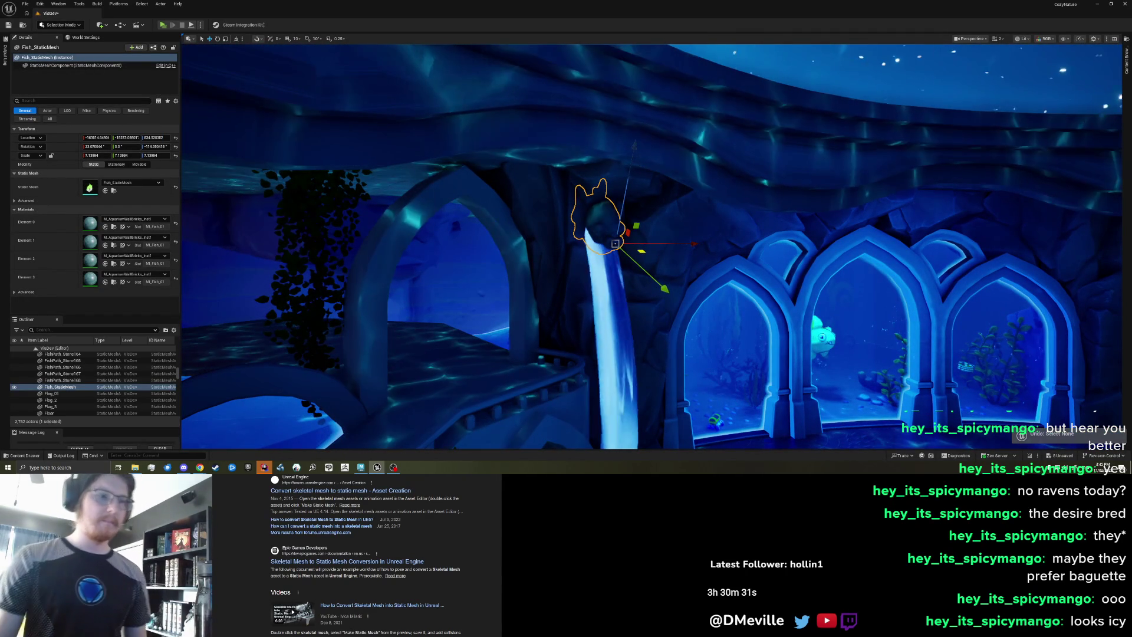
drag(657, 250, 657, 236)
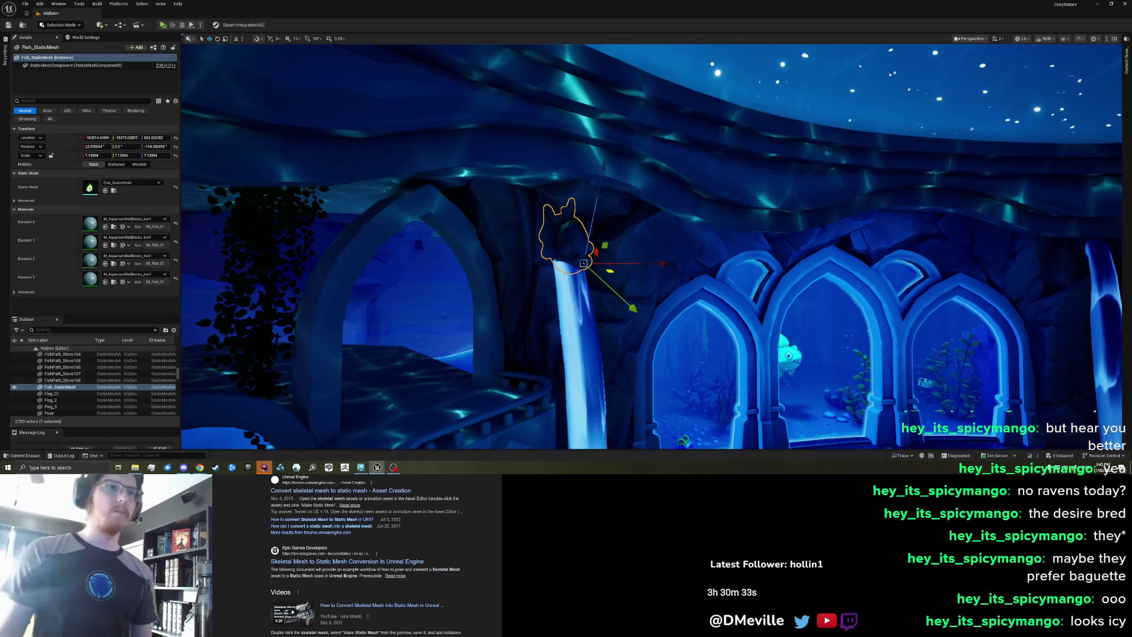
key(Escape)
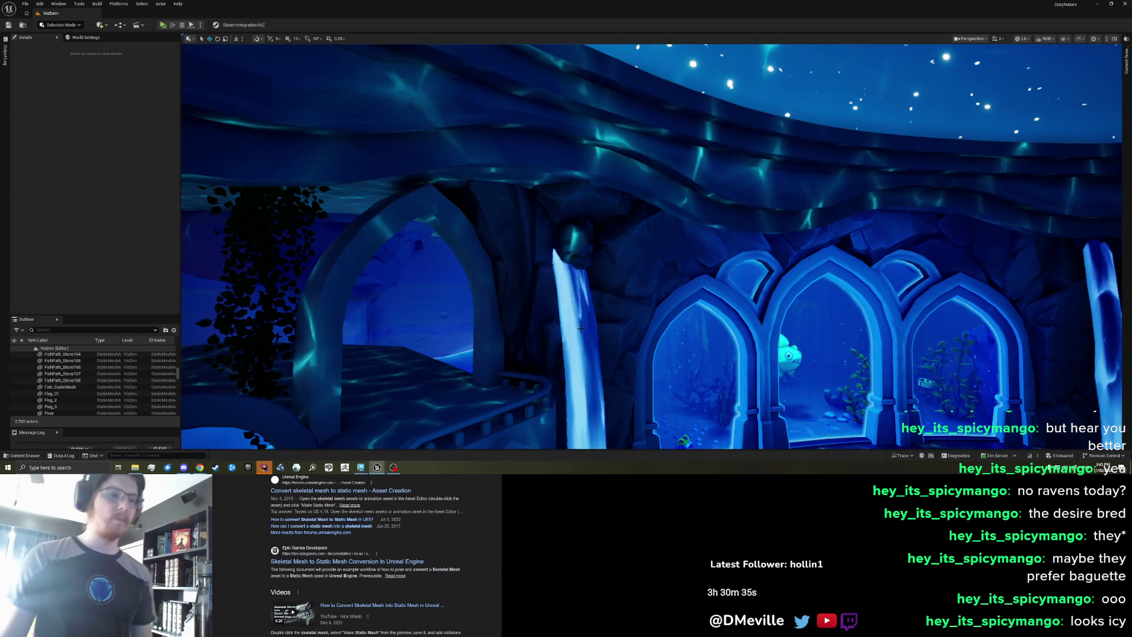
key(ctrl+z)
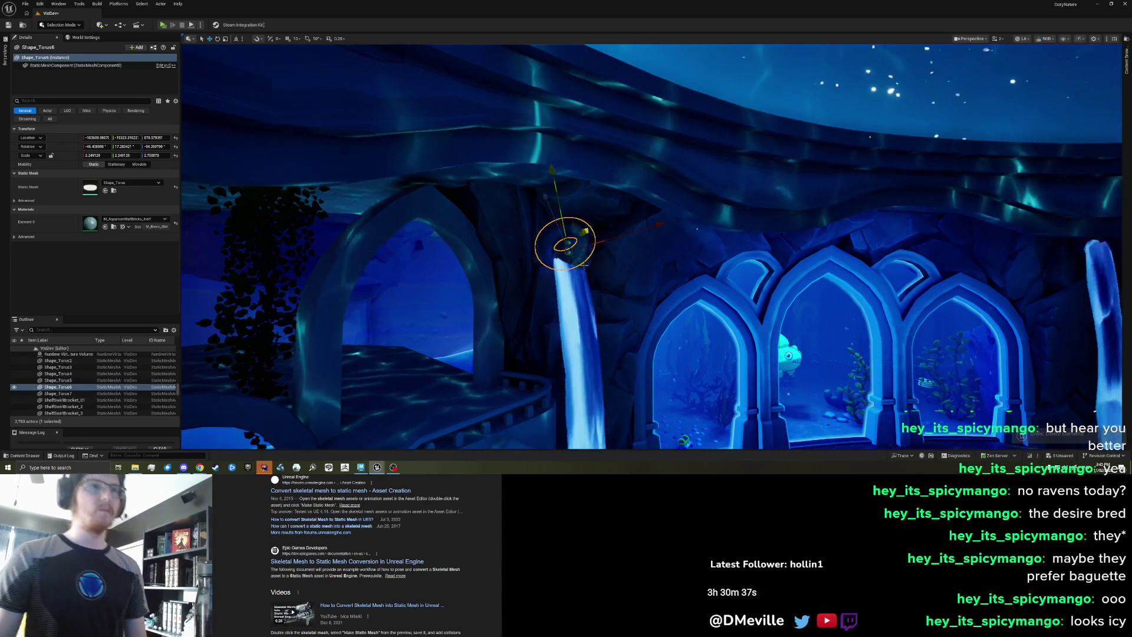
drag(563, 245, 564, 257)
drag(606, 290, 590, 304)
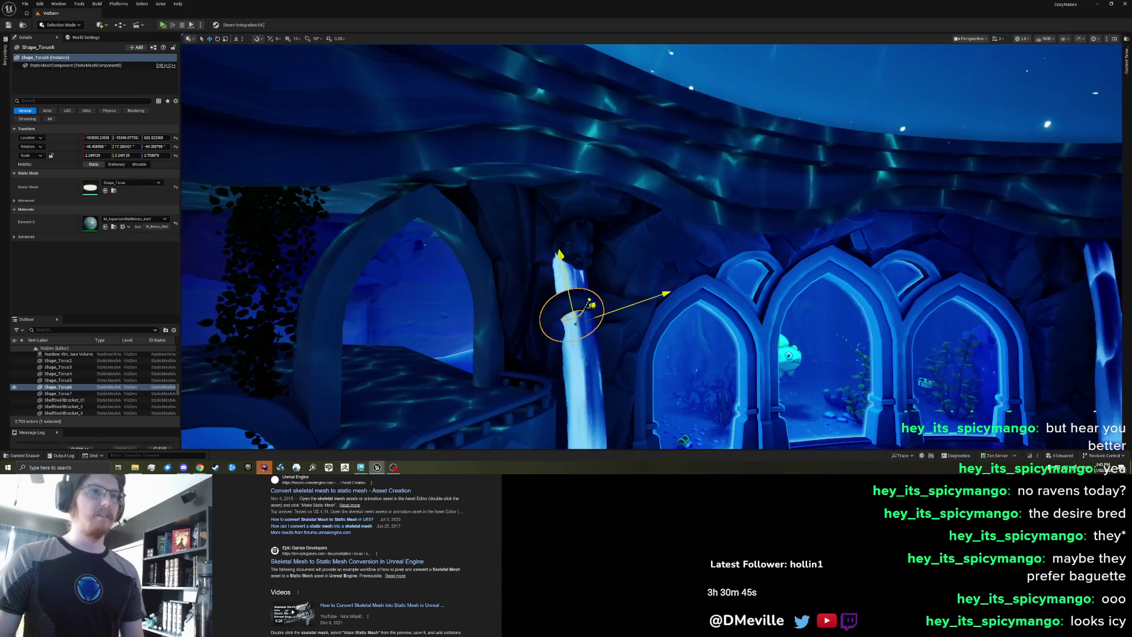
- Scale the fish up to about 17.7 and lower it onto the waterfall top
click(590, 260)
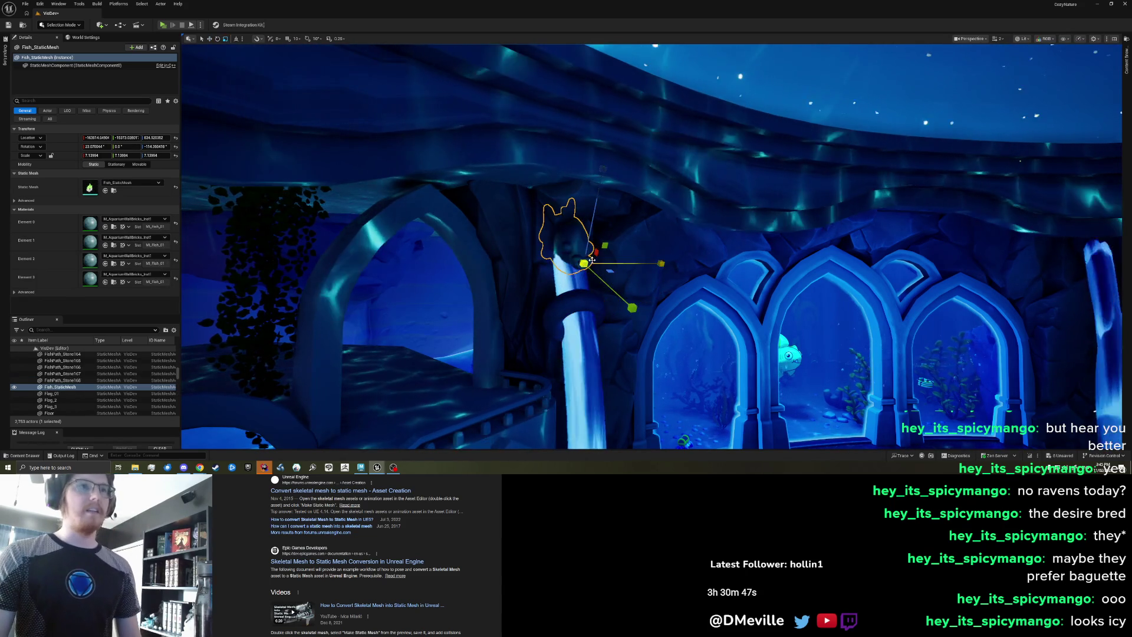
mouse_move(583, 263)
mouse_down()
mouse_move(595, 246)
mouse_move(627, 298)
mouse_move(607, 283)
mouse_move(597, 248)
mouse_move(598, 271)
mouse_move(645, 282)
mouse_move(586, 267)
mouse_up()
key(w)
key(e)
key(w)
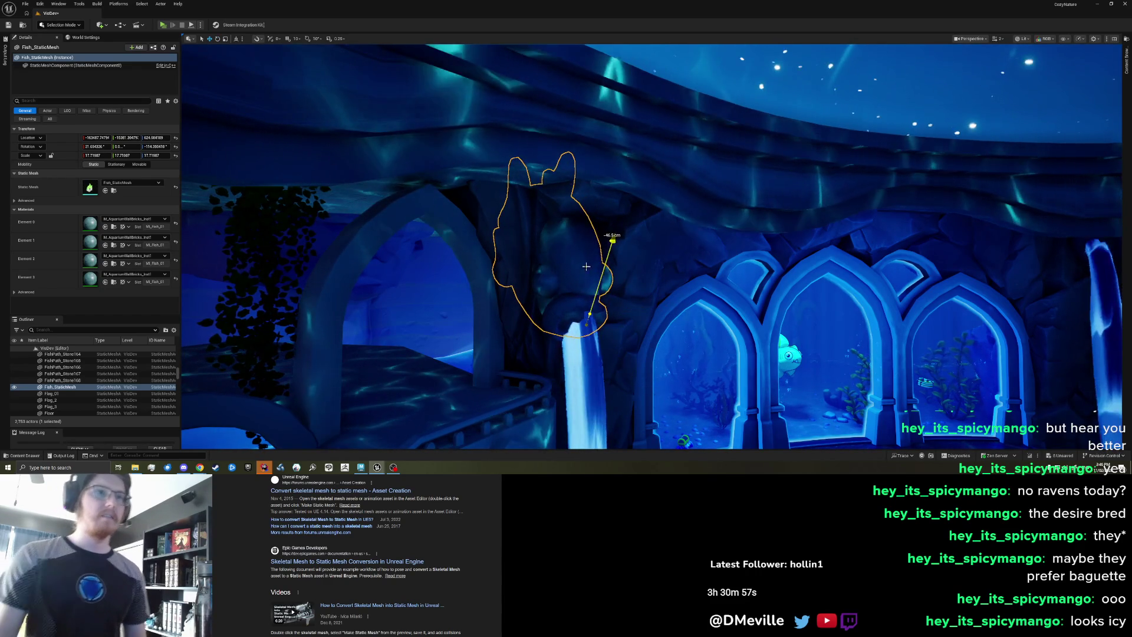
drag(617, 313, 606, 356)
key(Escape)
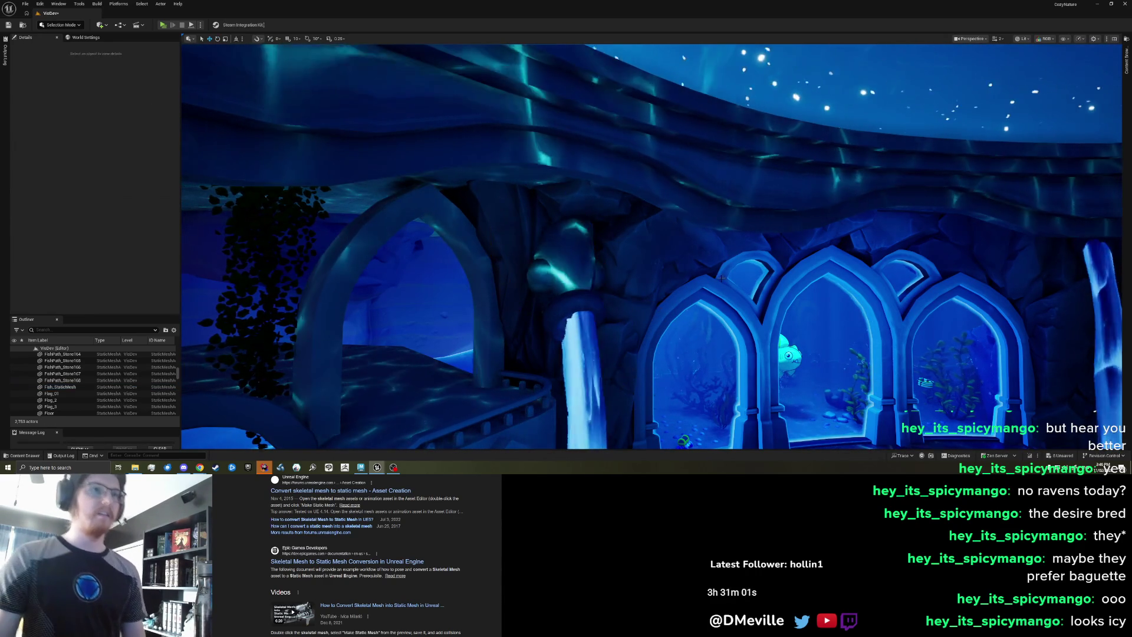
- Undo the fish's moves and enlargement back to 7.14, plus the torus ring's moves
key(1)
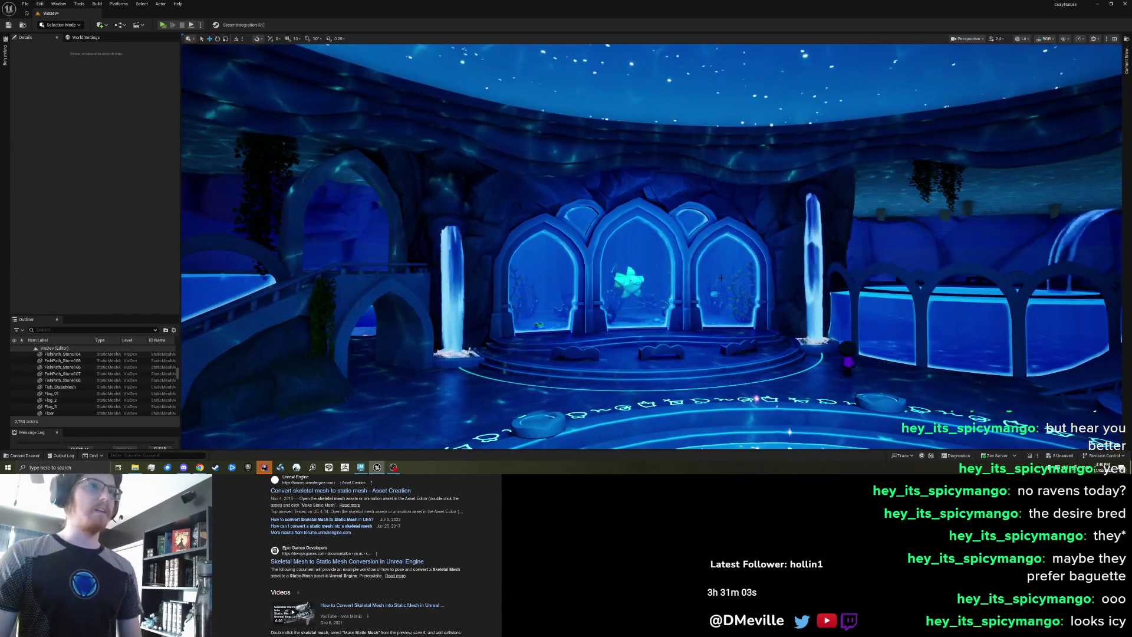
mouse_move(720, 277)
mouse_down()
mouse_move(696, 254)
mouse_move(719, 275)
mouse_up()
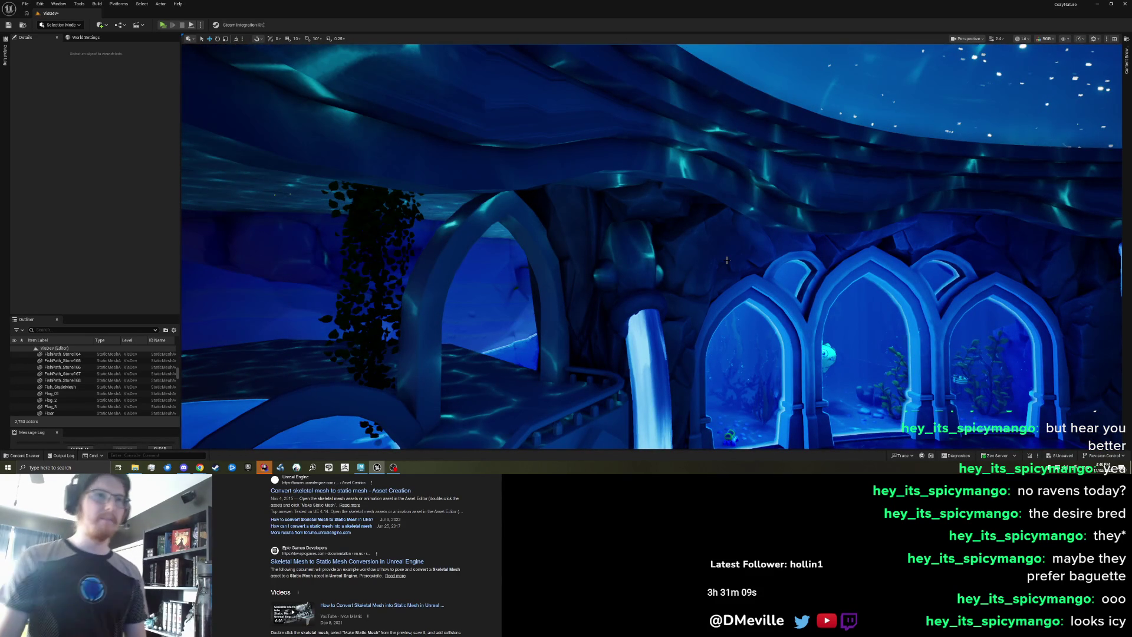
key(ctrl+z)
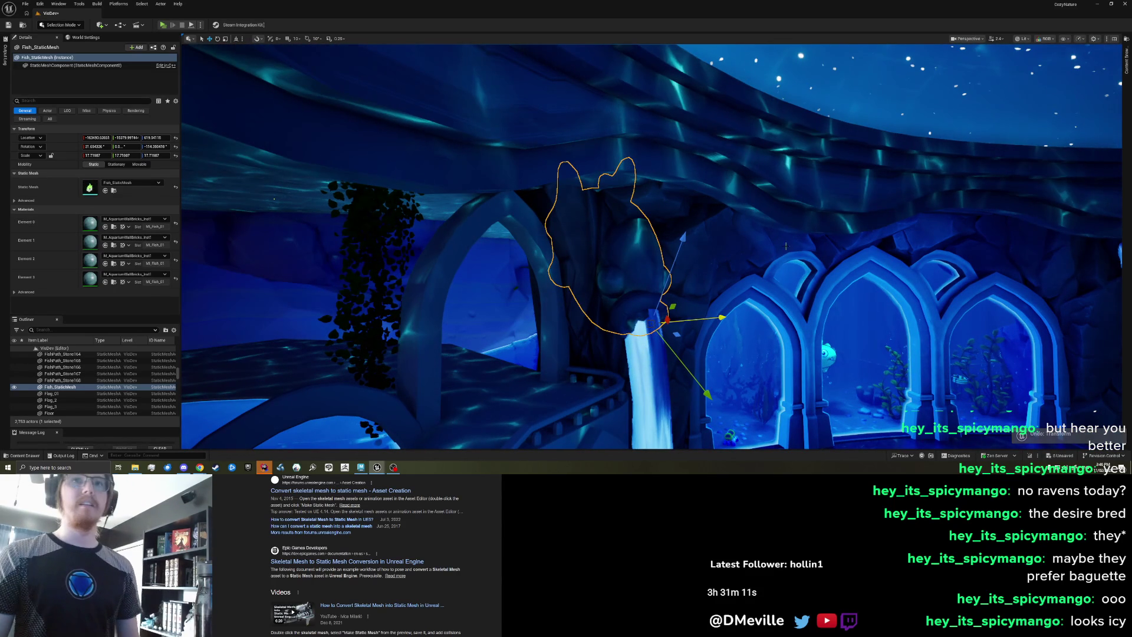
drag(649, 325, 655, 313)
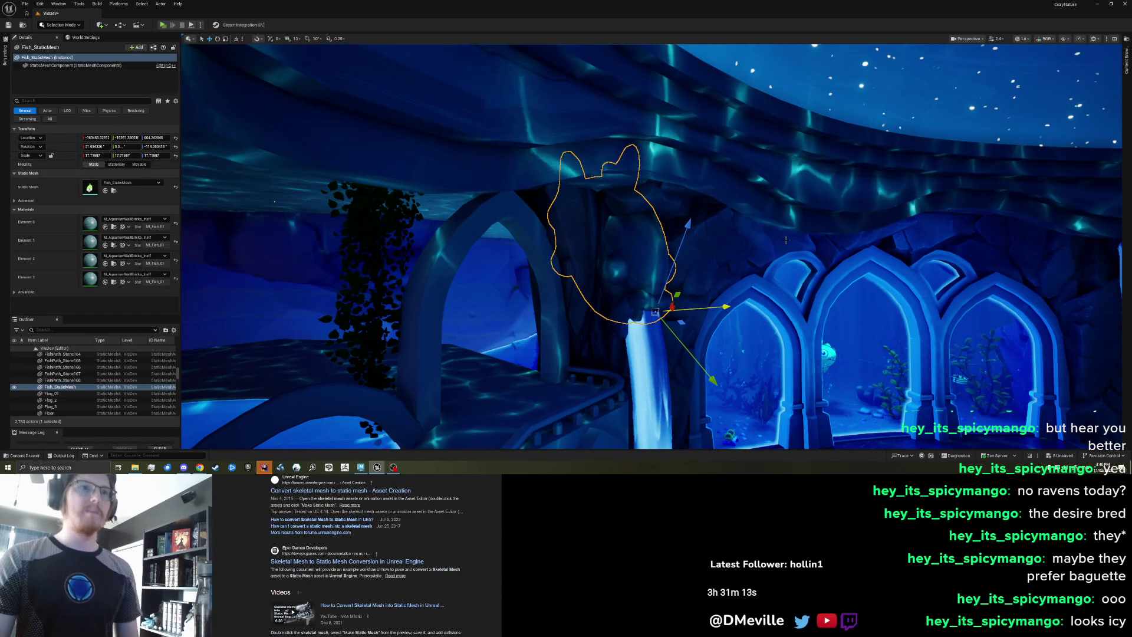
key(ctrl+z)
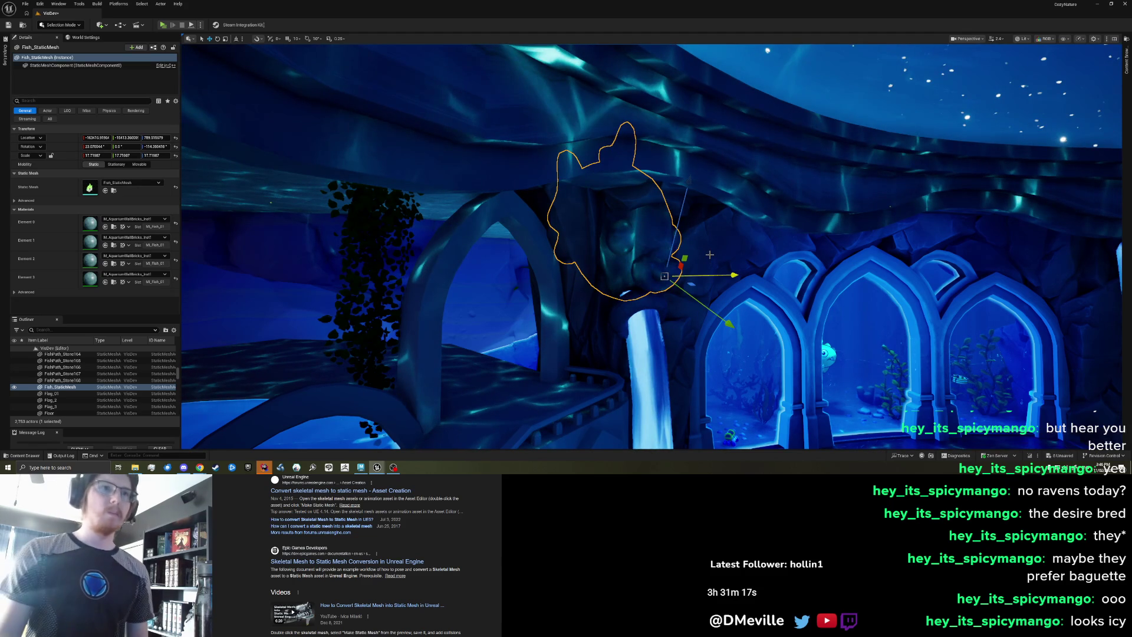
key(ctrl+z)
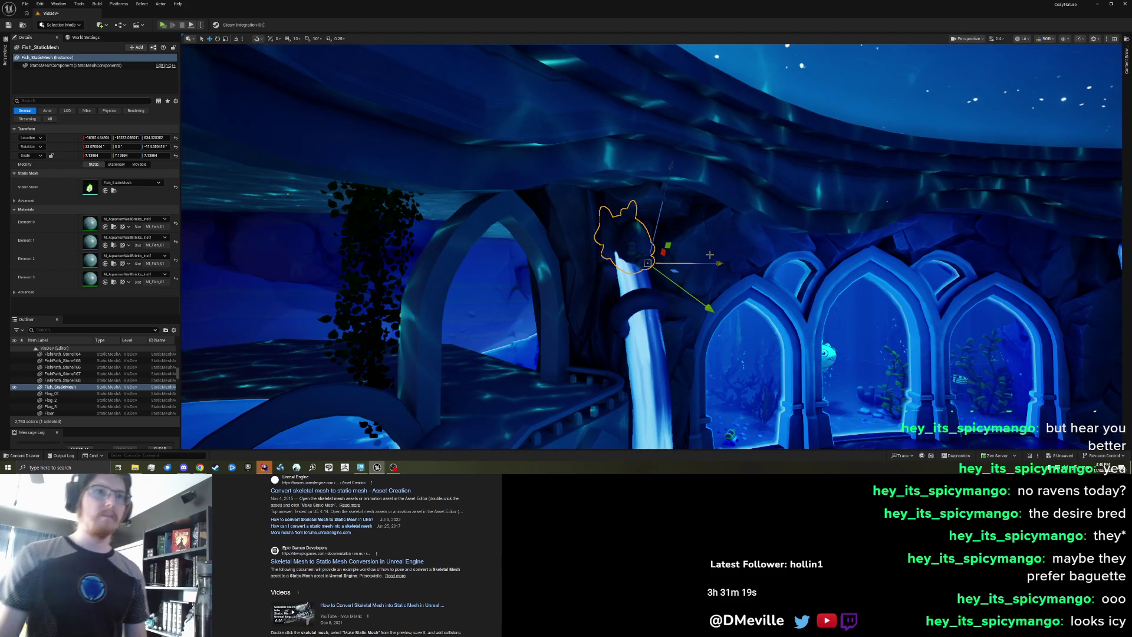
key(ctrl+z)
key(ctrl+z)
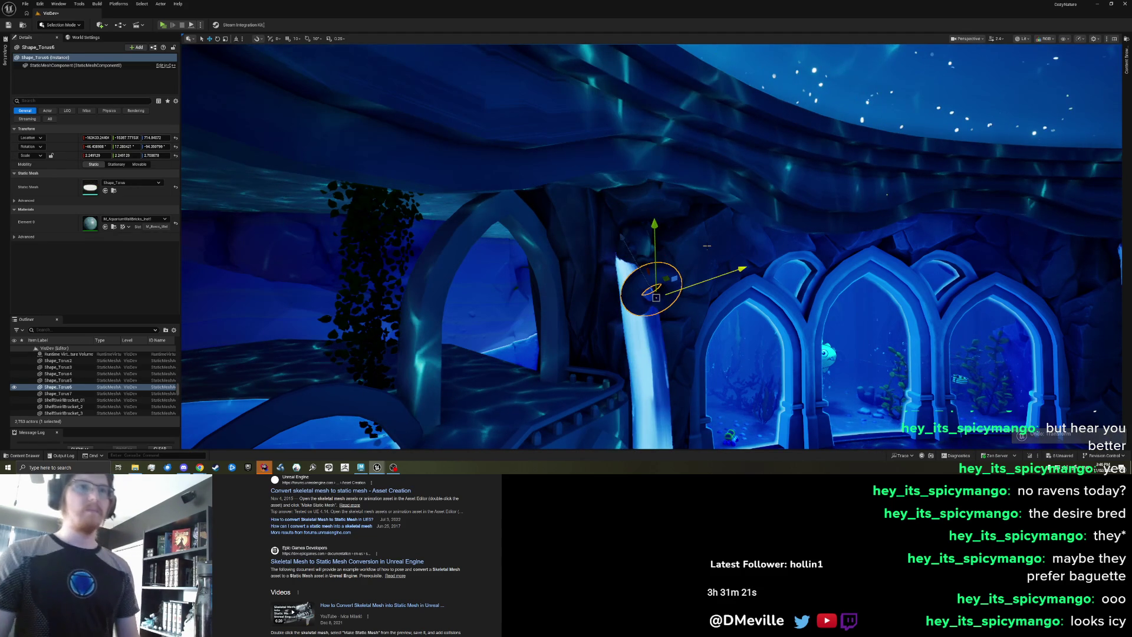
key(ctrl+z)
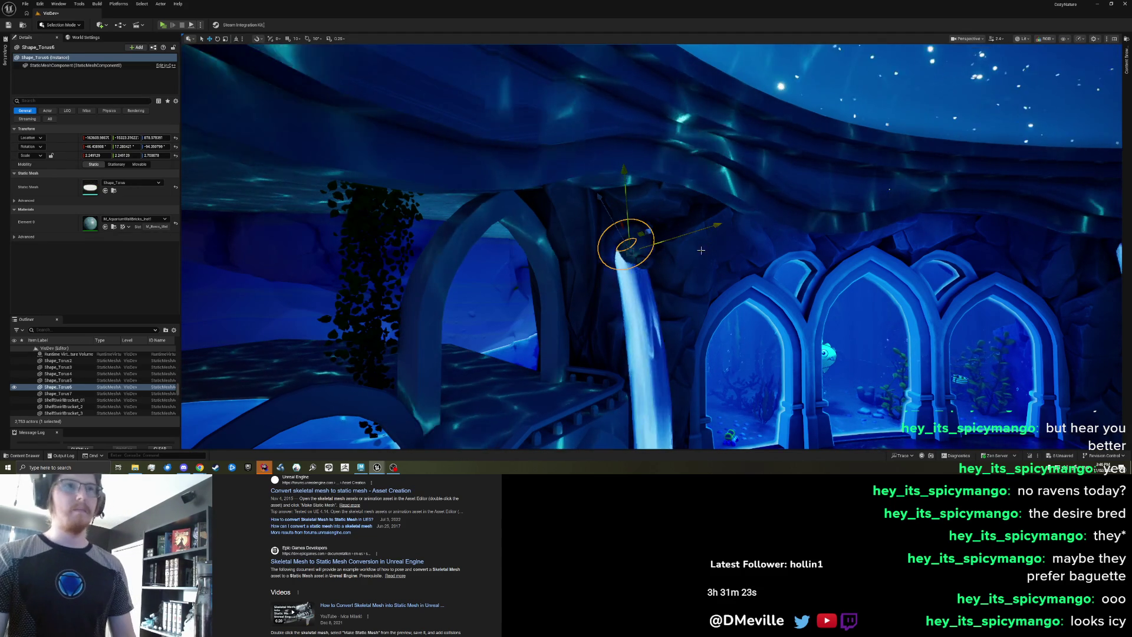
key(ctrl+z)
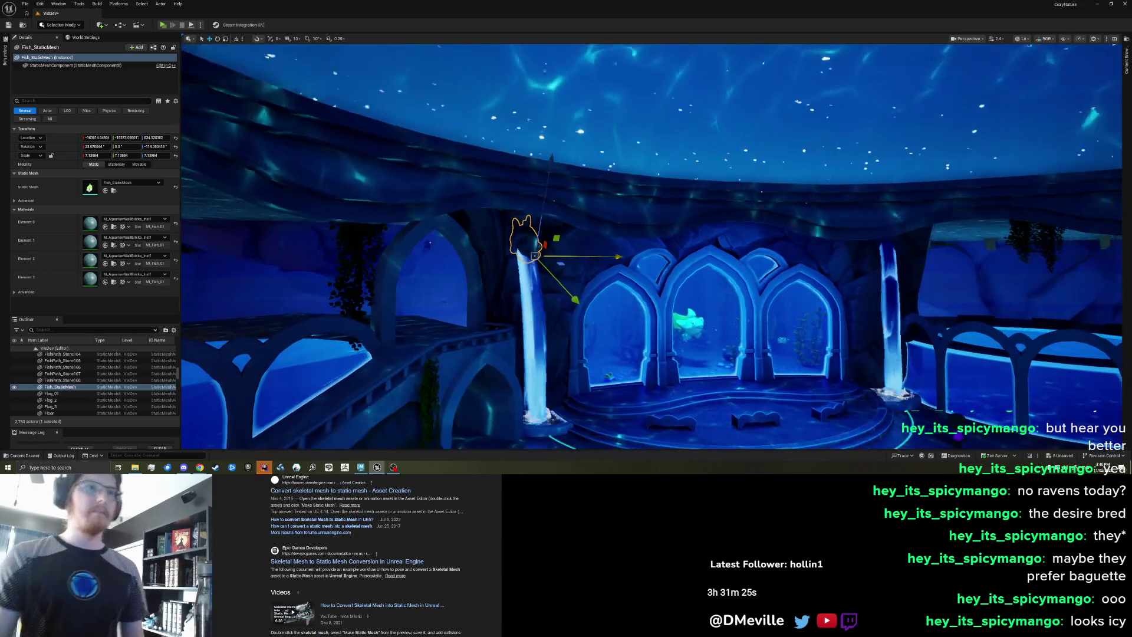
- Lower the fish about 61 cm on the waterfall's top
drag(531, 215, 529, 224)
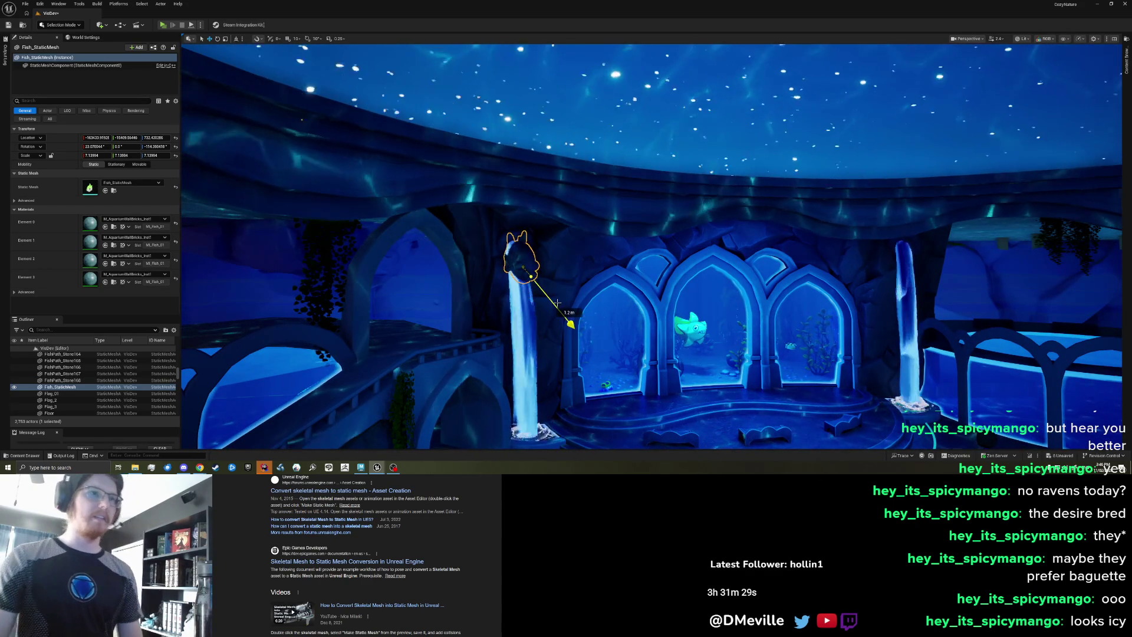
key(Escape)
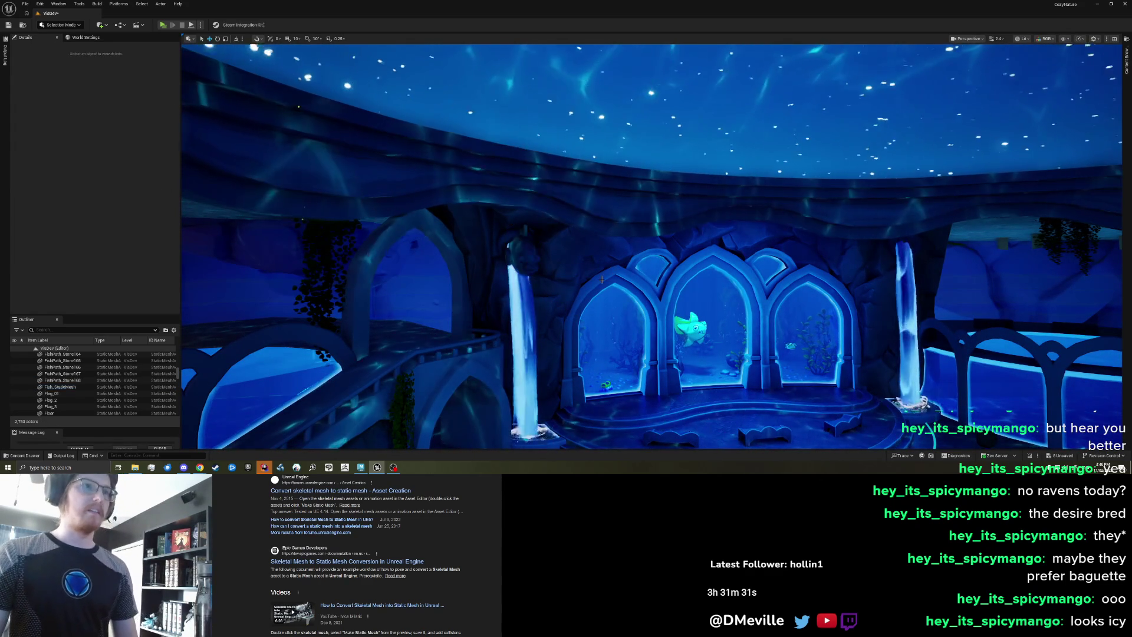
key(Left)
key(Up)
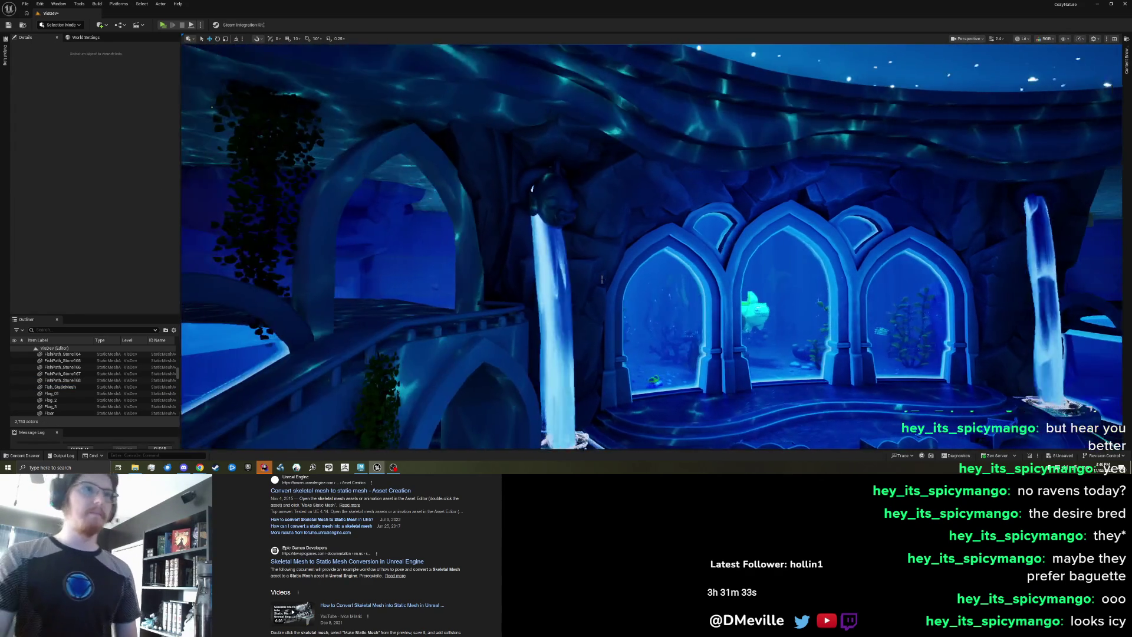
key(Up)
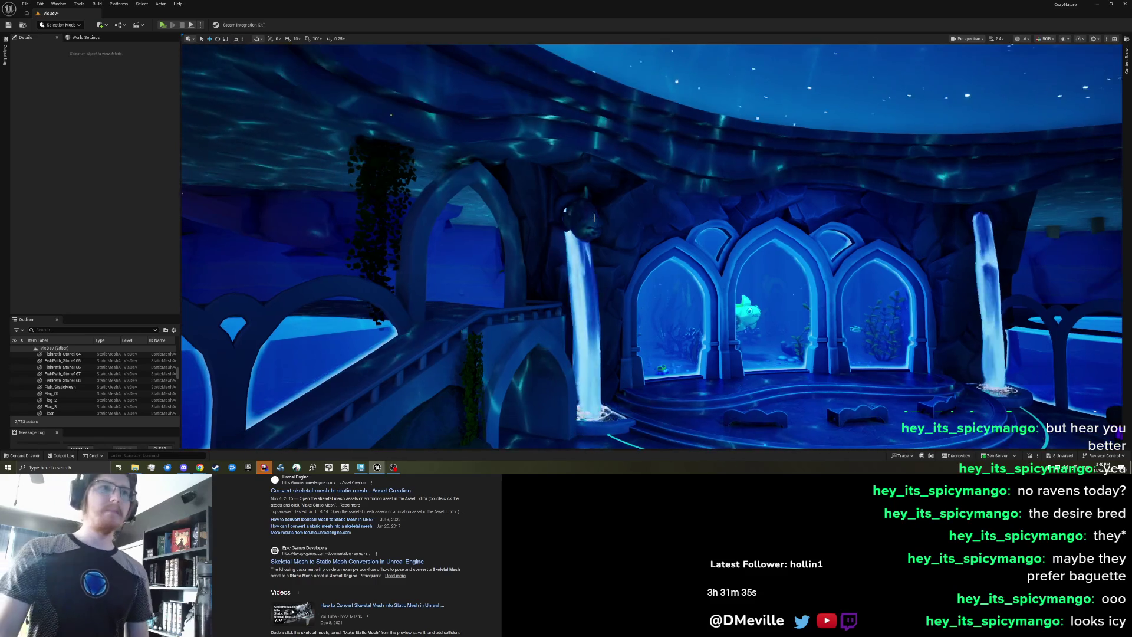
- Frame the fish above the waterfall, delete it, and paste a duplicate
click(584, 218)
key(Up)
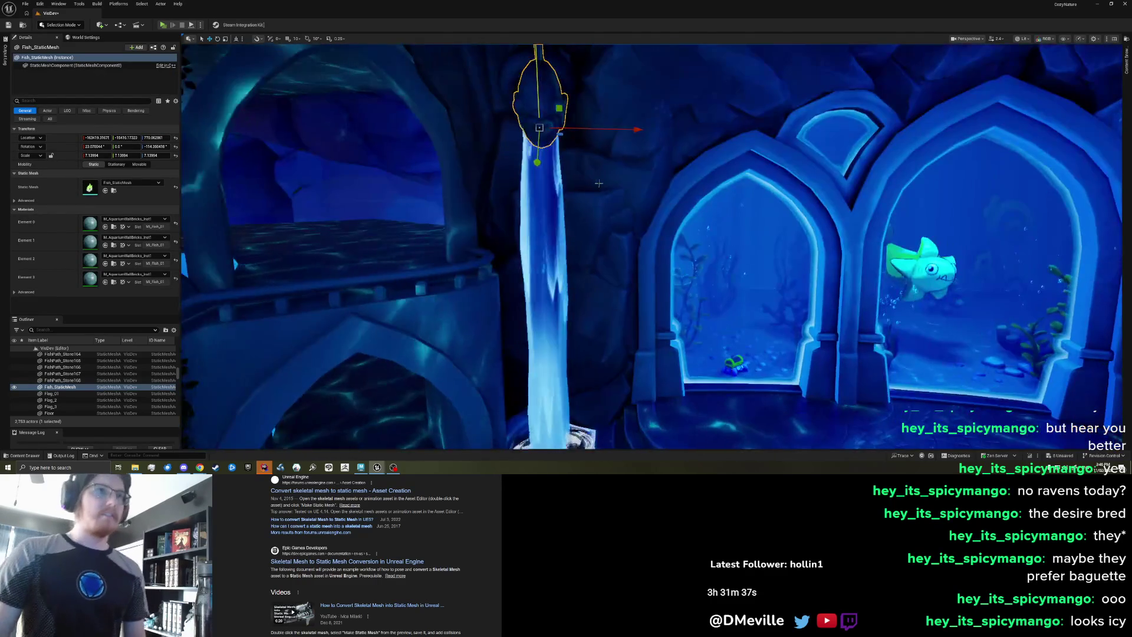
key(f)
key(Right)
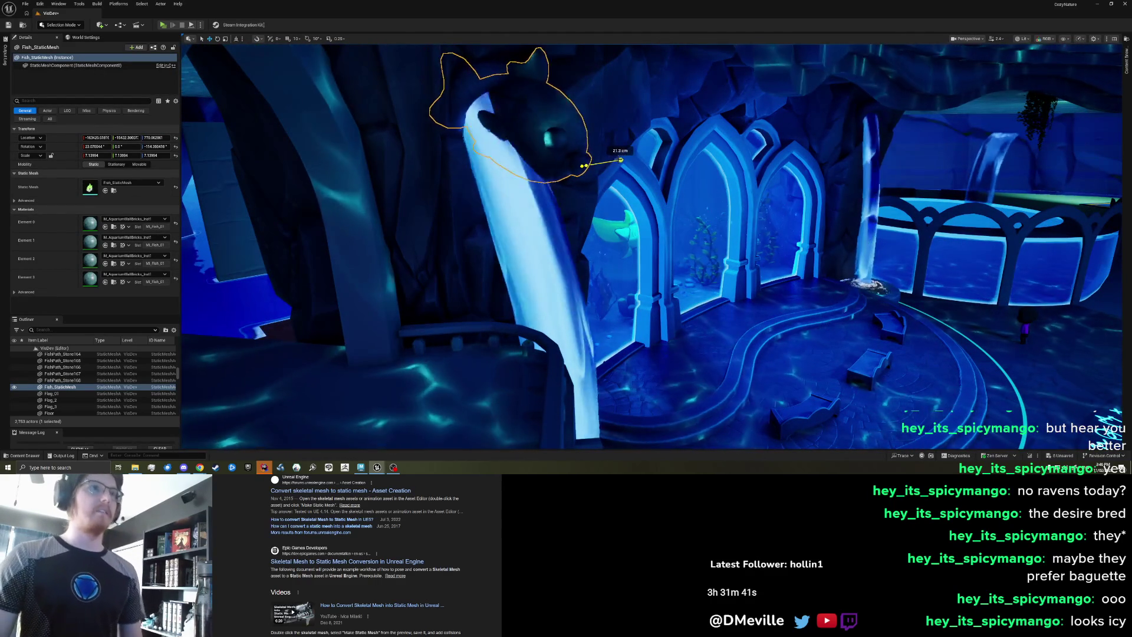
key(Delete)
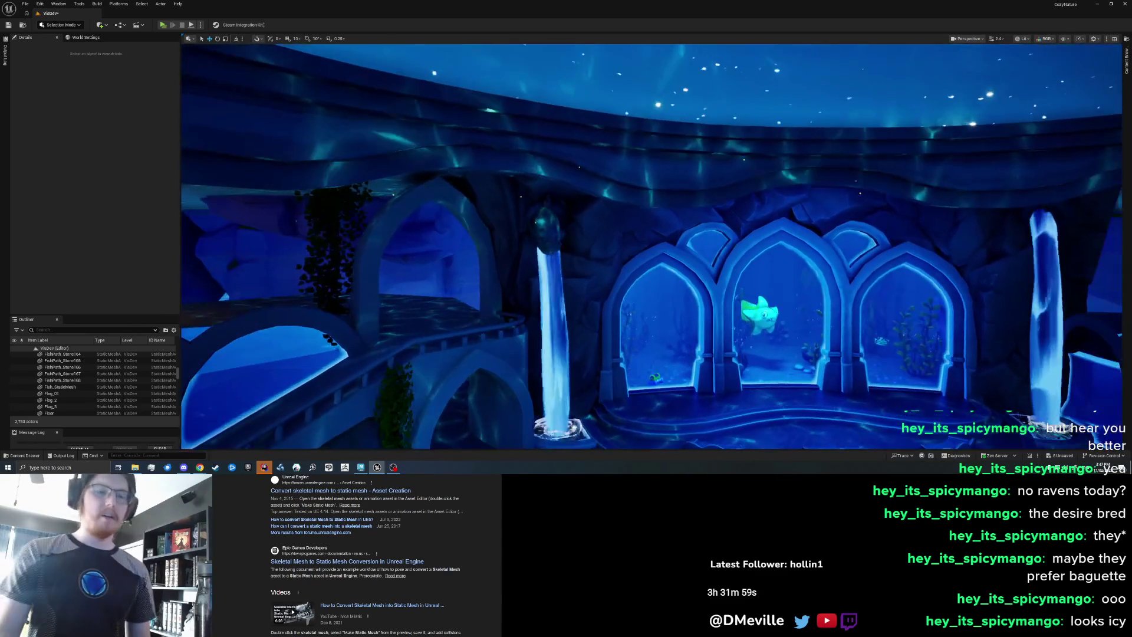
key(ctrl+v)
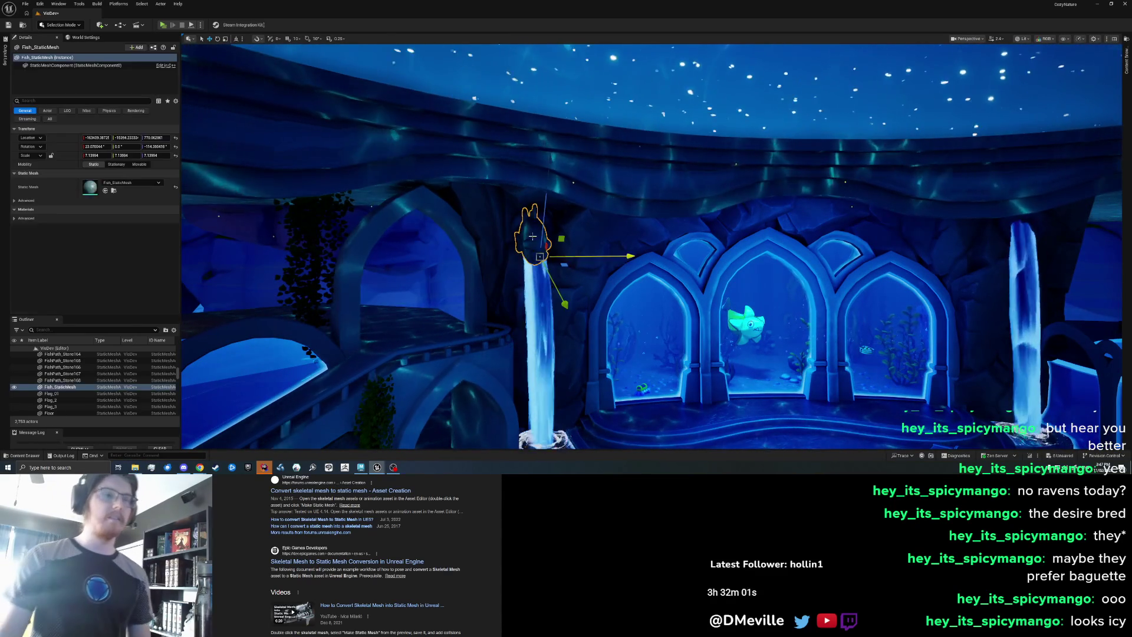
- Move the fish copy 4.9 m aside and rotate it
drag(551, 266, 652, 267)
scroll(641, 309, up, 5)
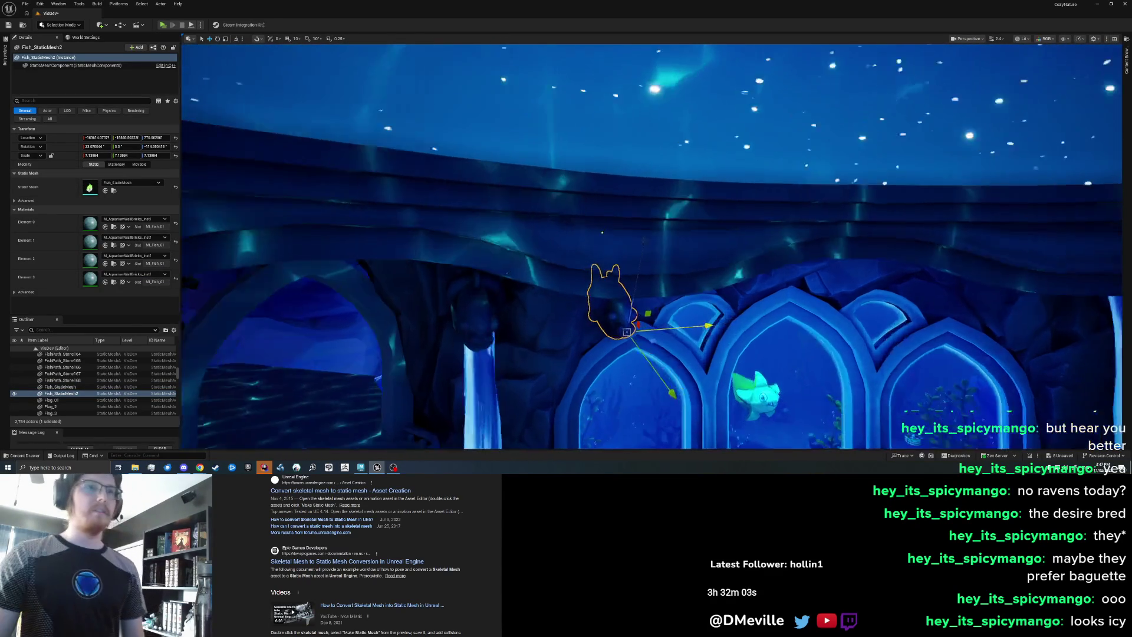
key(e)
drag(622, 356, 660, 383)
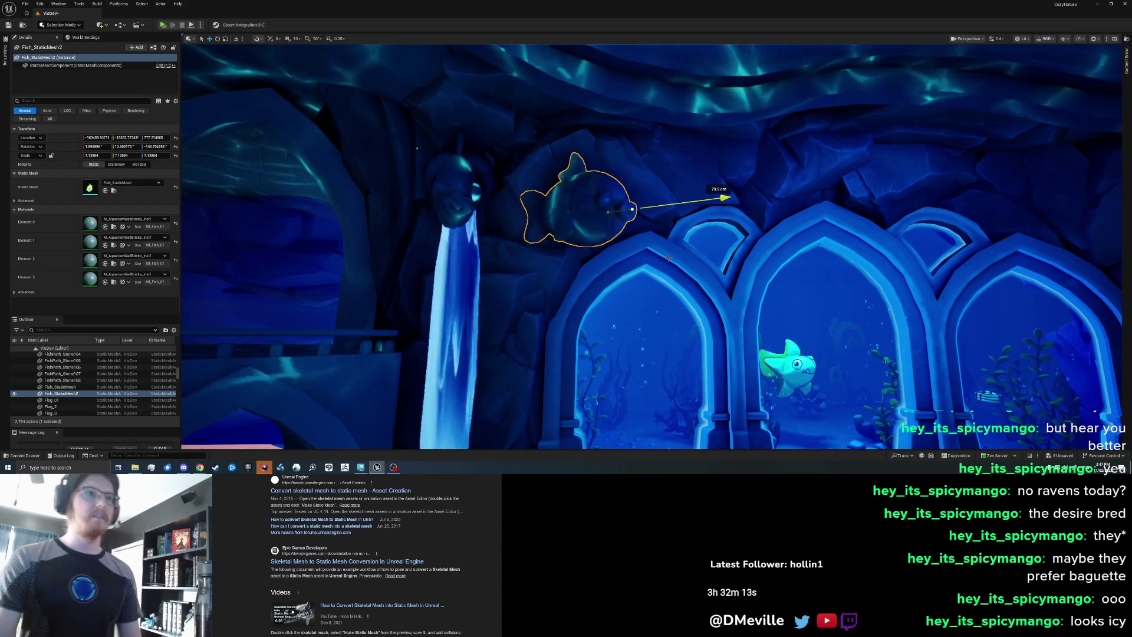
mouse_move(675, 263)
mouse_down()
mouse_move(542, 230)
mouse_move(656, 295)
mouse_move(672, 272)
mouse_move(722, 254)
mouse_move(710, 309)
mouse_move(710, 292)
mouse_up()
key(w)
key(Escape)
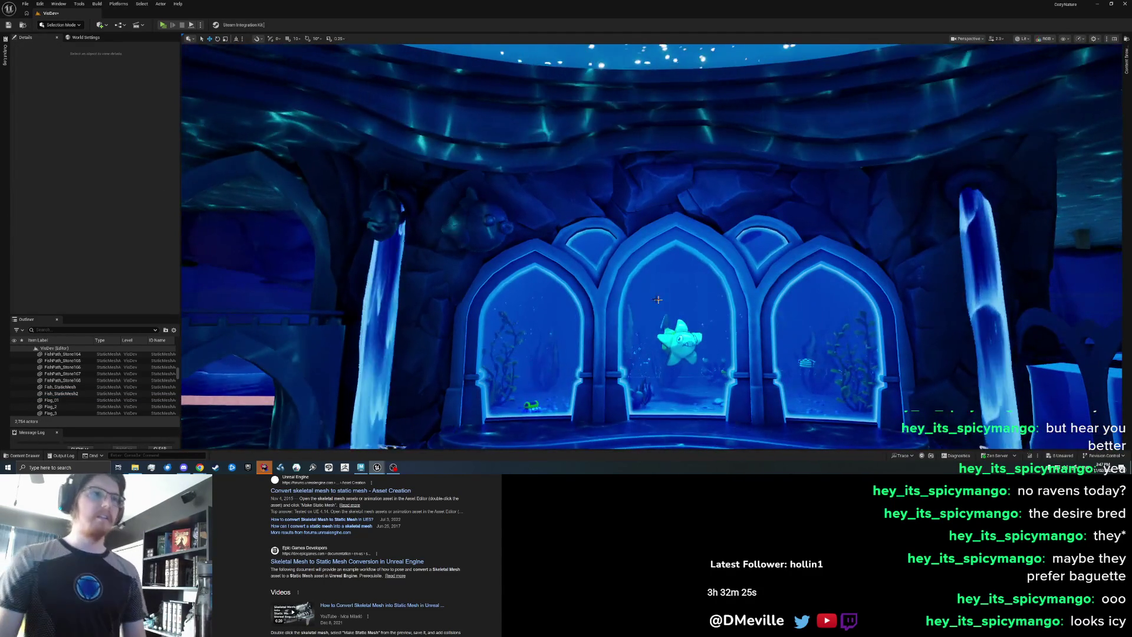
- Shift the fish left and raise it higher beside the left pillar, then paste another copy
click(487, 230)
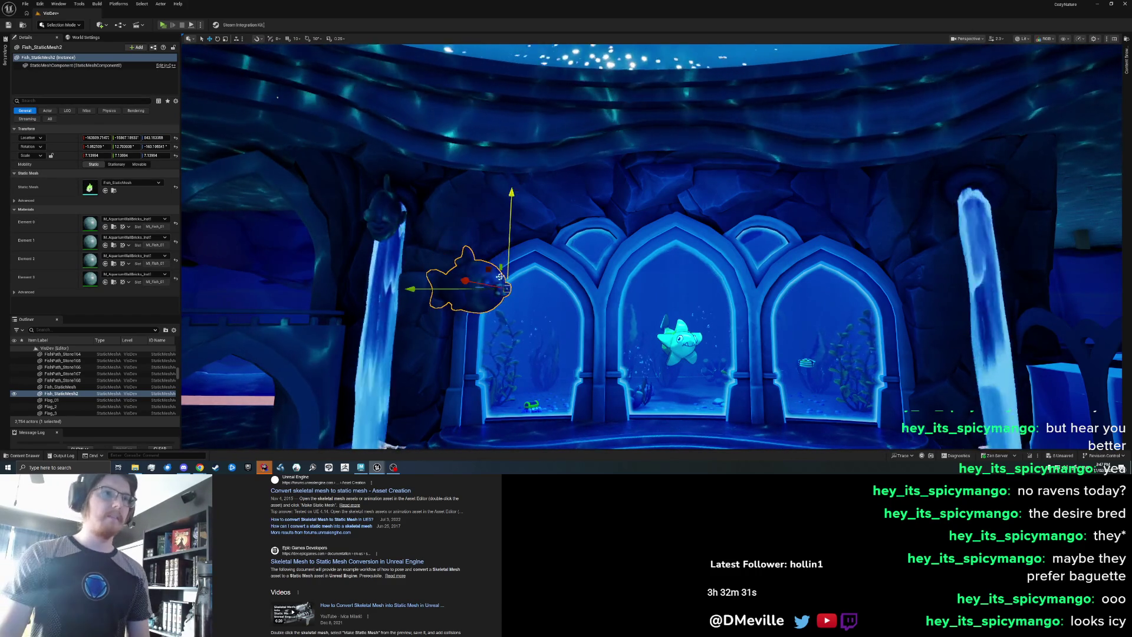
drag(416, 287, 420, 288)
drag(468, 259, 475, 211)
key(Escape)
scroll(475, 211, down, 3)
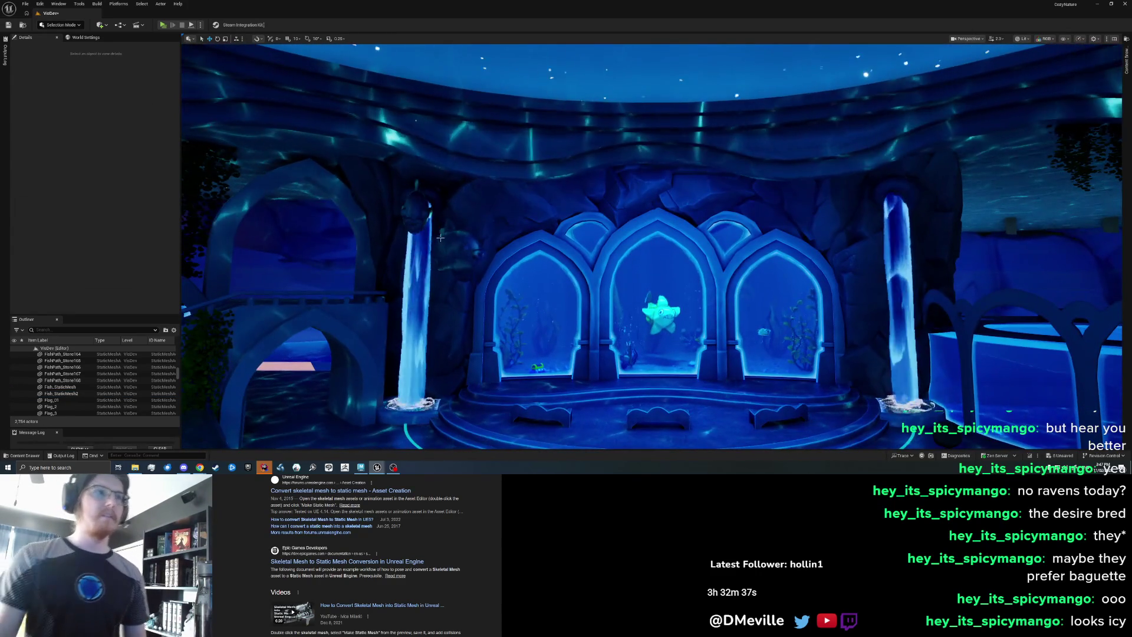
click(421, 222)
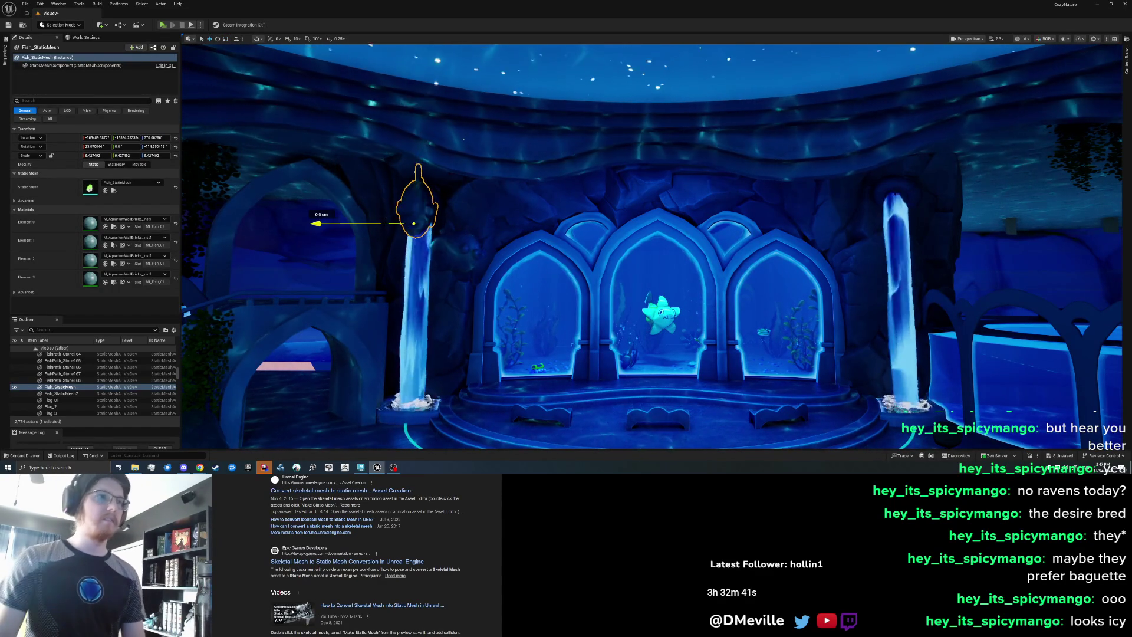
key(Escape)
scroll(581, 341, down, 2)
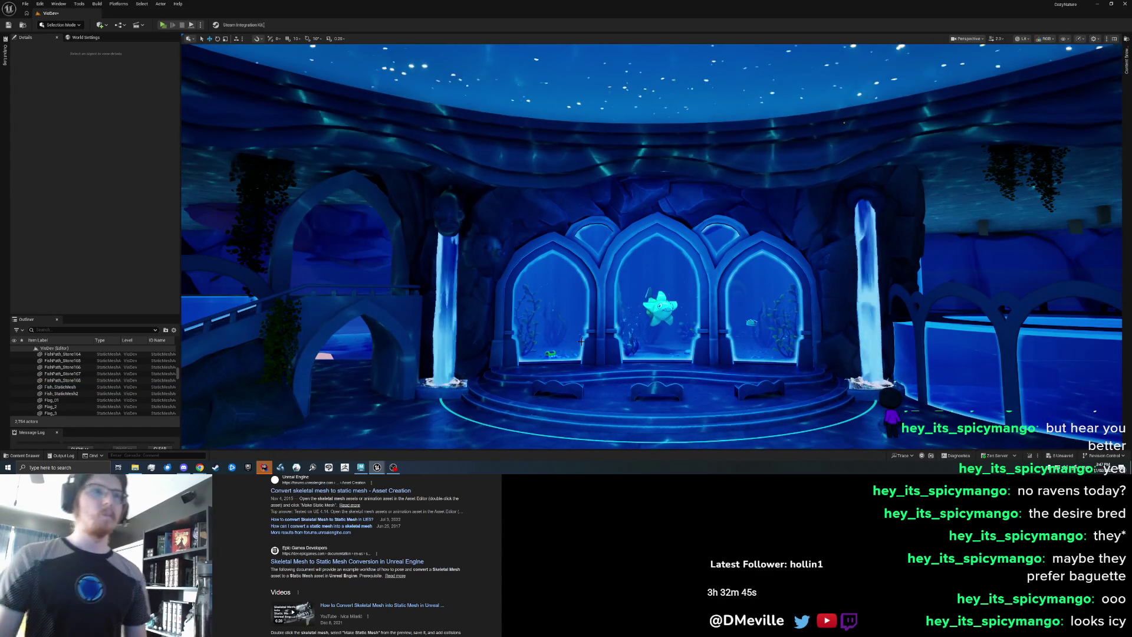
key(ctrl+v)
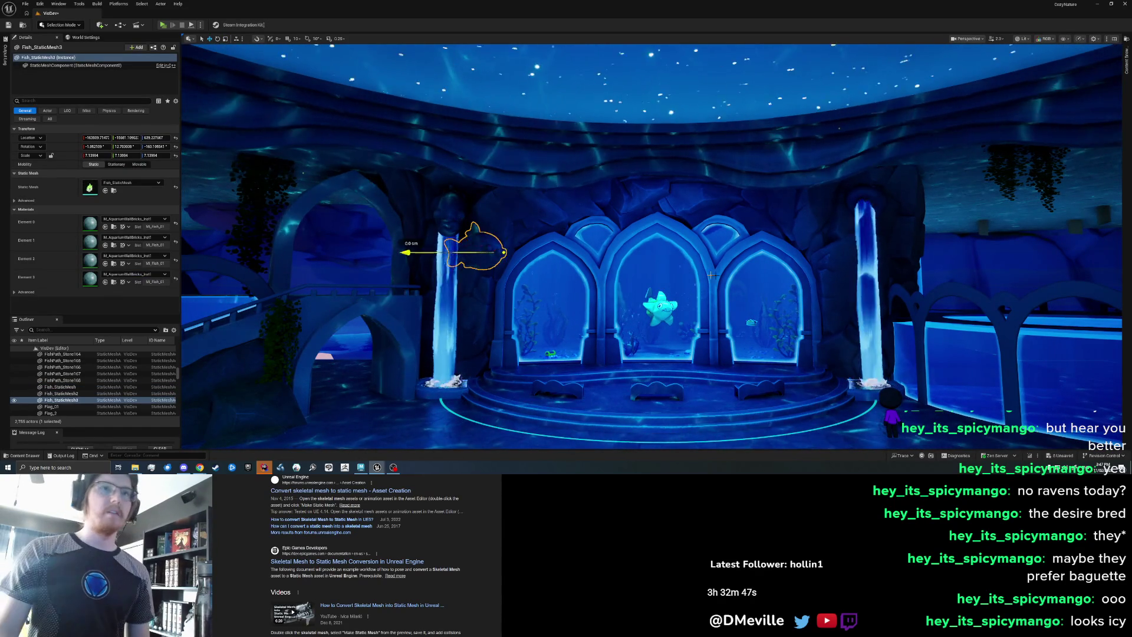
- Turn the new fish about 47 degrees and slide it against the right pillar
key(e)
drag(882, 251, 733, 248)
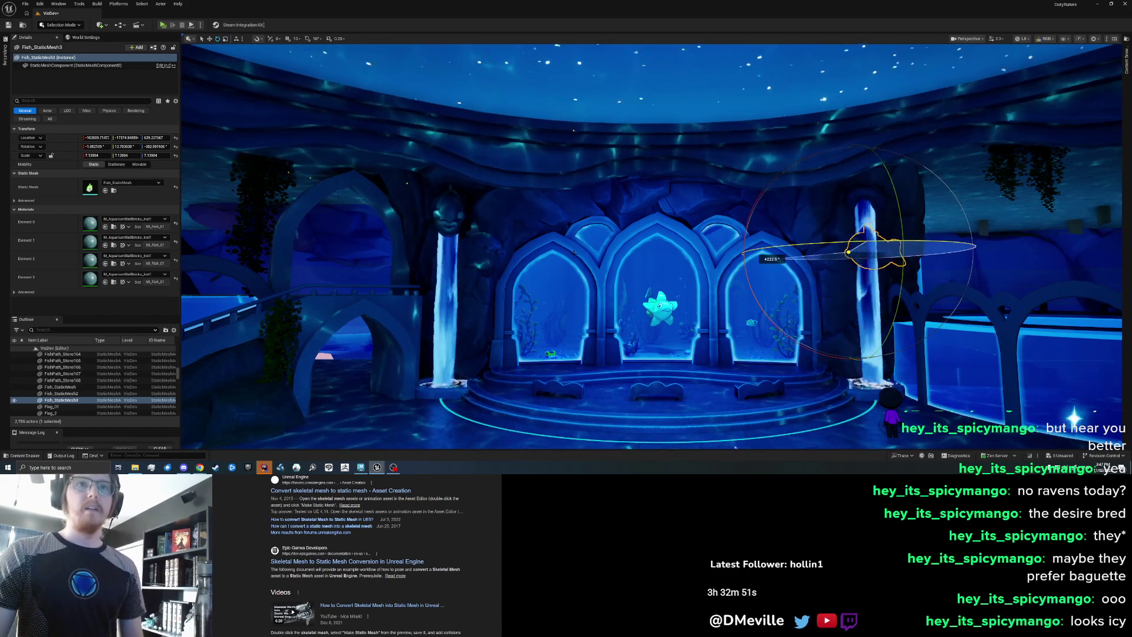
scroll(986, 282, up, 3)
mouse_move(986, 282)
mouse_down()
mouse_move(978, 336)
mouse_move(943, 344)
mouse_up()
key(w)
drag(817, 253, 819, 247)
scroll(820, 247, up, 5)
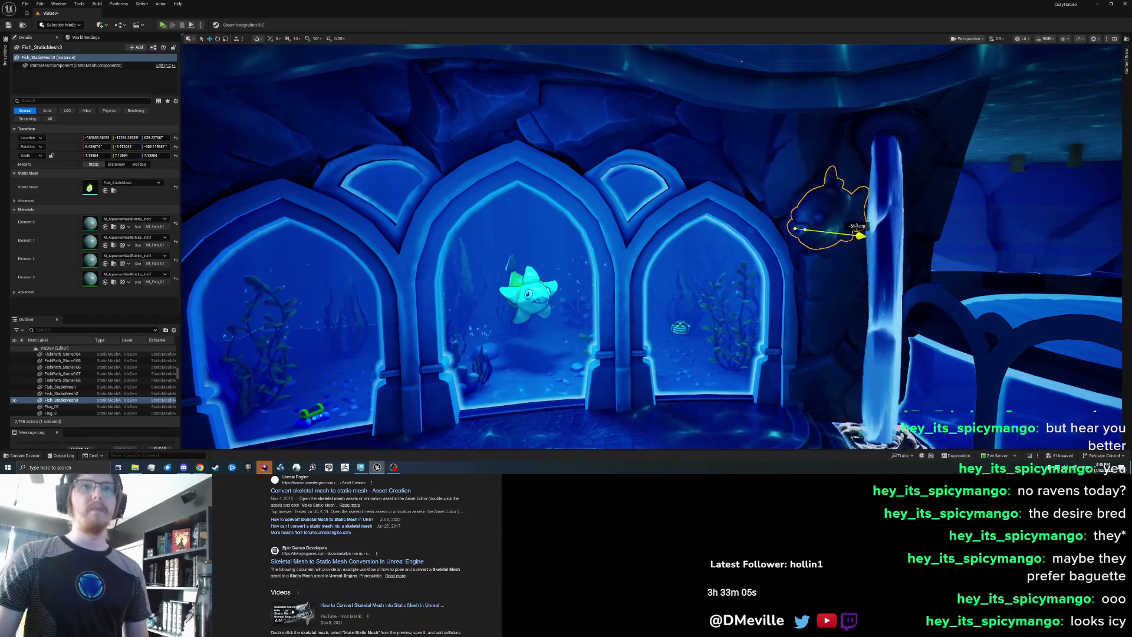
key(Escape)
- Hide and unhide the fish to check the scene, then delete the spare copy
scroll(847, 232, down, 4)
scroll(652, 246, down, 5)
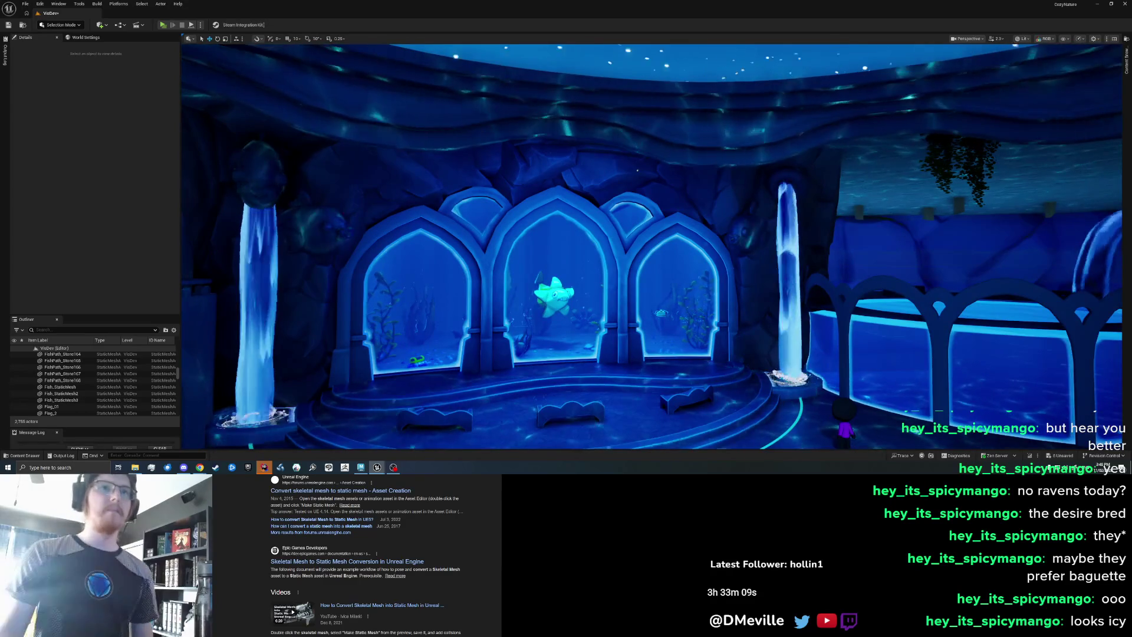
scroll(806, 273, up, 2)
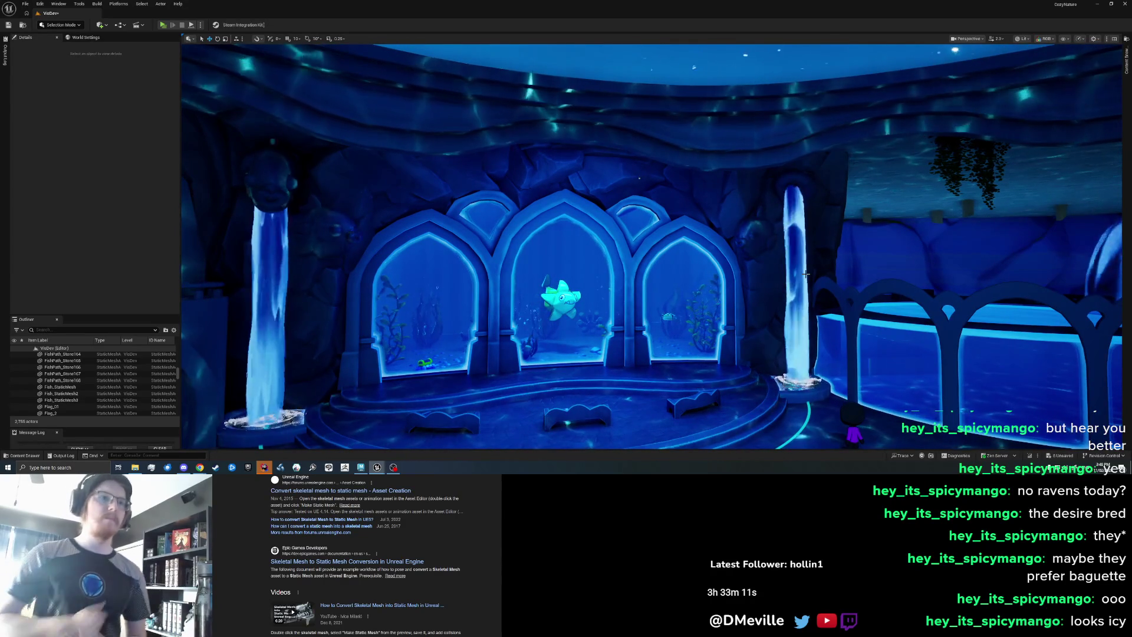
scroll(736, 290, up, 3)
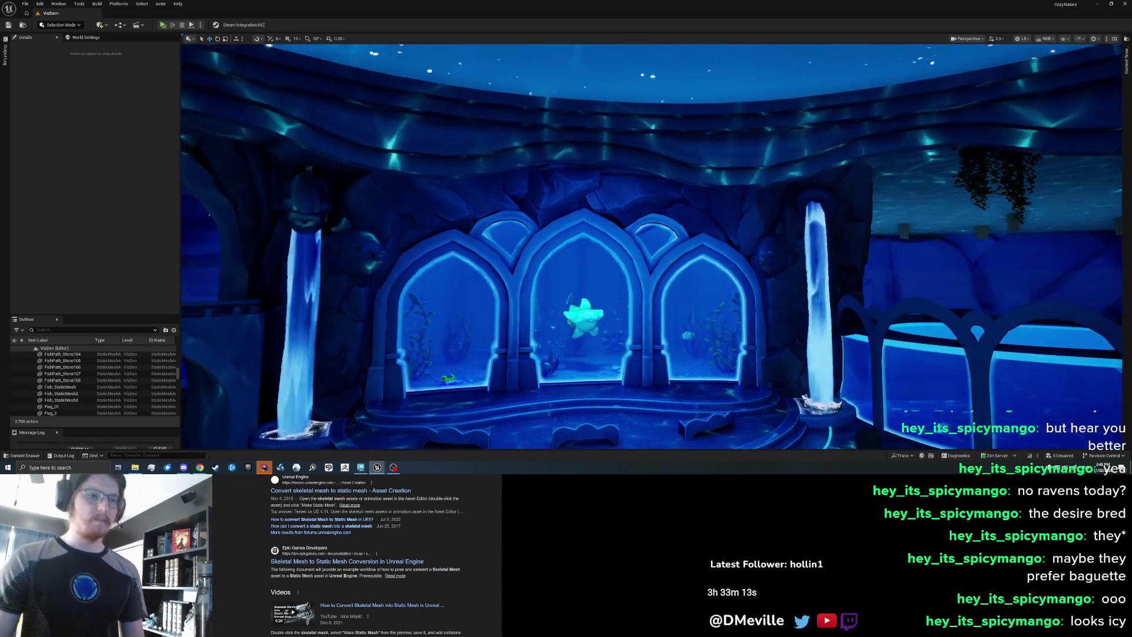
click(772, 259)
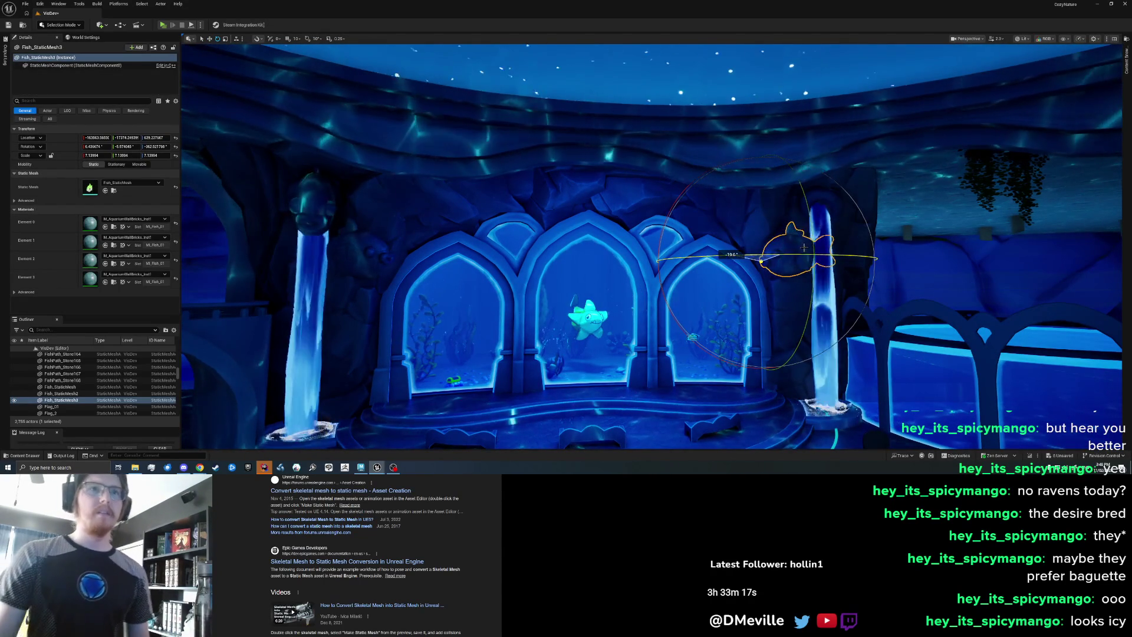
key(h)
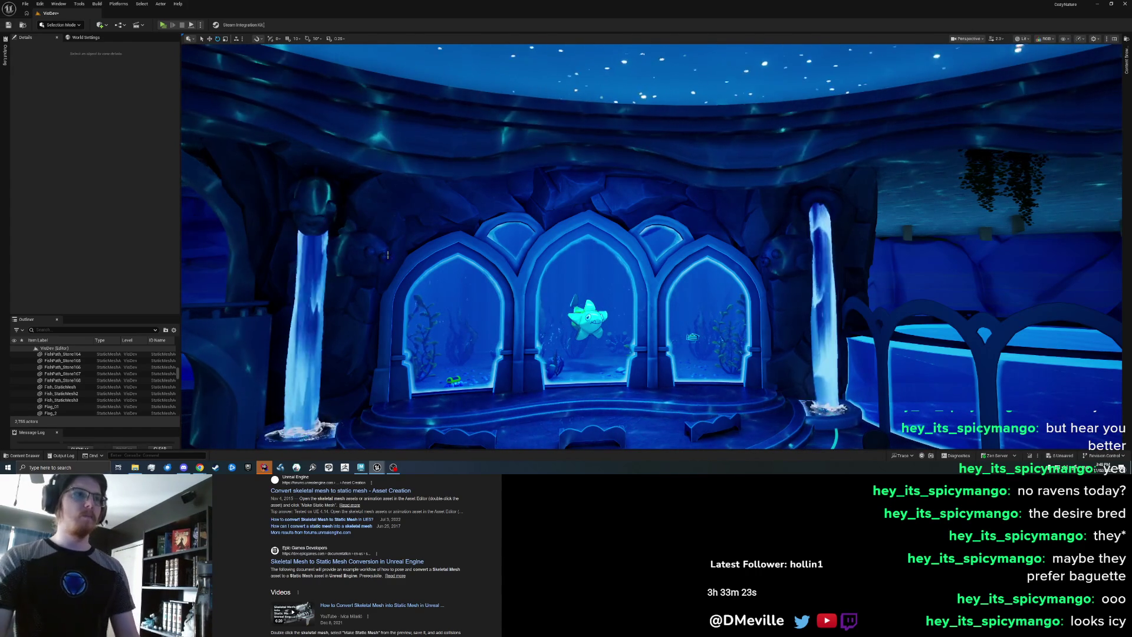
key(ctrl+z)
key(Delete)
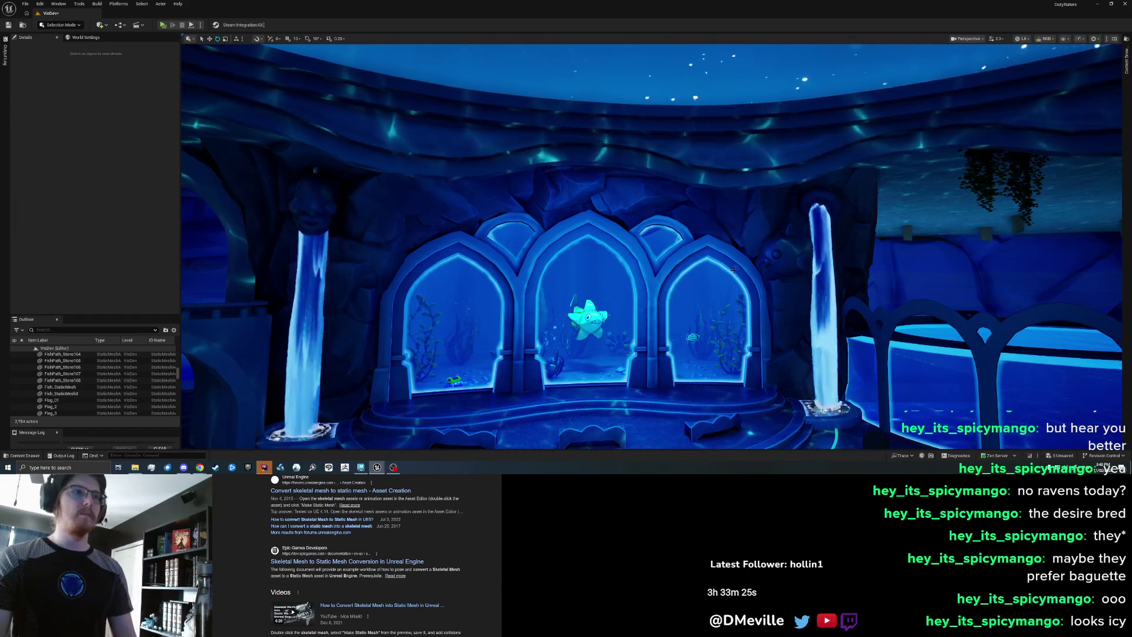
- Nudge the right-pillar fish left, tilt it about 32 degrees, and tuck it against the wall
click(760, 262)
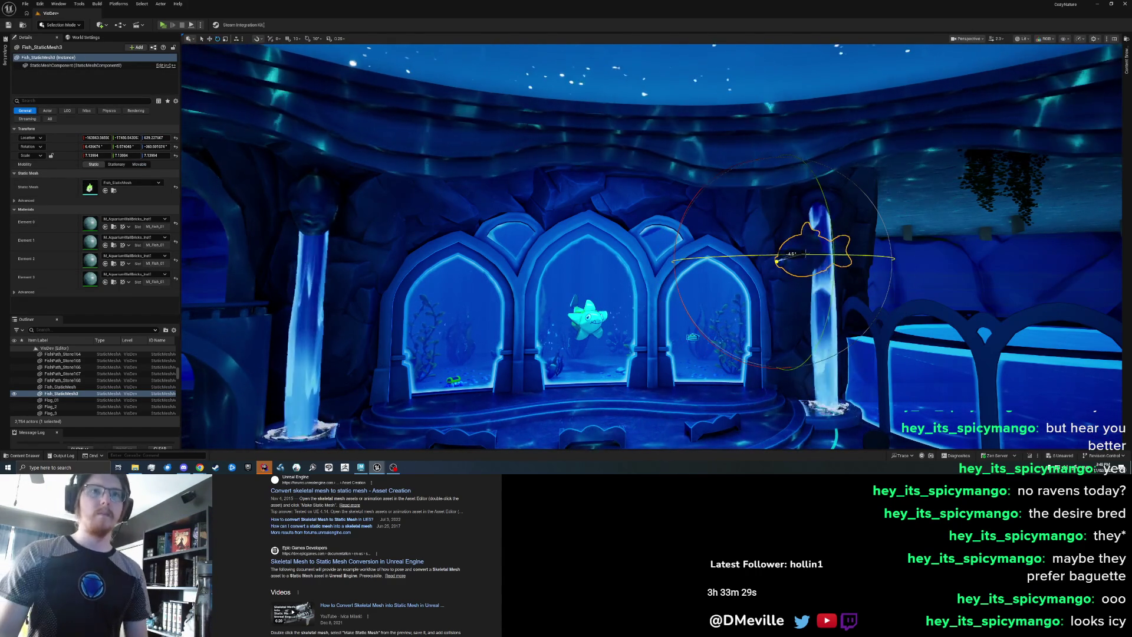
key(w)
drag(725, 260, 721, 260)
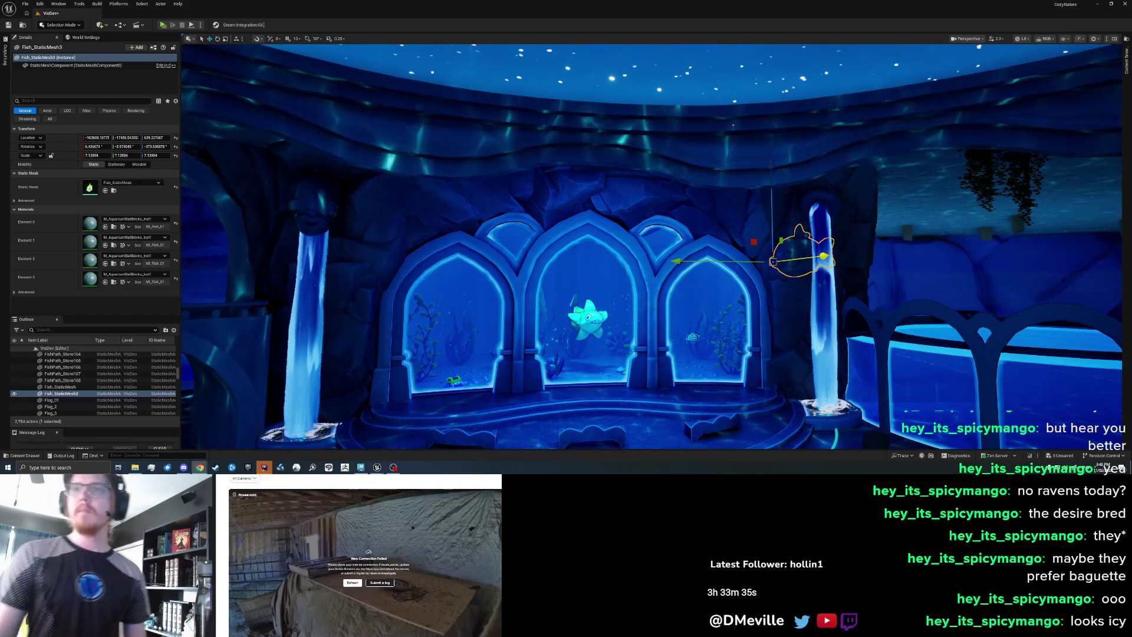
click(353, 583)
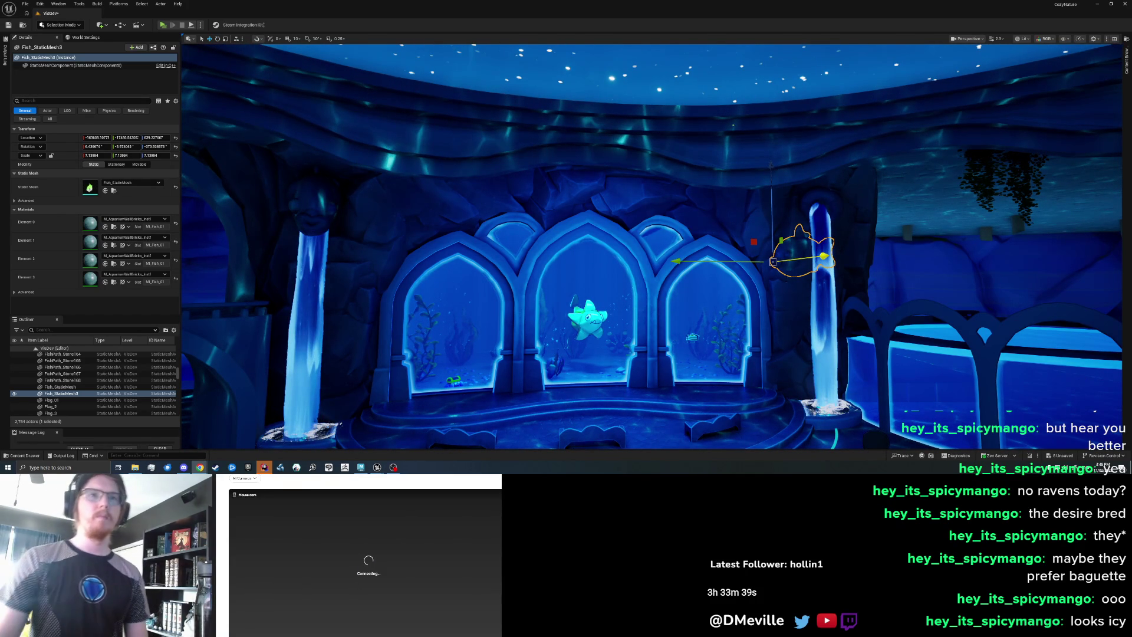
scroll(791, 272, up, 5)
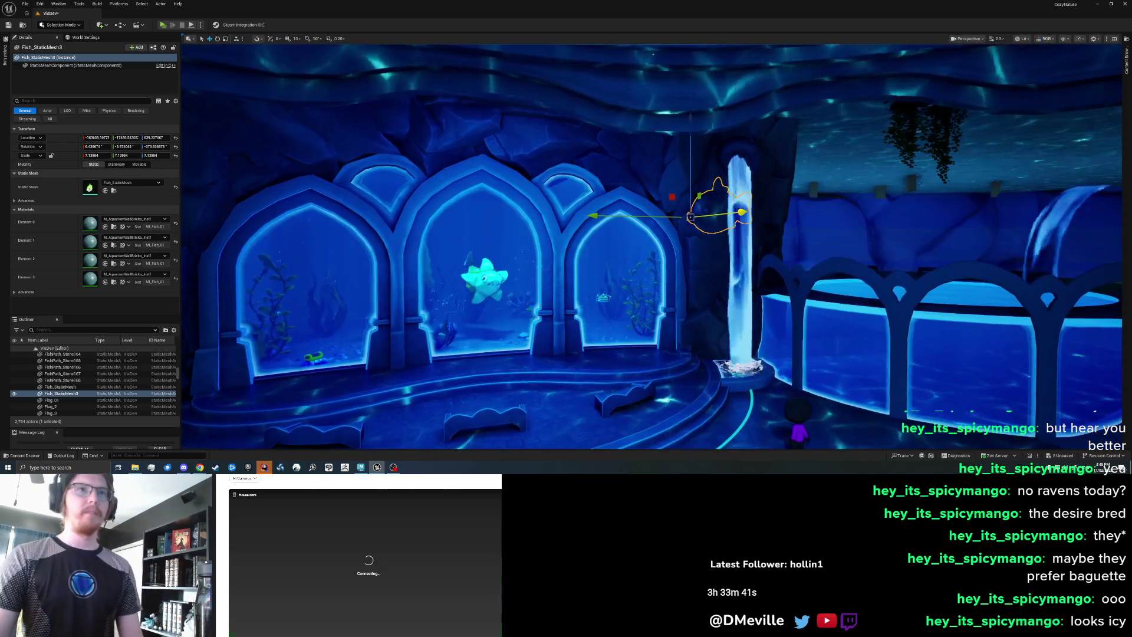
scroll(778, 307, up, 3)
key(e)
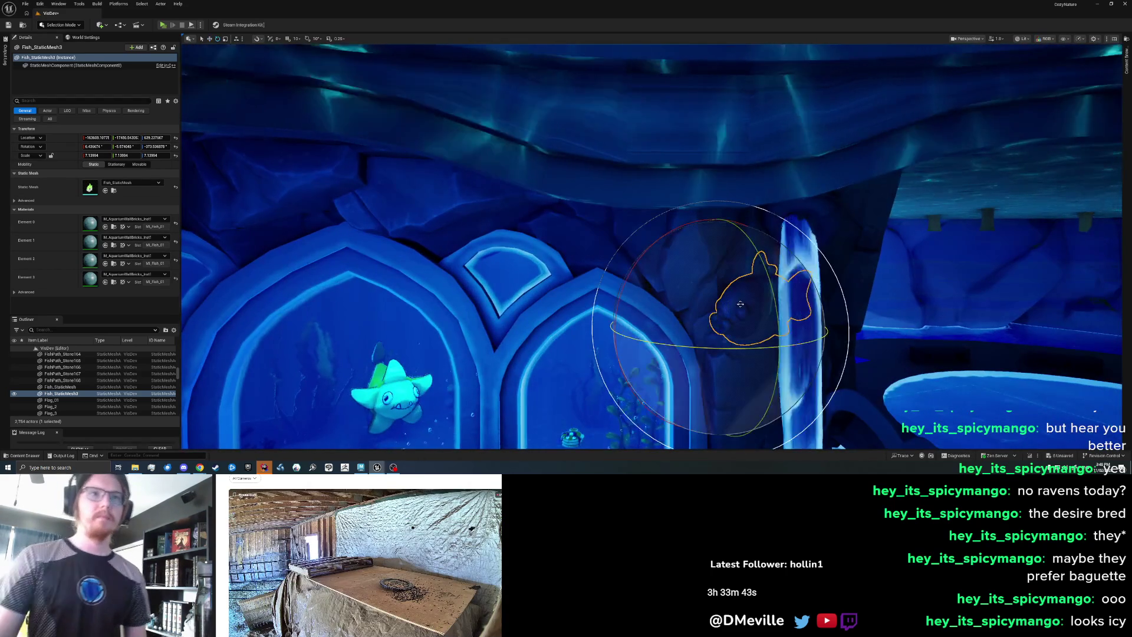
drag(778, 307, 713, 325)
key(w)
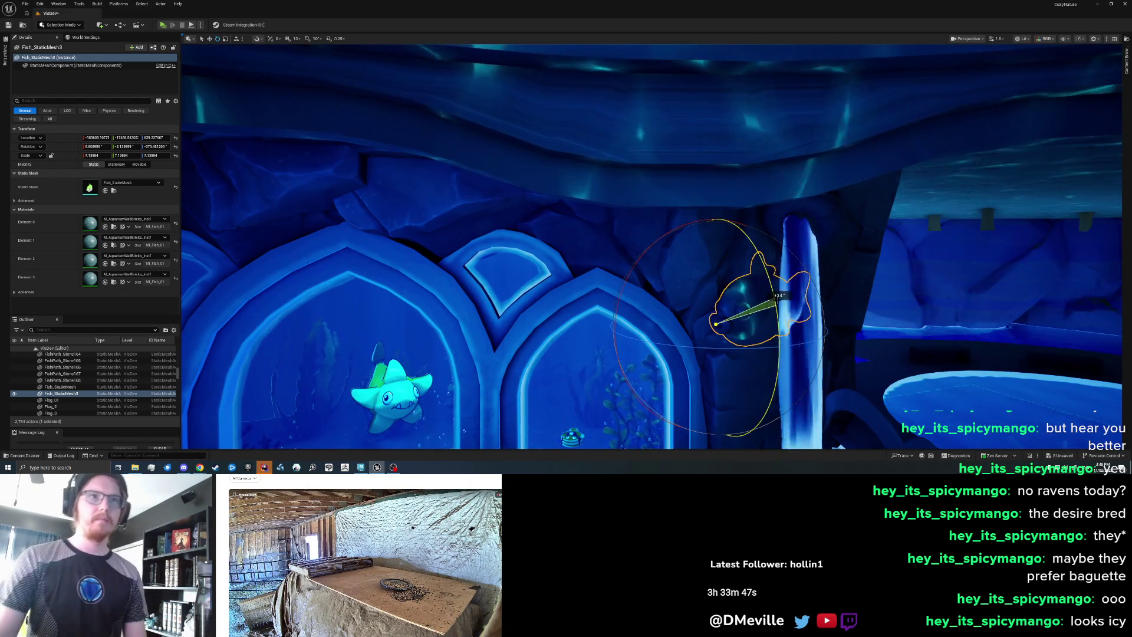
drag(777, 341, 782, 346)
key(Escape)
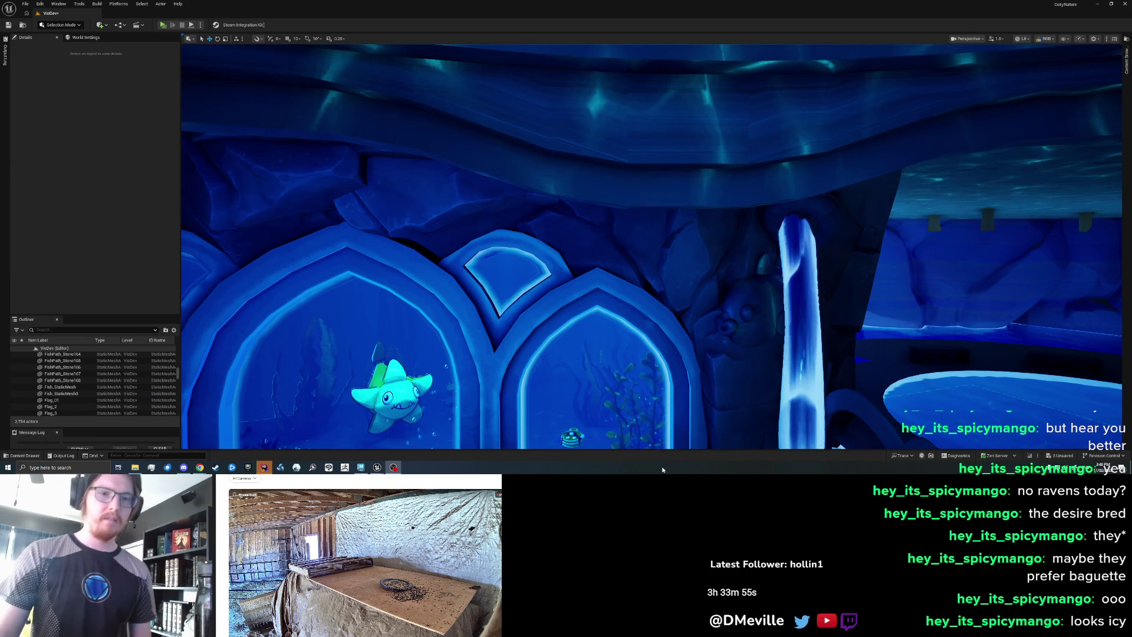
scroll(600, 255, down, 10)
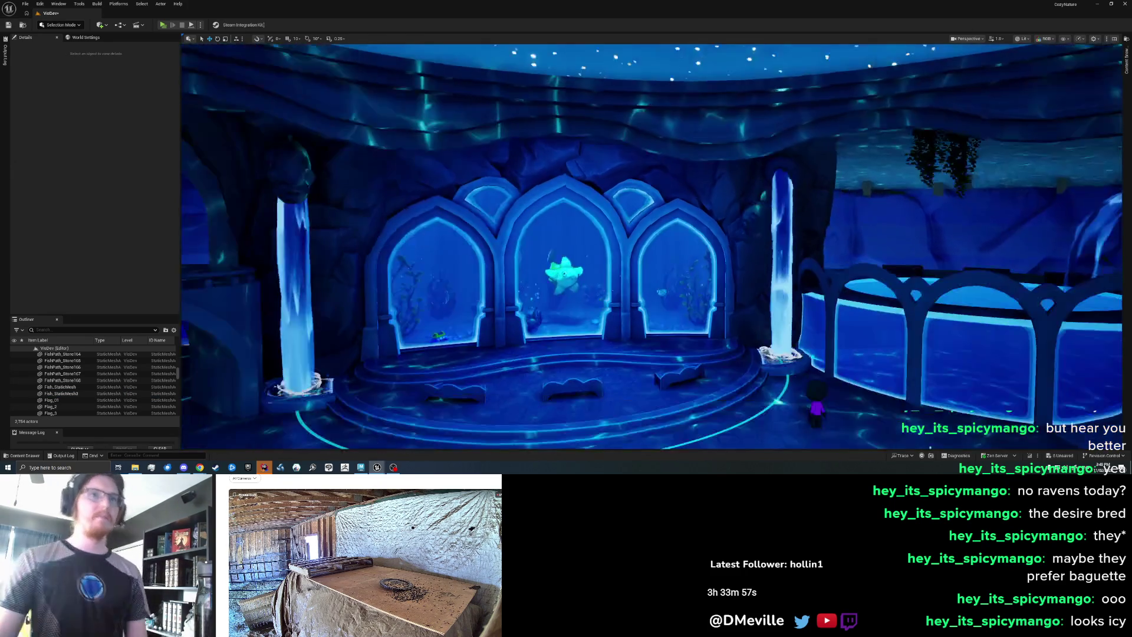
scroll(578, 261, down, 3)
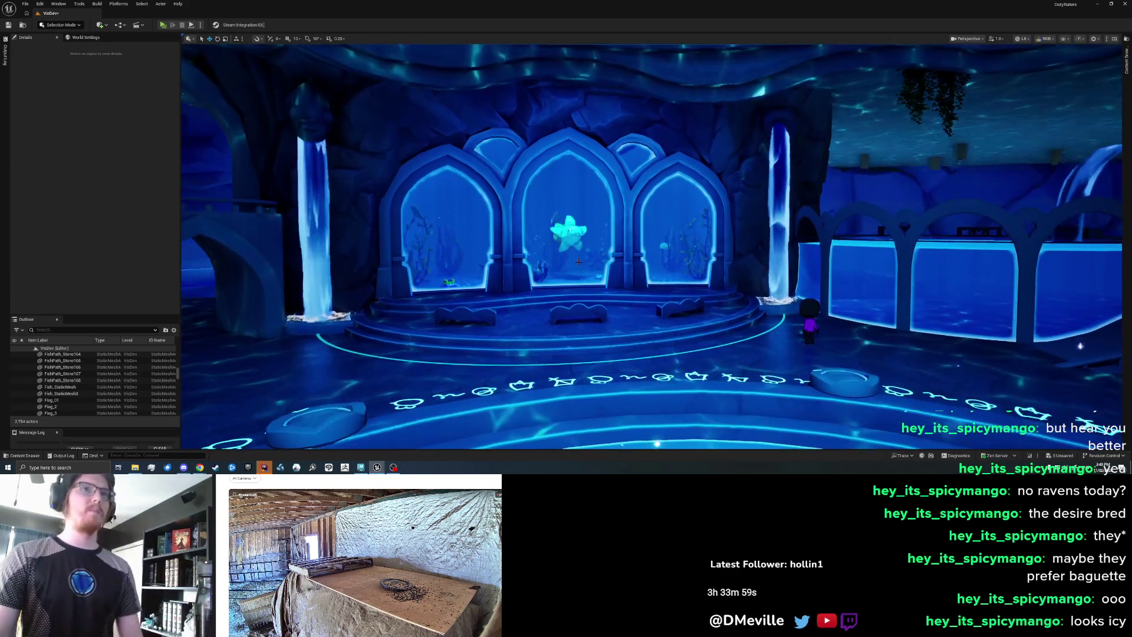
scroll(579, 261, up, 3)
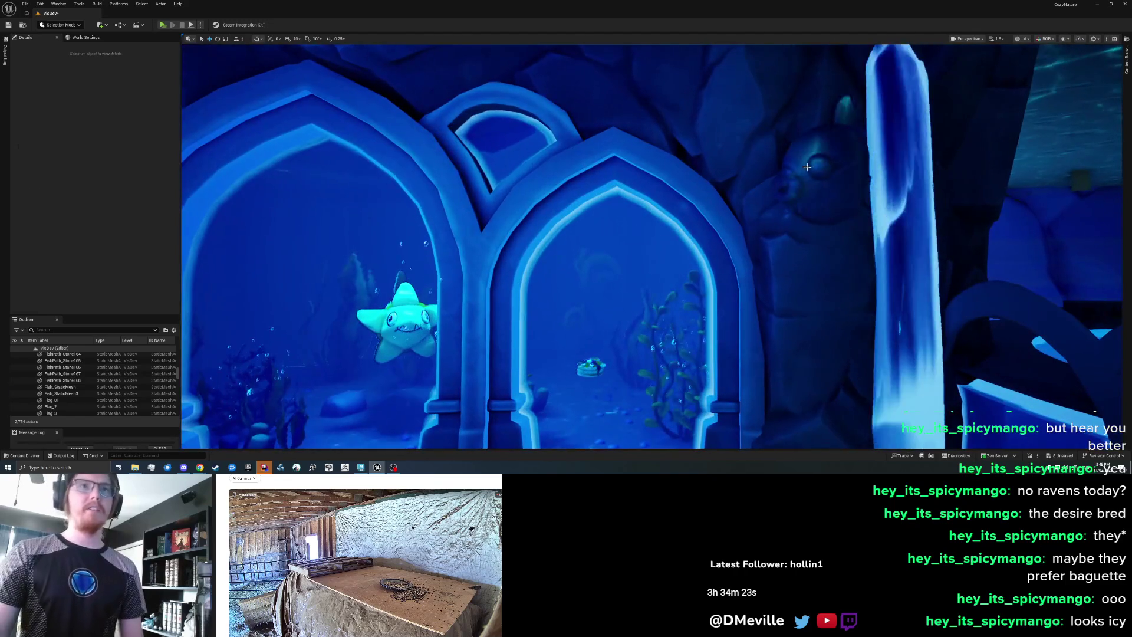
click(808, 167)
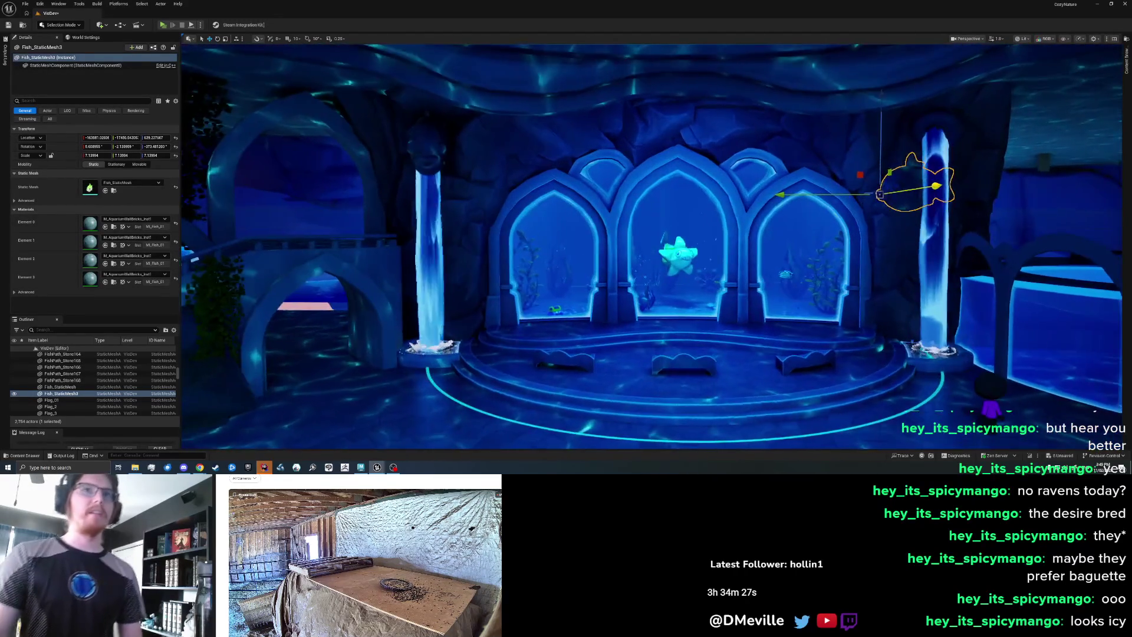
- Duplicate the right-pillar fish, move the copy left, and turn it around
key(Escape)
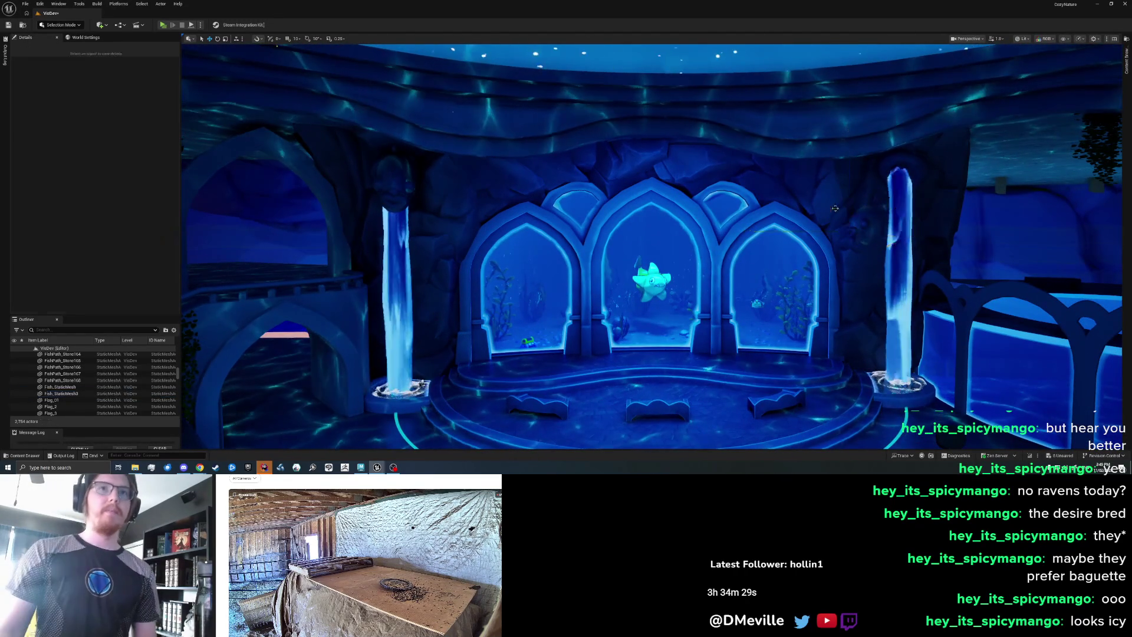
click(856, 189)
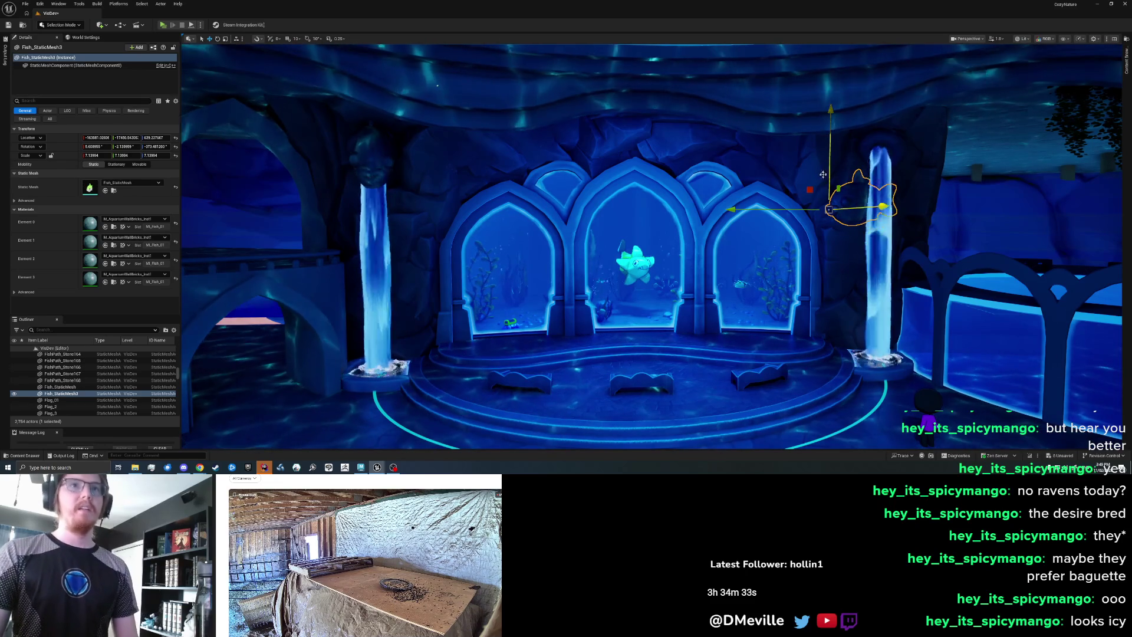
alt+drag(811, 188, 703, 185)
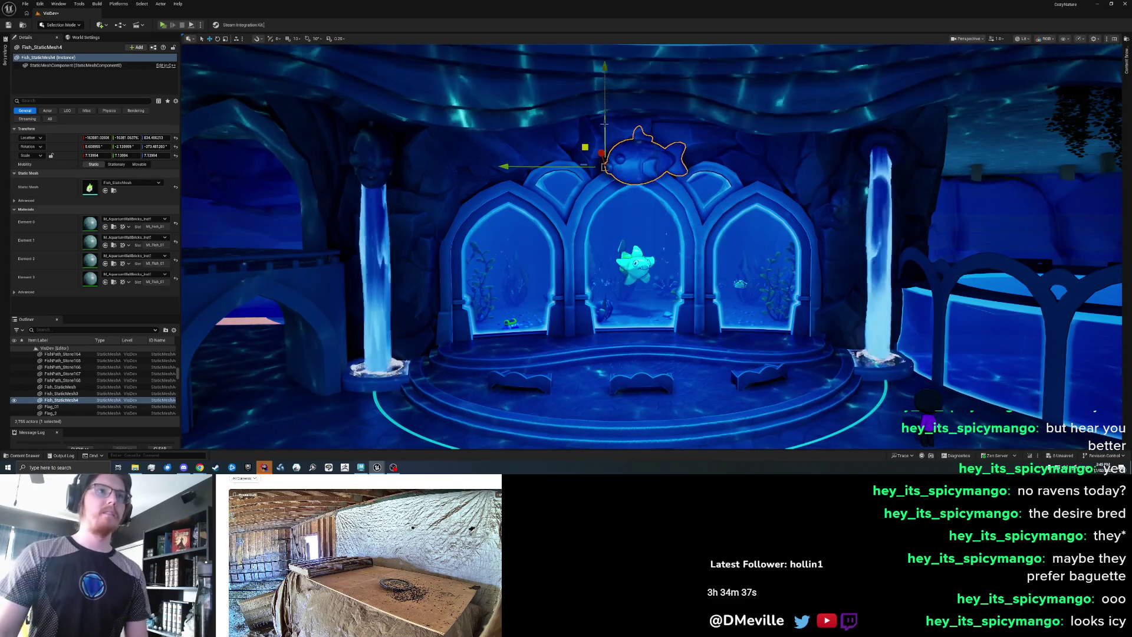
key(e)
scroll(673, 77, up, 5)
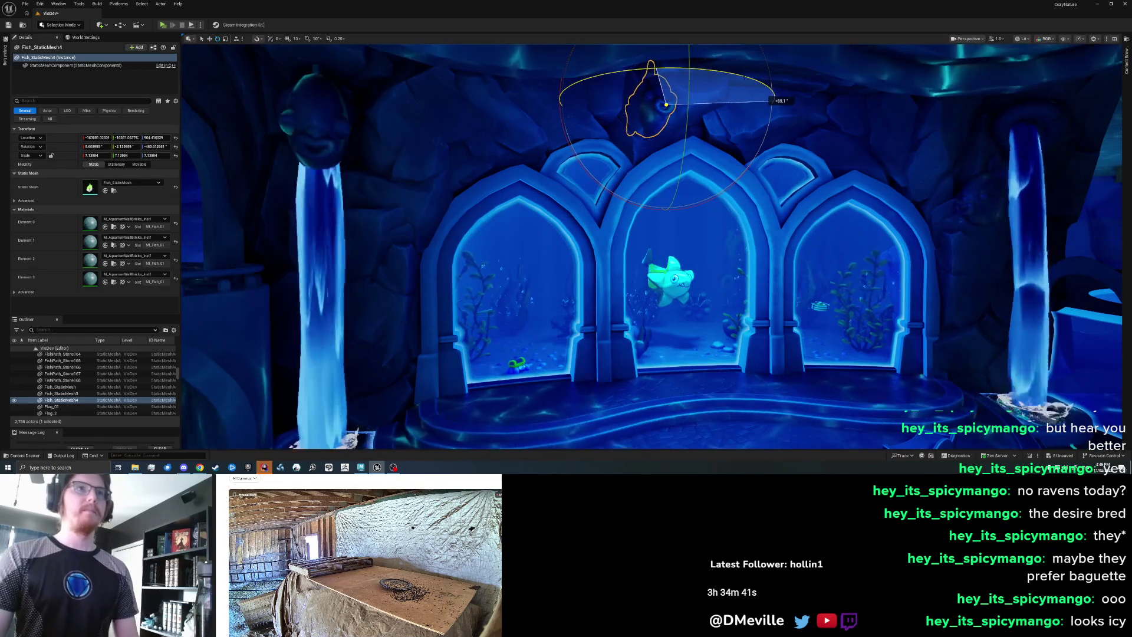
drag(772, 85, 195, 193)
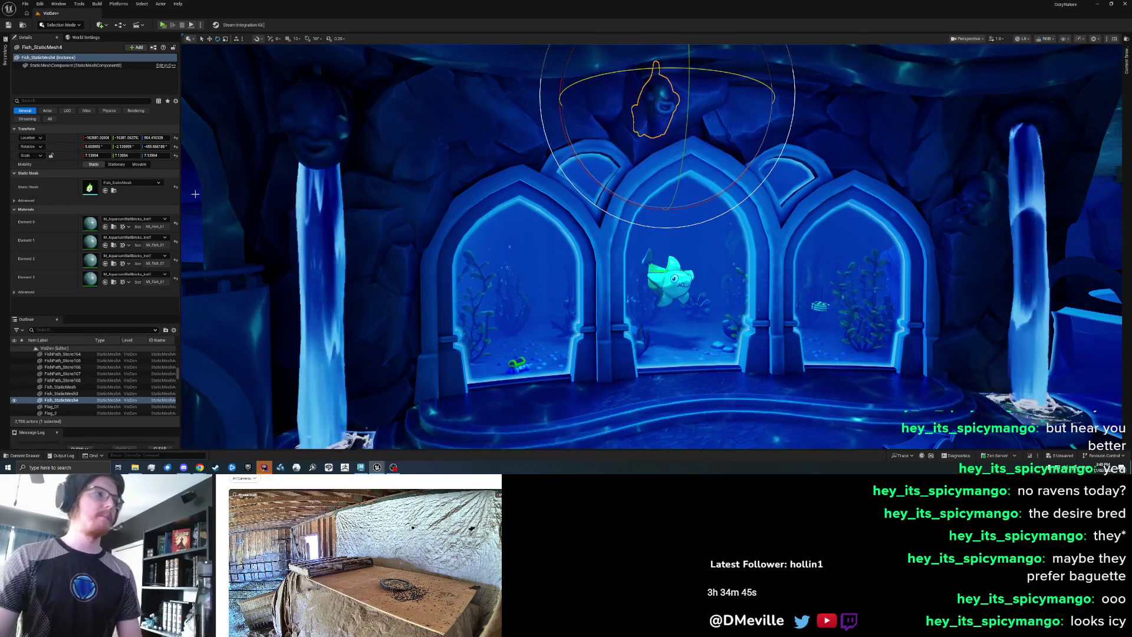
- Set the fish's rotation to X 0, Y 0 and Z -90
click(91, 146)
text(0)
key(Tab)
text(0)
key(Tab)
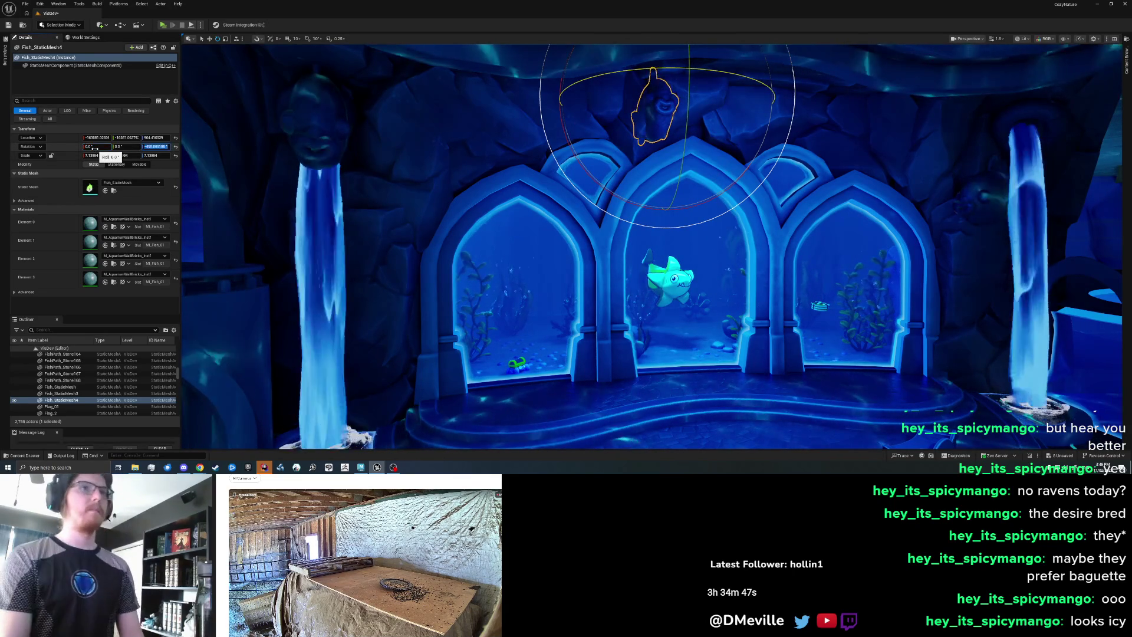
drag(645, 70, 784, 101)
click(158, 146)
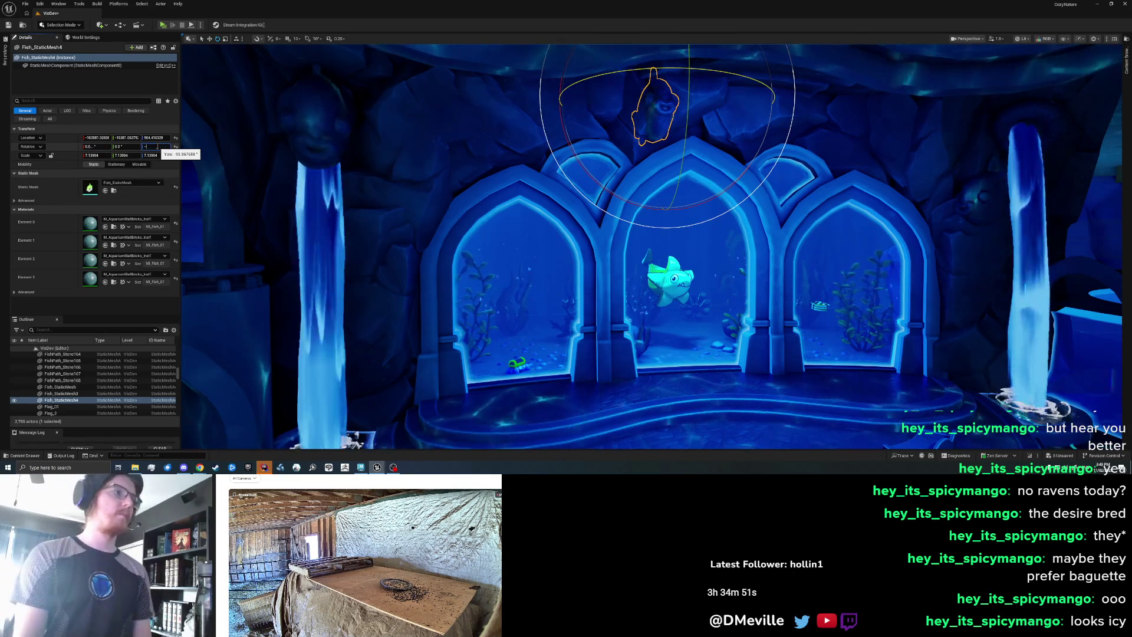
text(-90)
key(Return)
- Move the fish into place just above the middle arch and raise it slightly
key(w)
mouse_move(666, 105)
mouse_down()
mouse_move(760, 95)
mouse_move(708, 195)
mouse_move(681, 195)
mouse_up()
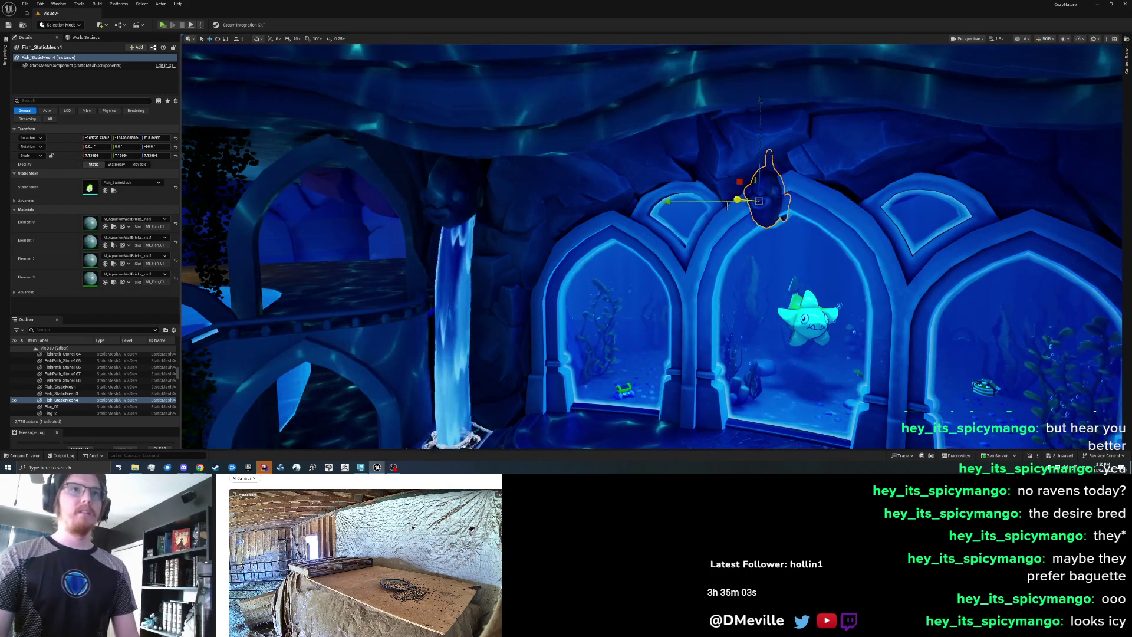
drag(723, 201, 807, 153)
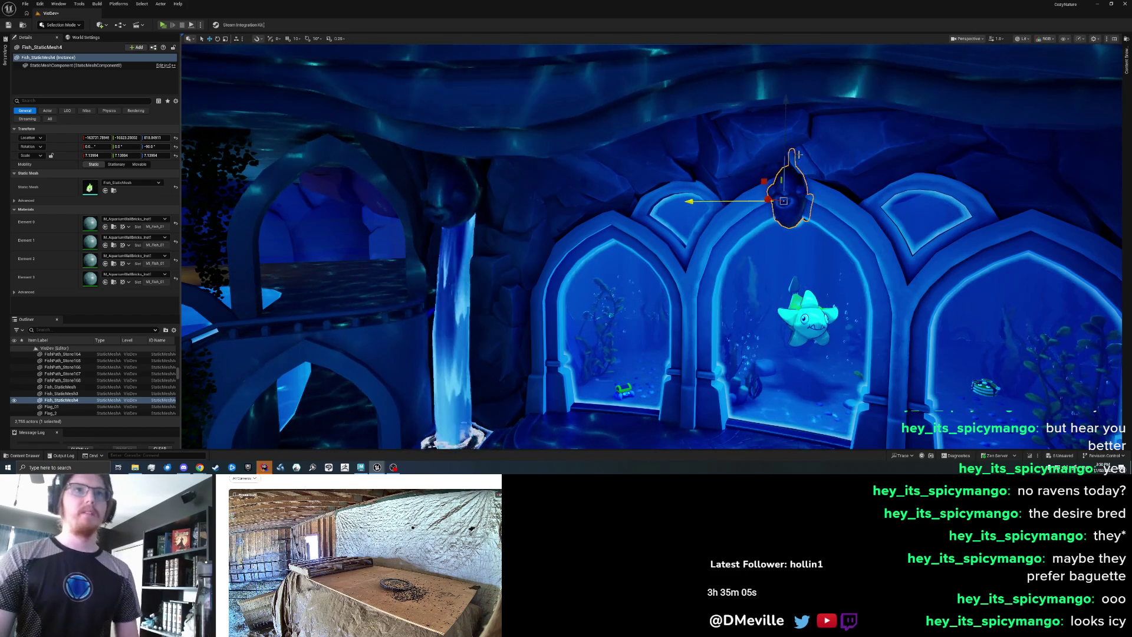
drag(784, 105, 785, 100)
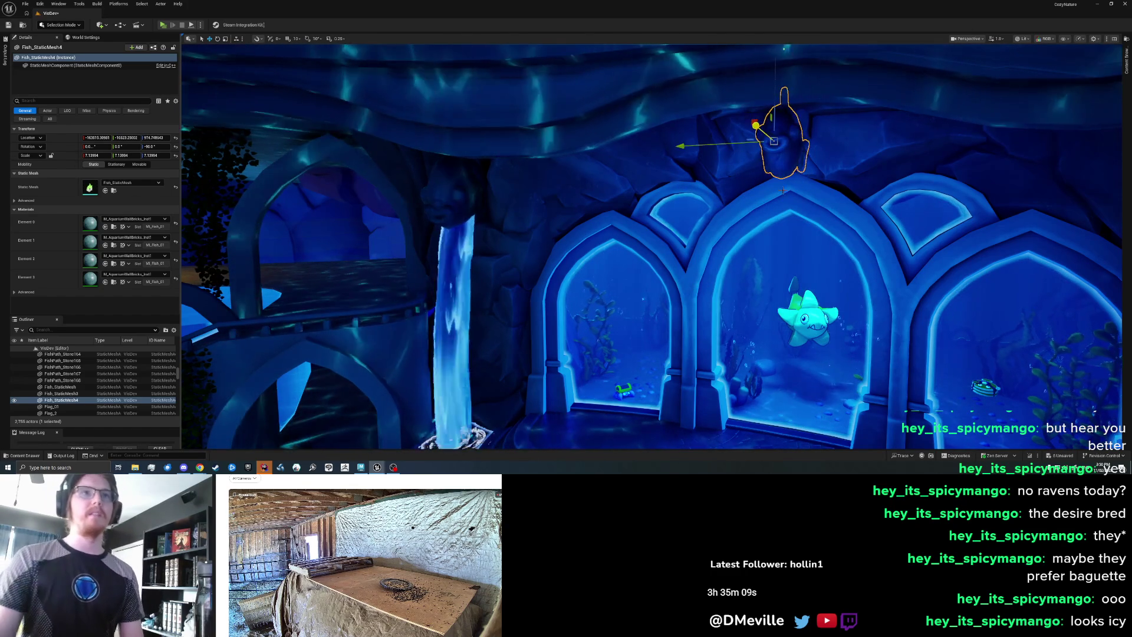
key(Escape)
key(s)
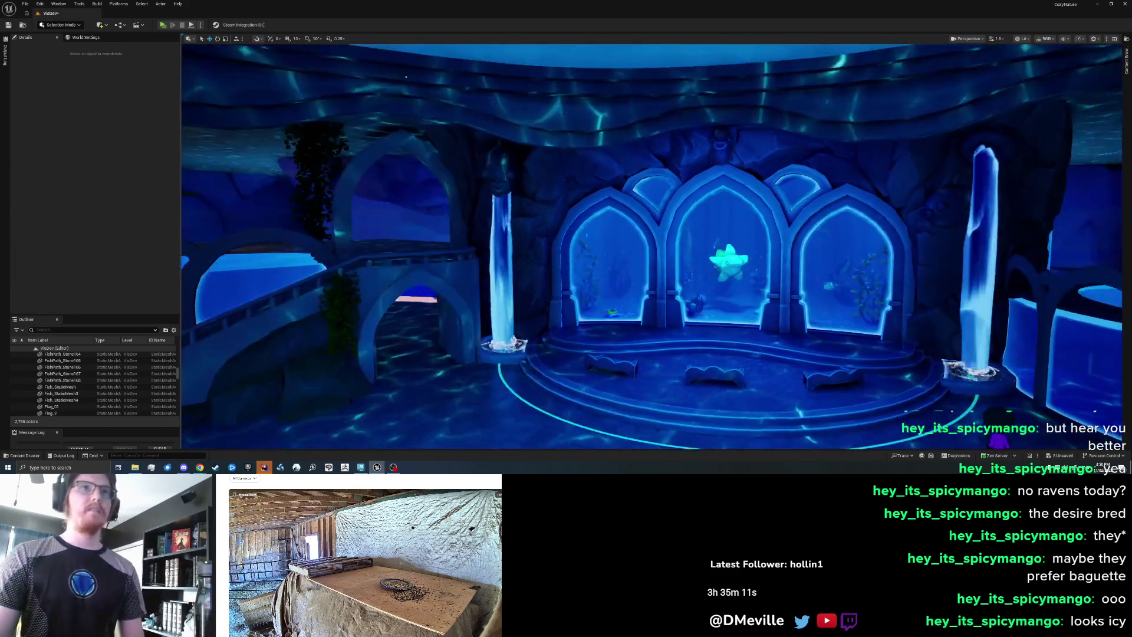
- Lower Fish_StaticMesh4 toward the arches in two small downward drags
key(w)
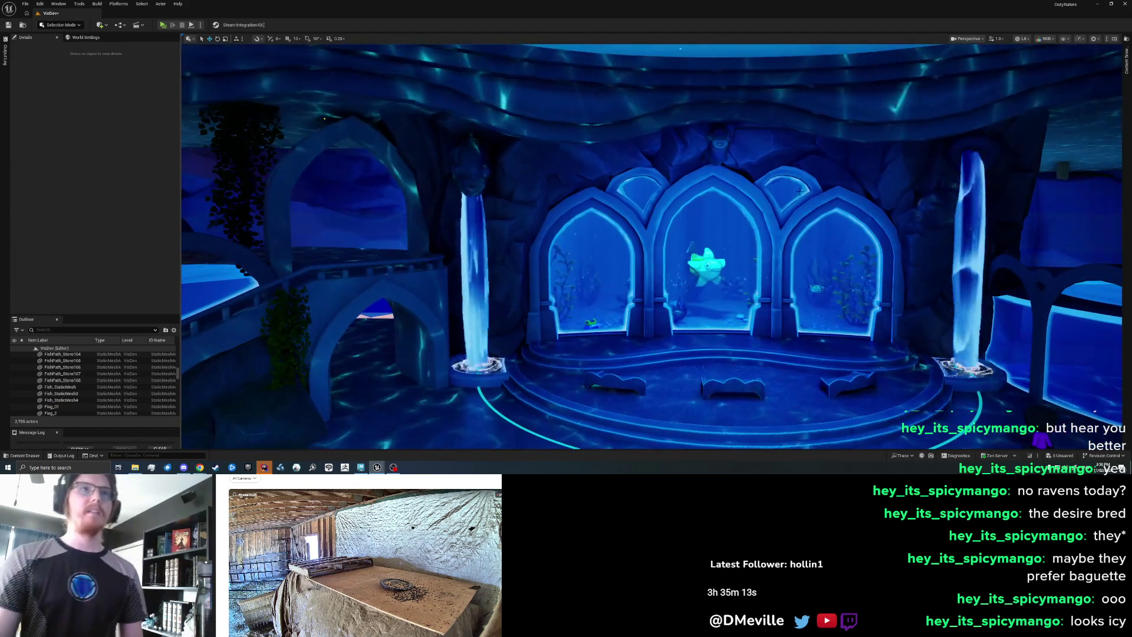
click(725, 150)
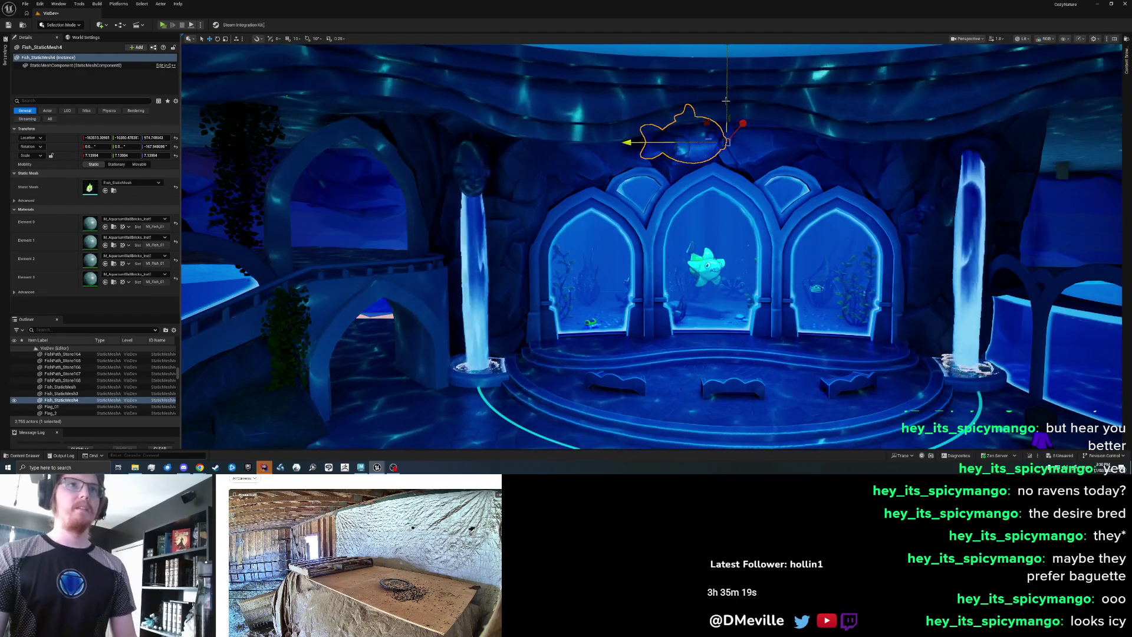
drag(725, 101, 729, 119)
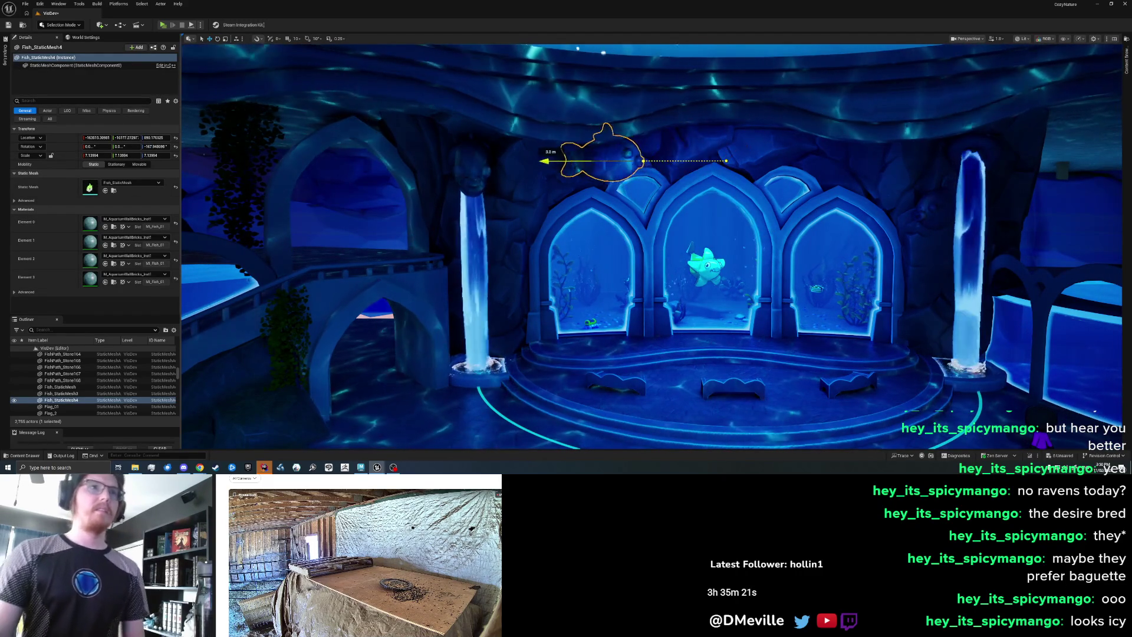
drag(600, 115, 600, 123)
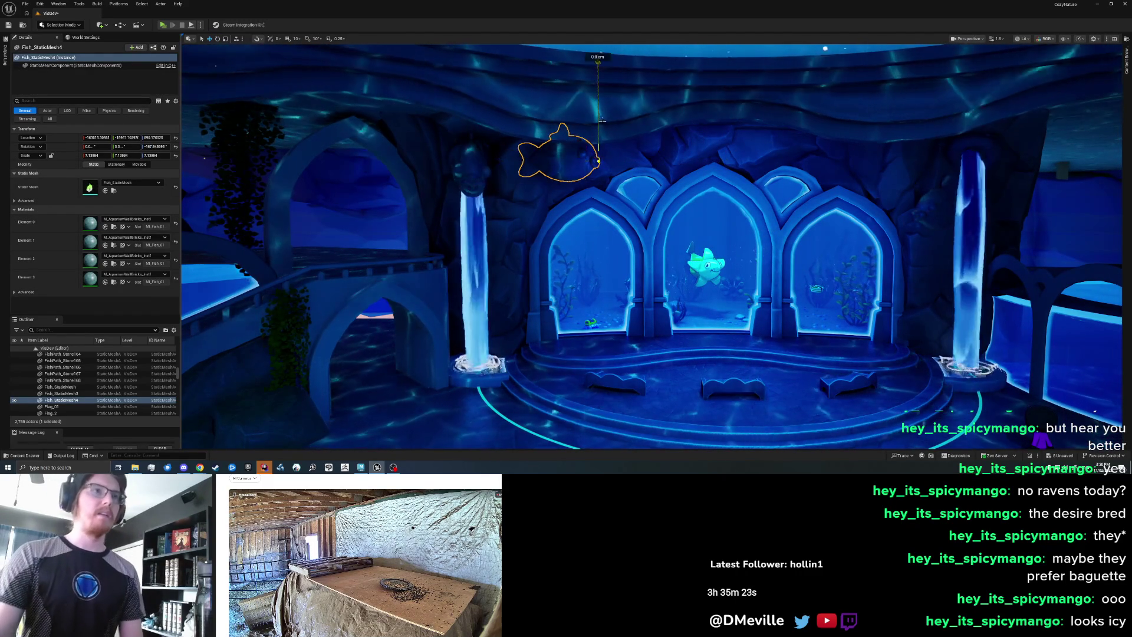
key(e)
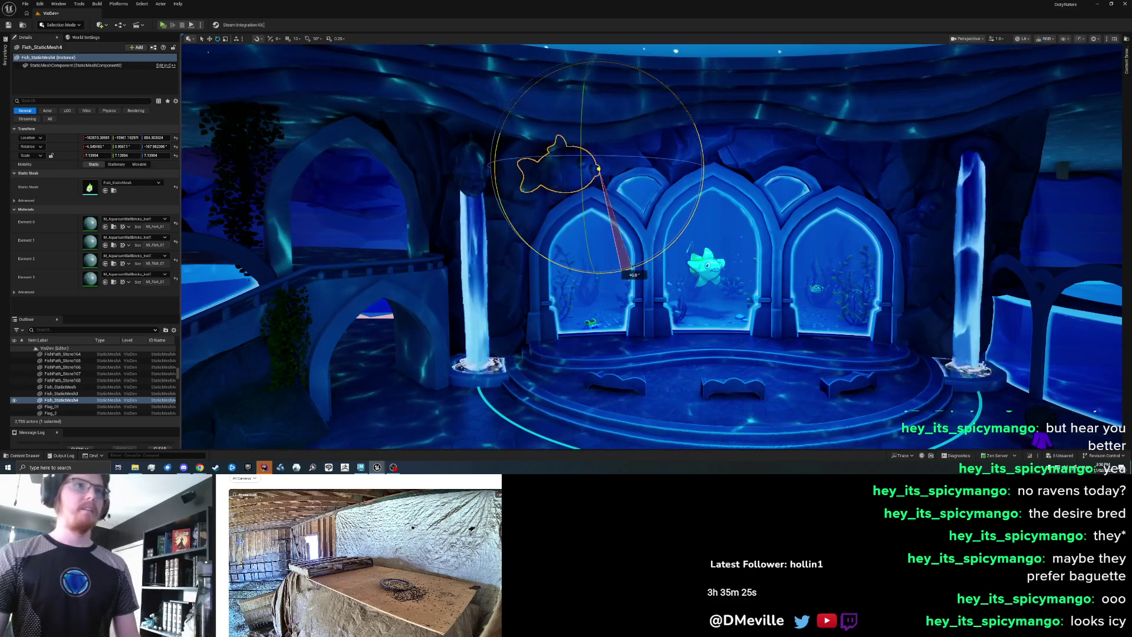
key(Escape)
scroll(651, 246, down, 5)
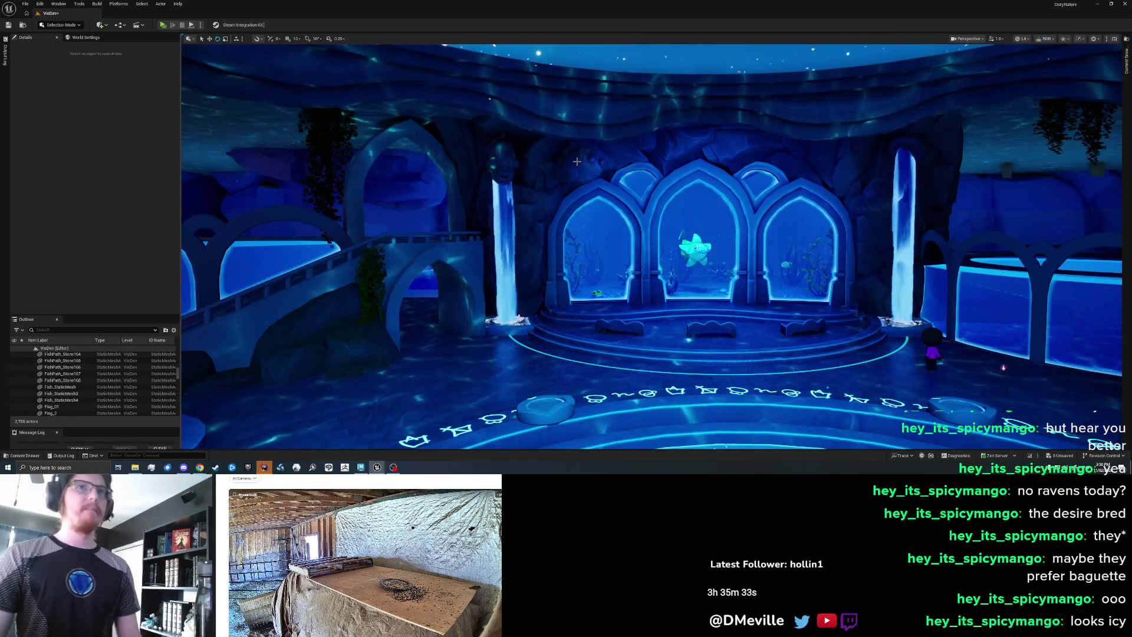
click(581, 160)
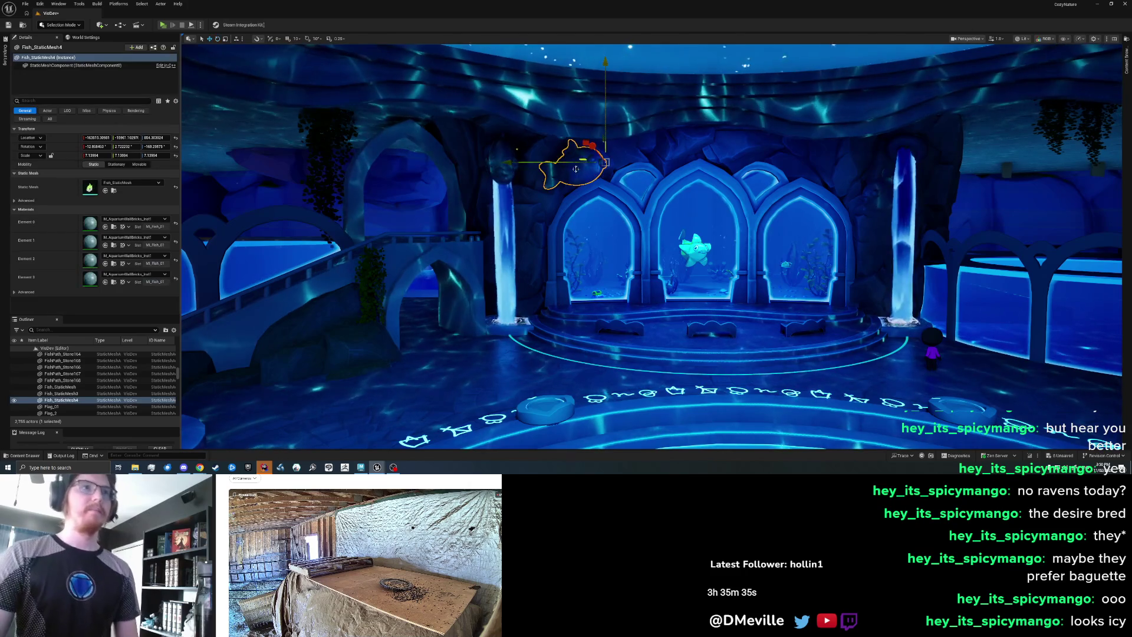
- Turn the second fish about 146° to face the other way and slide it above the right arch
key(e)
mouse_move(700, 160)
mouse_down()
mouse_move(510, 165)
mouse_move(562, 165)
mouse_up()
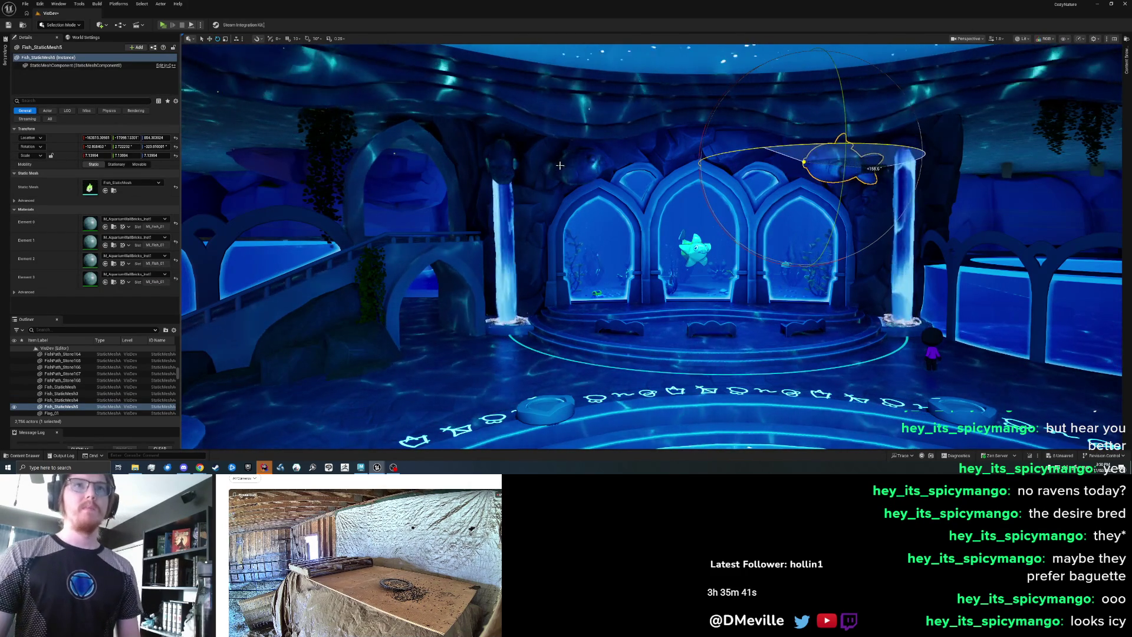
drag(535, 164, 554, 165)
key(w)
mouse_move(787, 161)
mouse_down()
mouse_move(716, 158)
mouse_move(735, 154)
mouse_move(735, 118)
mouse_move(735, 147)
mouse_move(716, 164)
mouse_move(764, 158)
mouse_up()
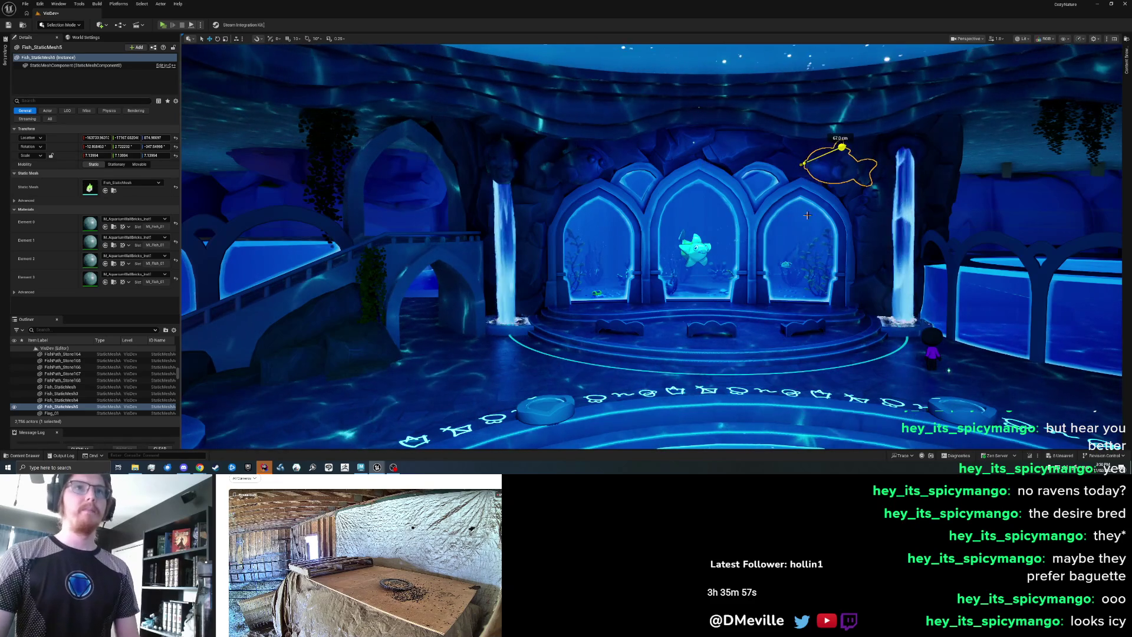
drag(762, 163, 759, 161)
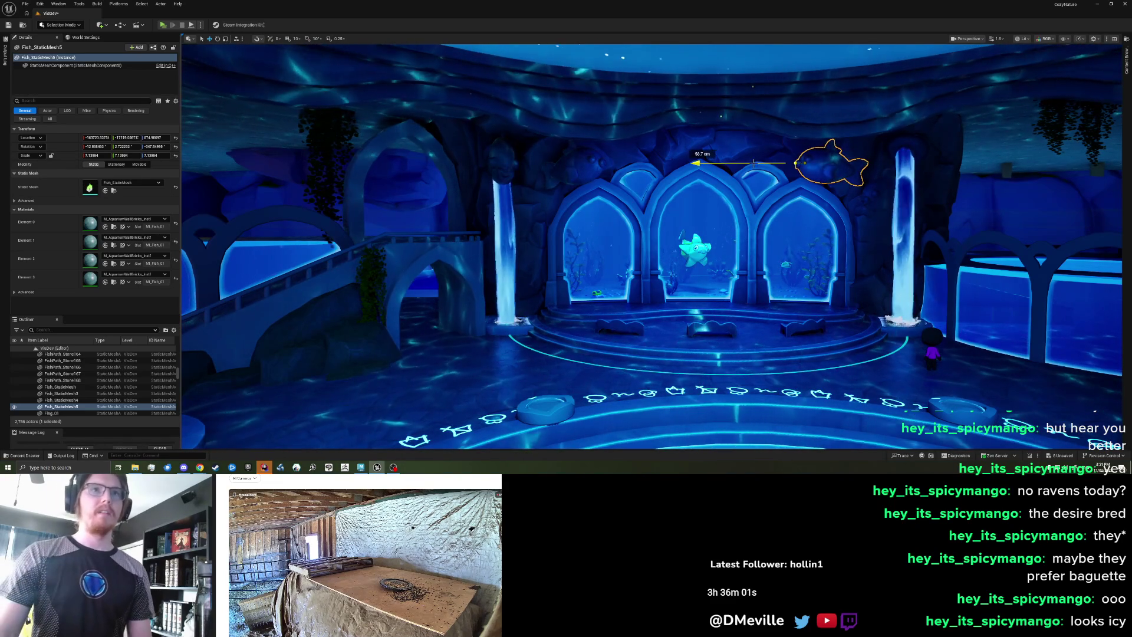
key(Escape)
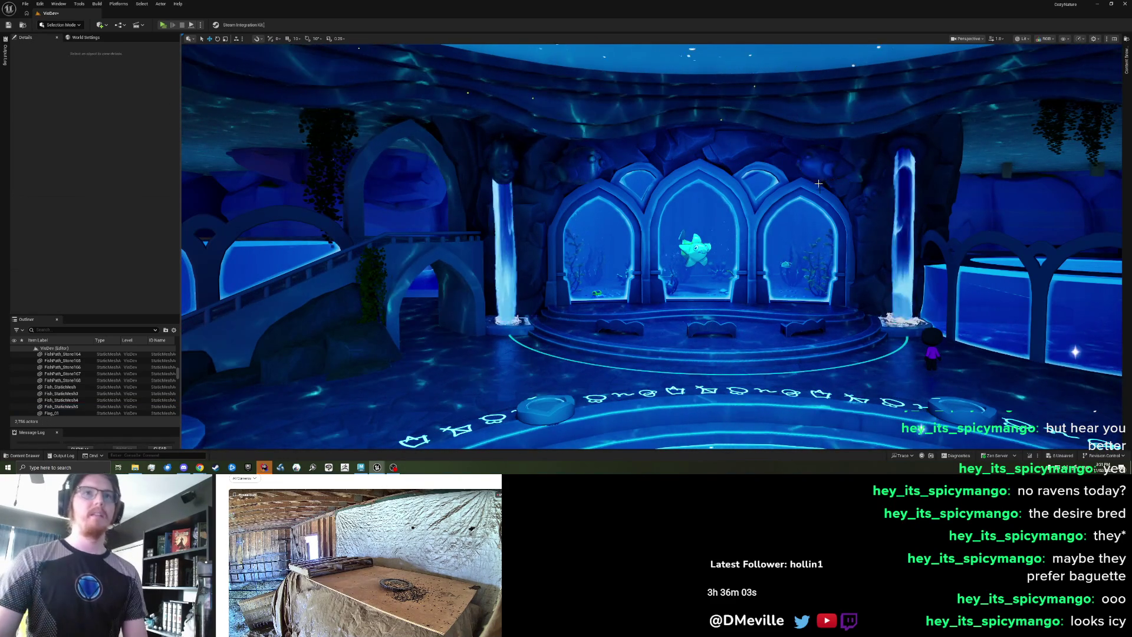
- Review the hall from a few viewpoints, then open the Content Drawer at the Aquarium folder
scroll(788, 207, up, 5)
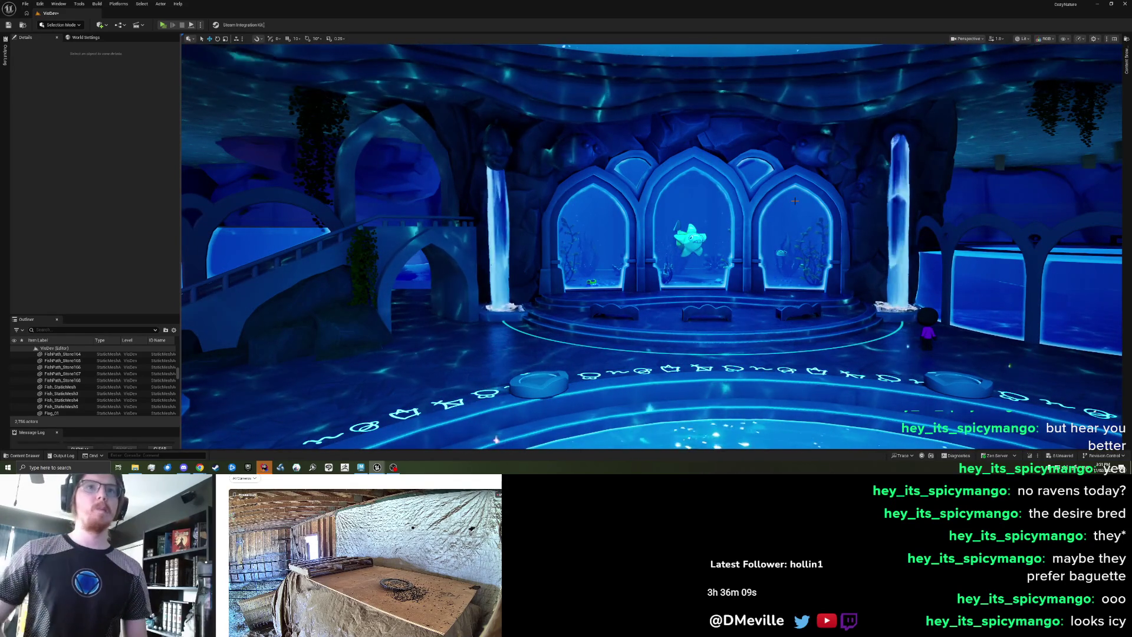
scroll(767, 176, down, 3)
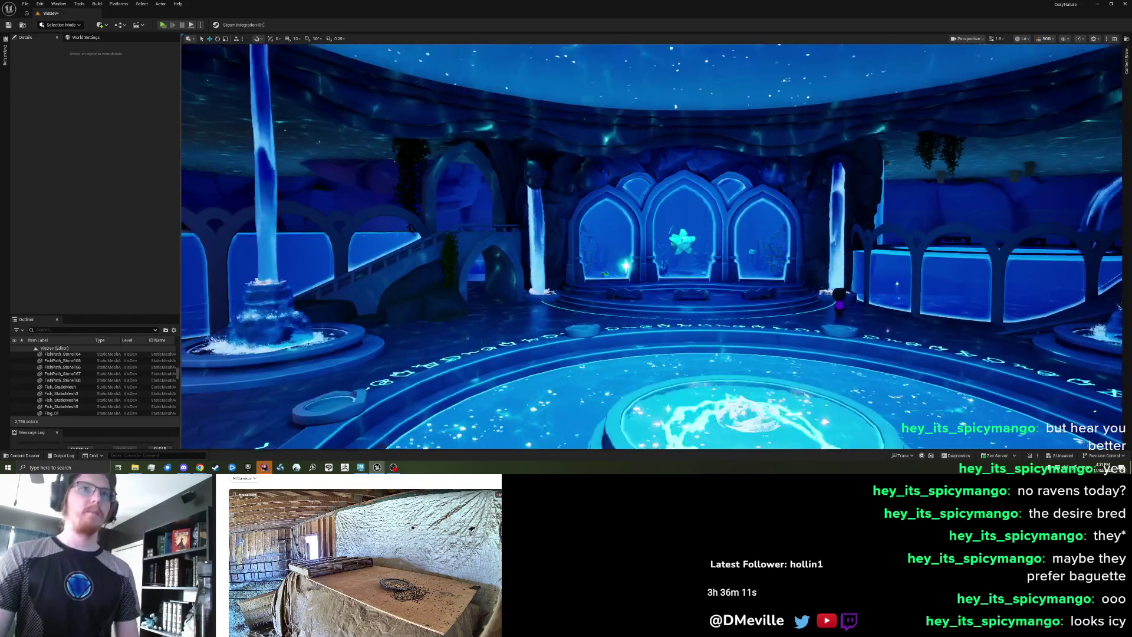
scroll(766, 175, up, 4)
scroll(652, 247, up, 2)
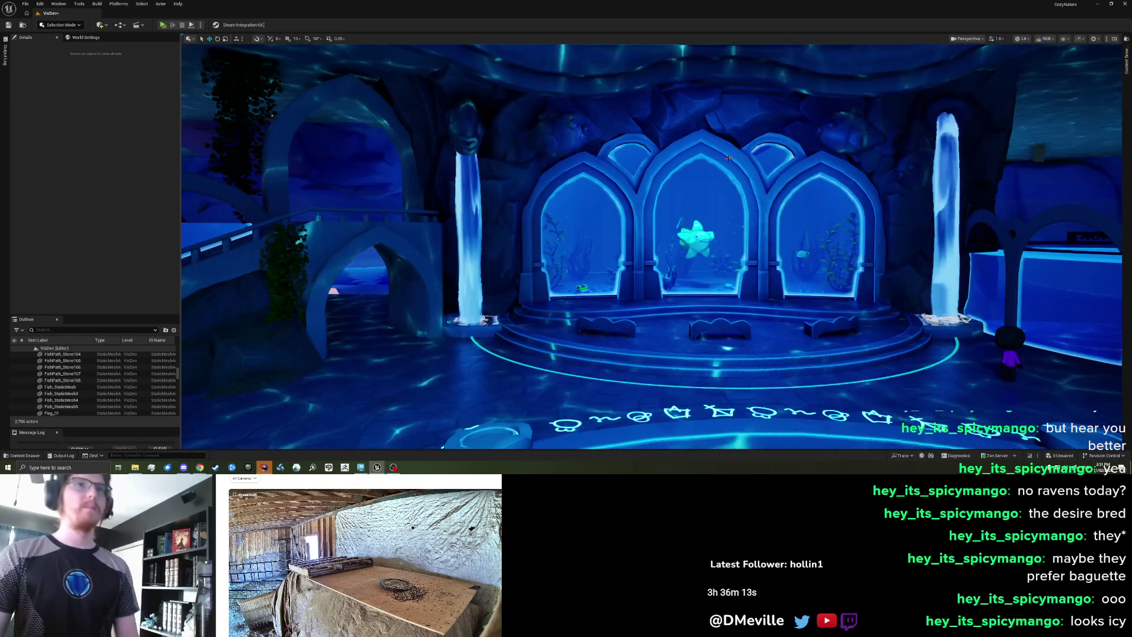
scroll(728, 158, down, 1)
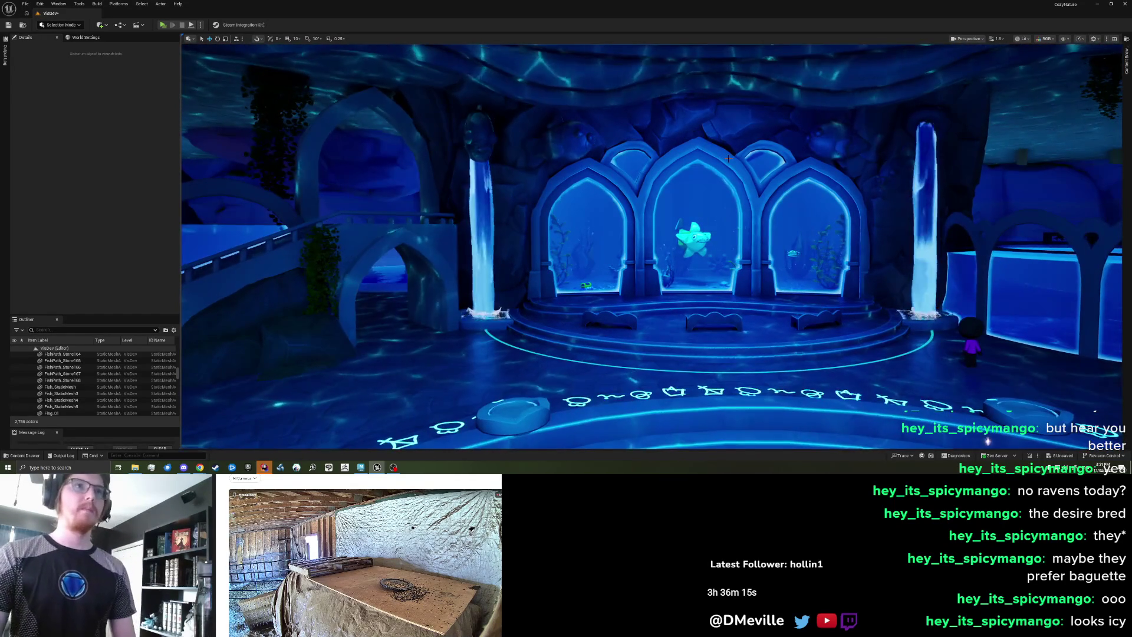
scroll(729, 158, up, 1)
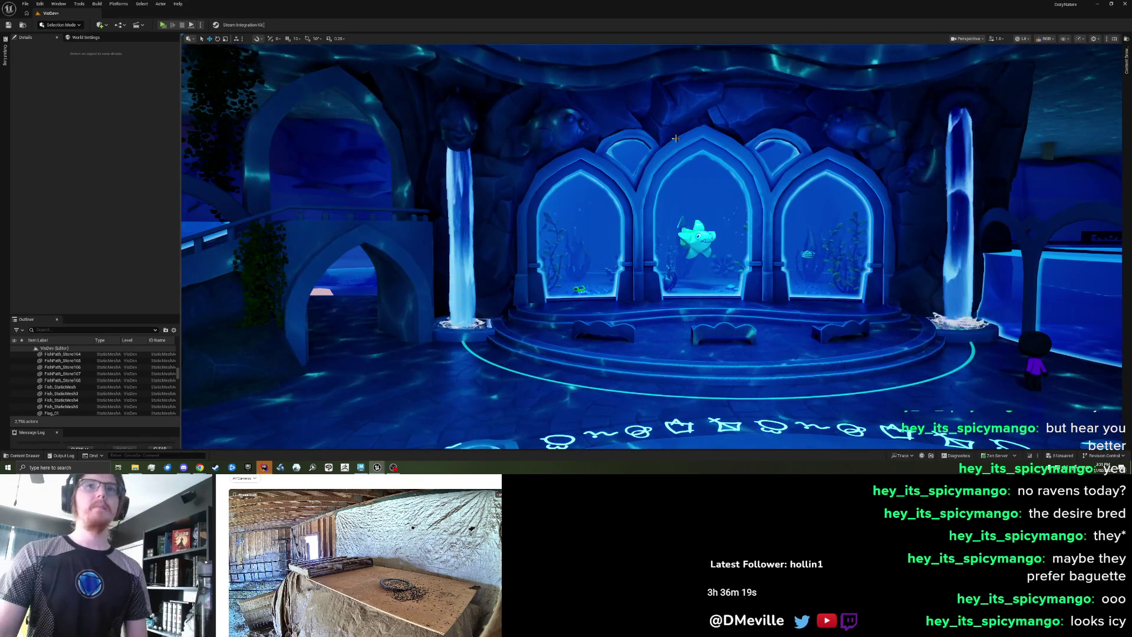
scroll(671, 138, down, 3)
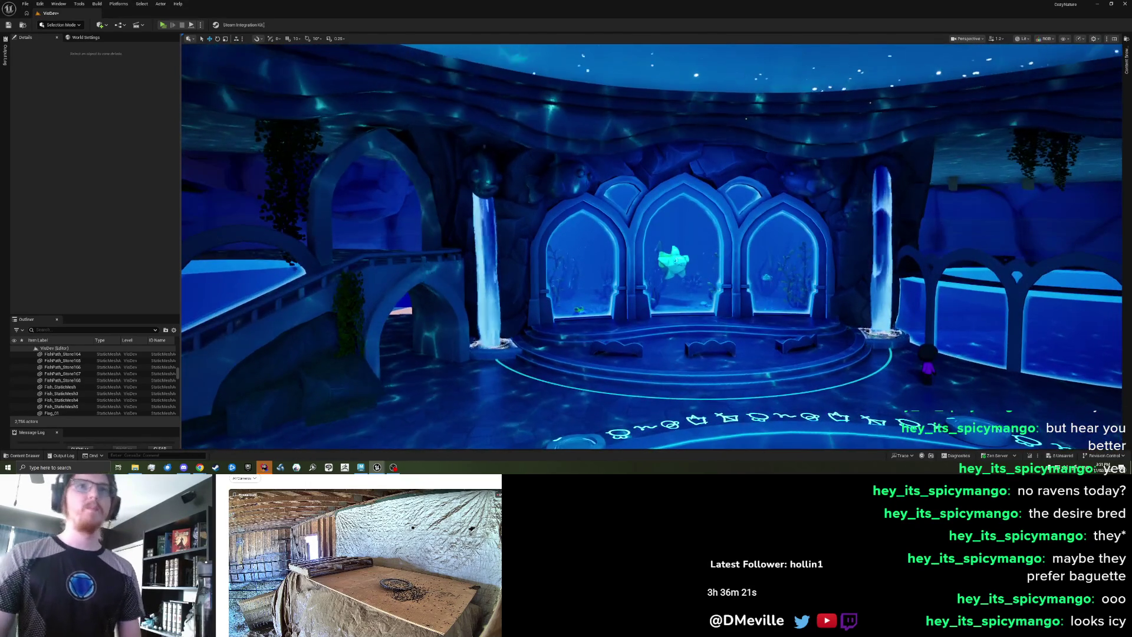
scroll(671, 138, down, 3)
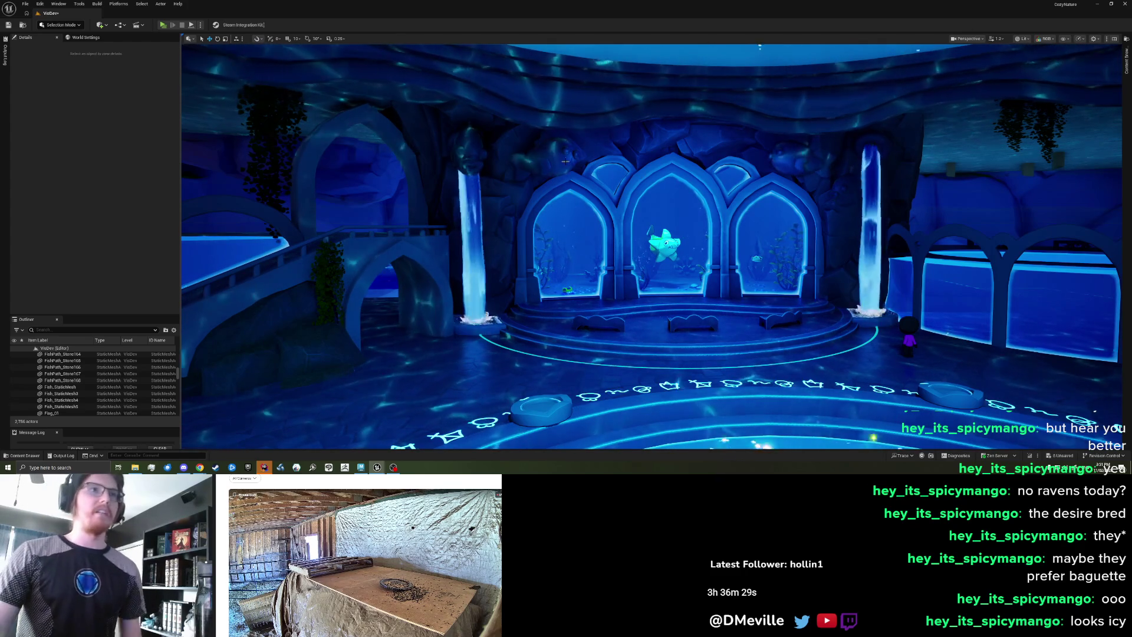
click(642, 177)
key(Escape)
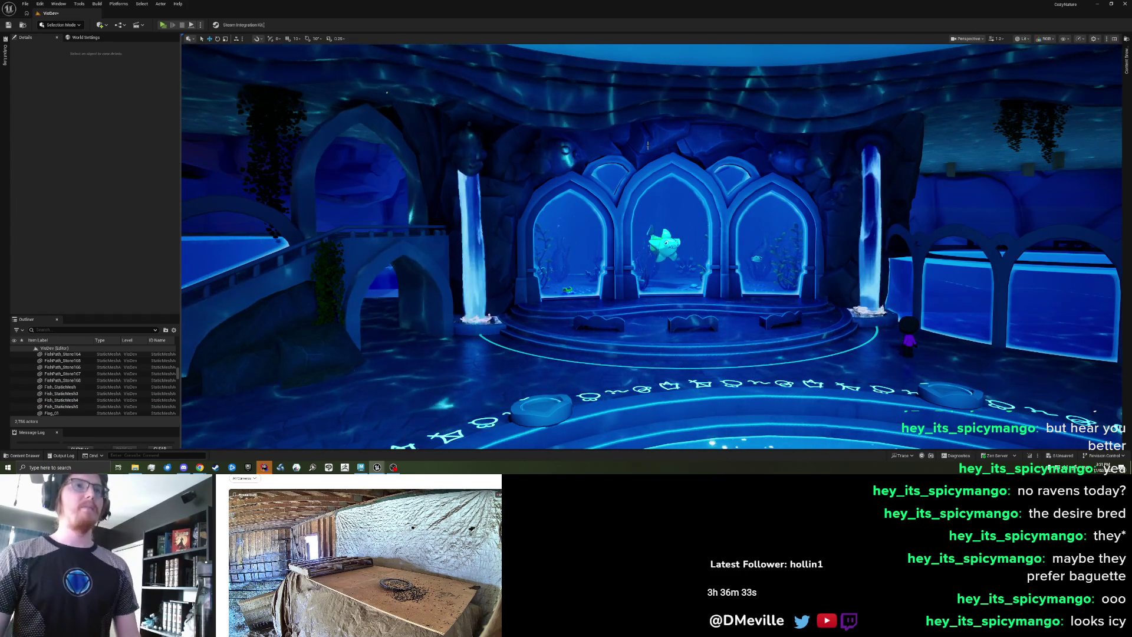
click(1128, 66)
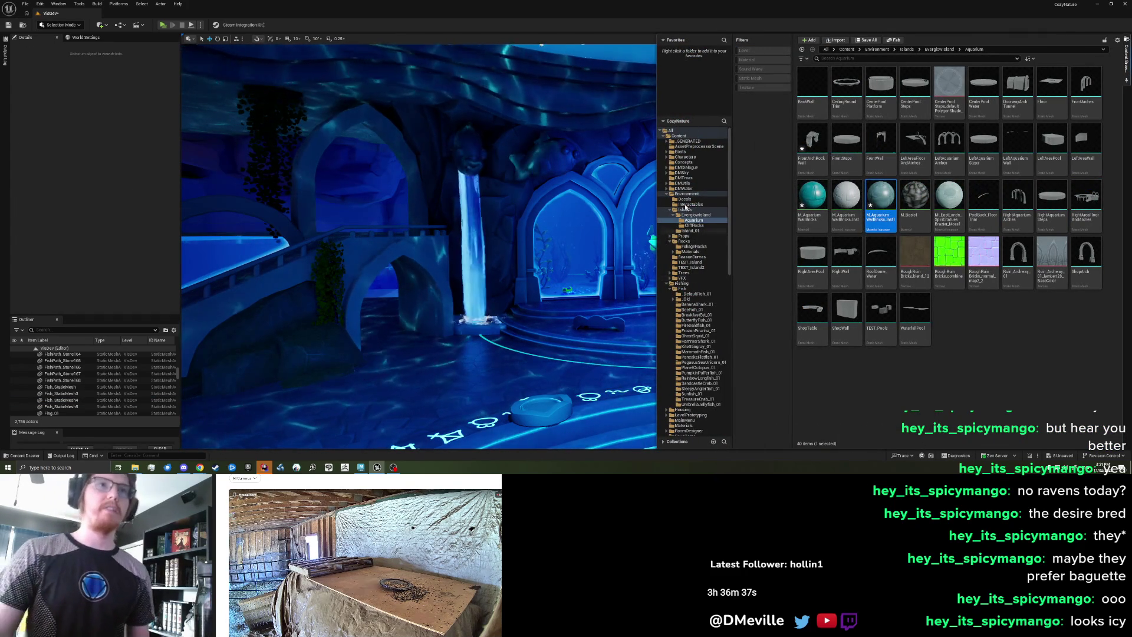
- Browse the Fish folder's assets, then return to the full view of the arches
click(689, 289)
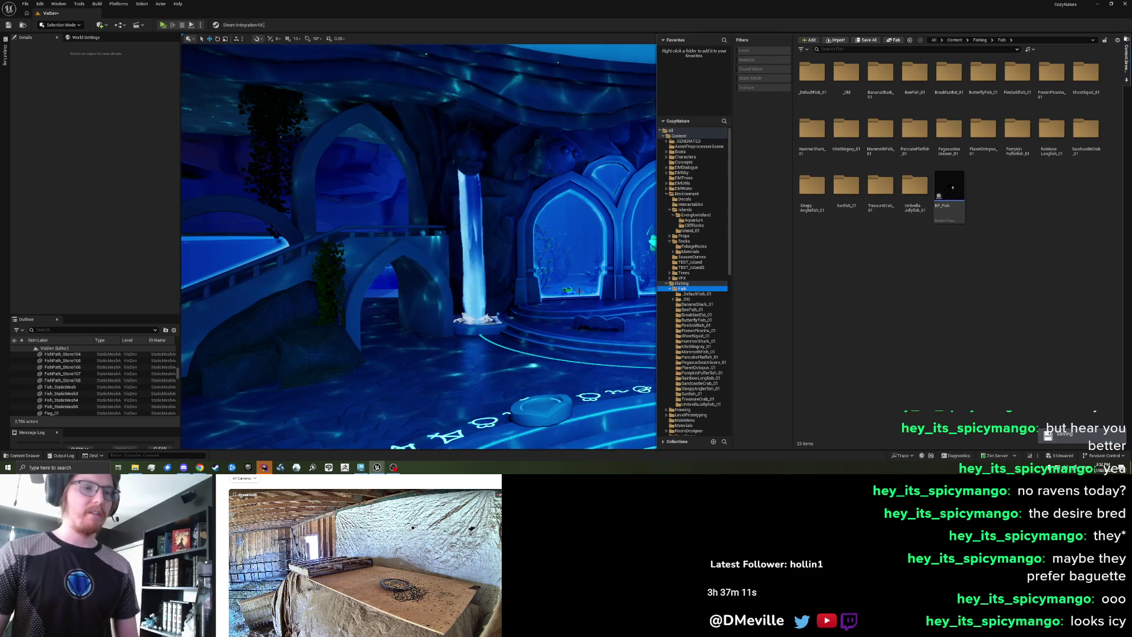
mouse_move(581, 302)
mouse_down()
mouse_move(643, 300)
mouse_move(642, 336)
mouse_move(628, 342)
mouse_move(628, 306)
mouse_up()
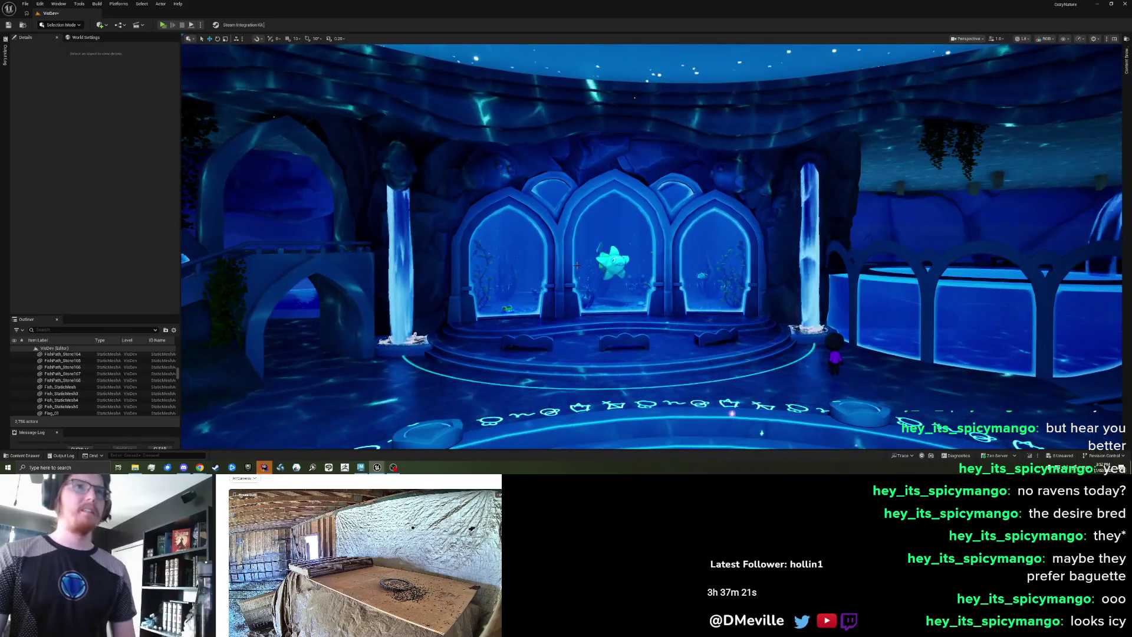
- Duplicate the fish above the left arch and position the copy along the top of the arches
drag(628, 306, 628, 321)
drag(498, 157, 498, 139)
click(499, 157)
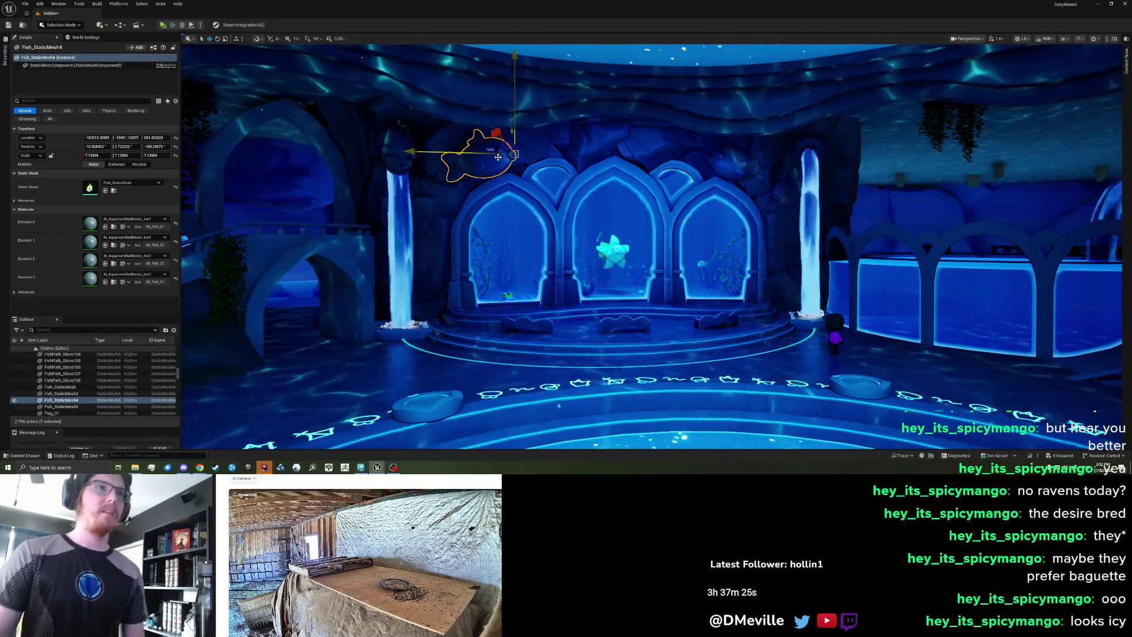
key(ctrl+v)
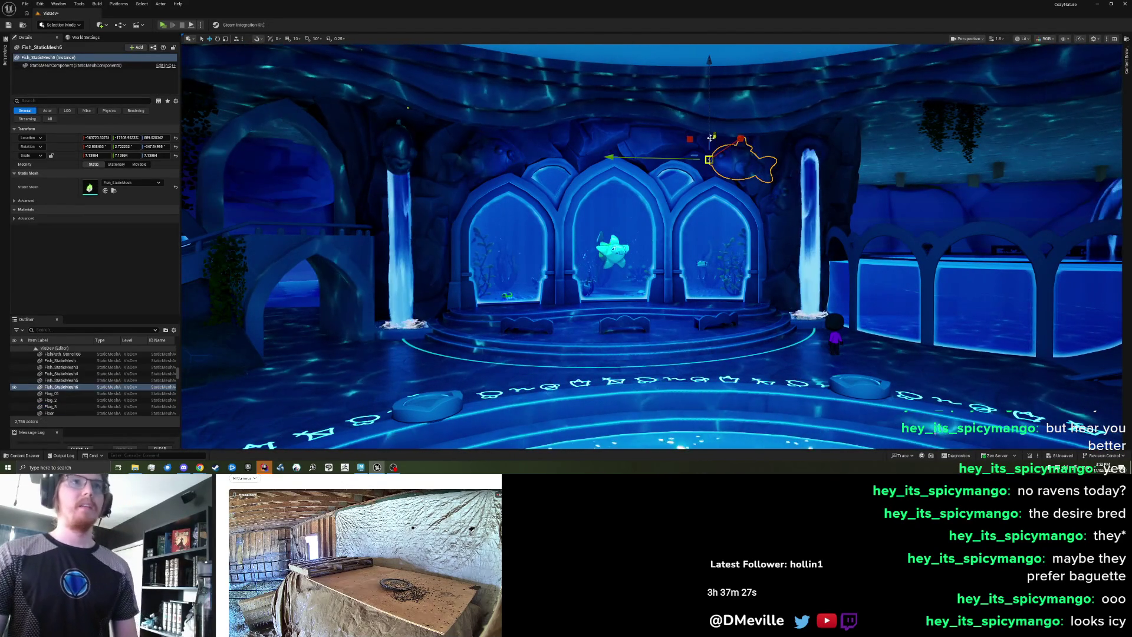
mouse_move(708, 119)
mouse_down()
mouse_move(706, 93)
mouse_move(678, 142)
mouse_move(613, 142)
mouse_up()
key(e)
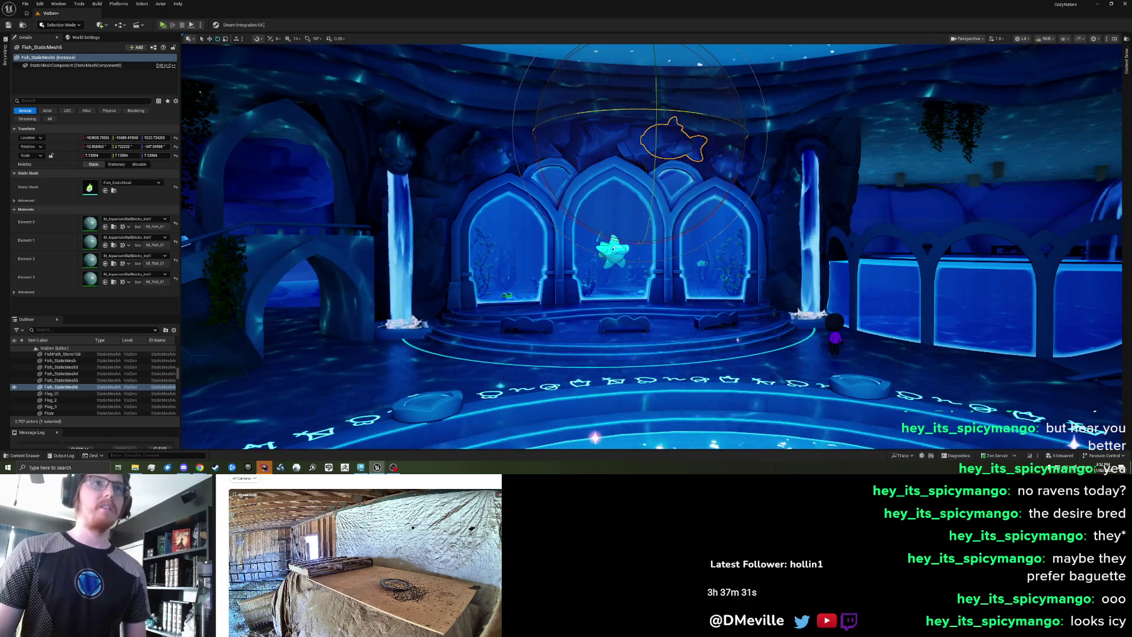
scroll(613, 141, up, 3)
scroll(648, 176, up, 4)
drag(651, 115, 637, 254)
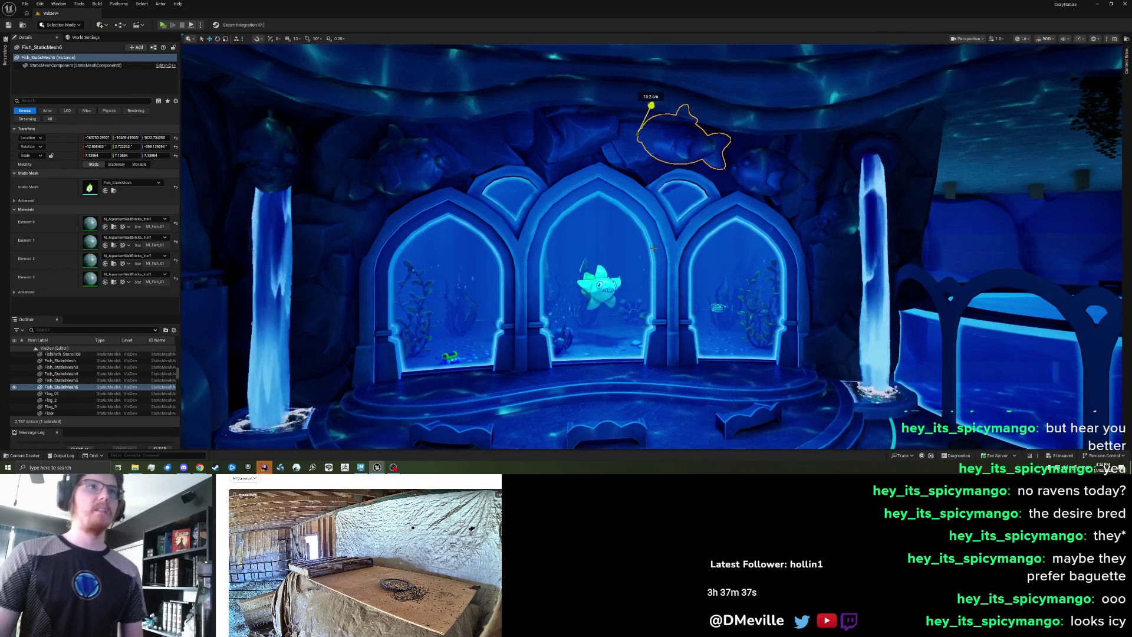
key(w)
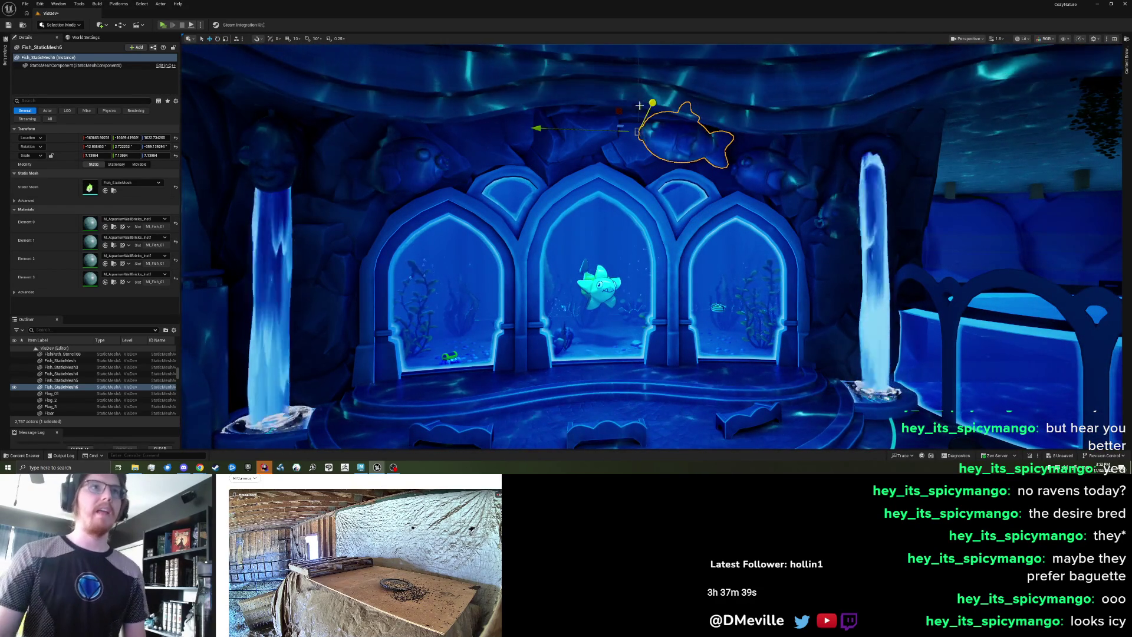
drag(639, 100, 639, 105)
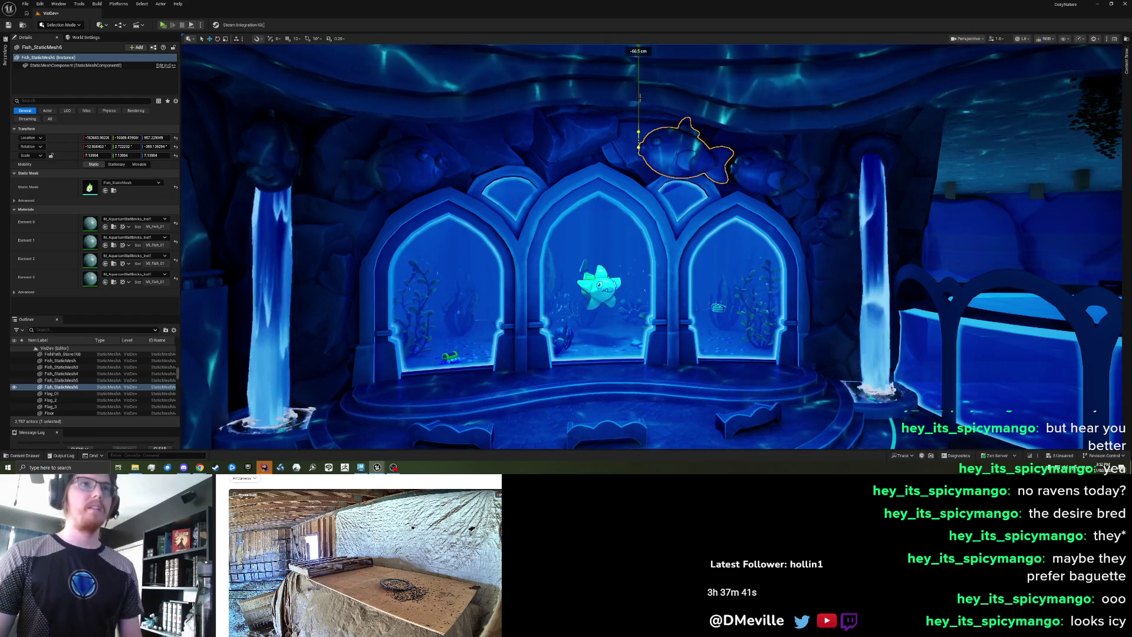
- Make another copy of the fish, restore it after an accidental delete, and shift it right
drag(536, 141, 413, 137)
key(Delete)
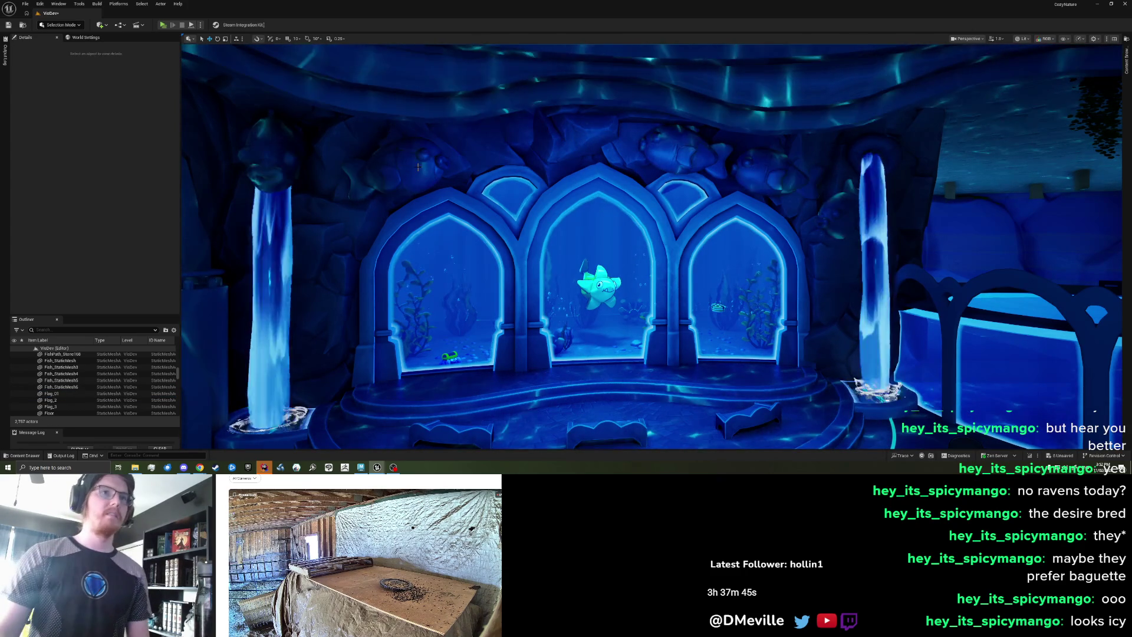
key(ctrl+z)
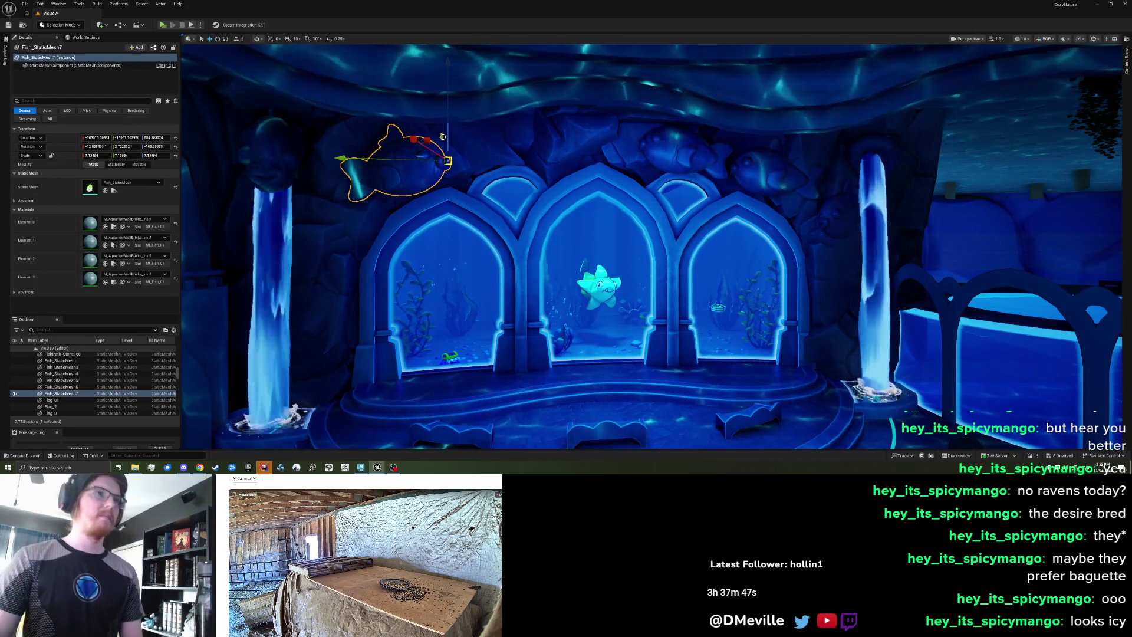
mouse_move(514, 121)
mouse_down()
mouse_move(594, 119)
mouse_move(550, 114)
mouse_up()
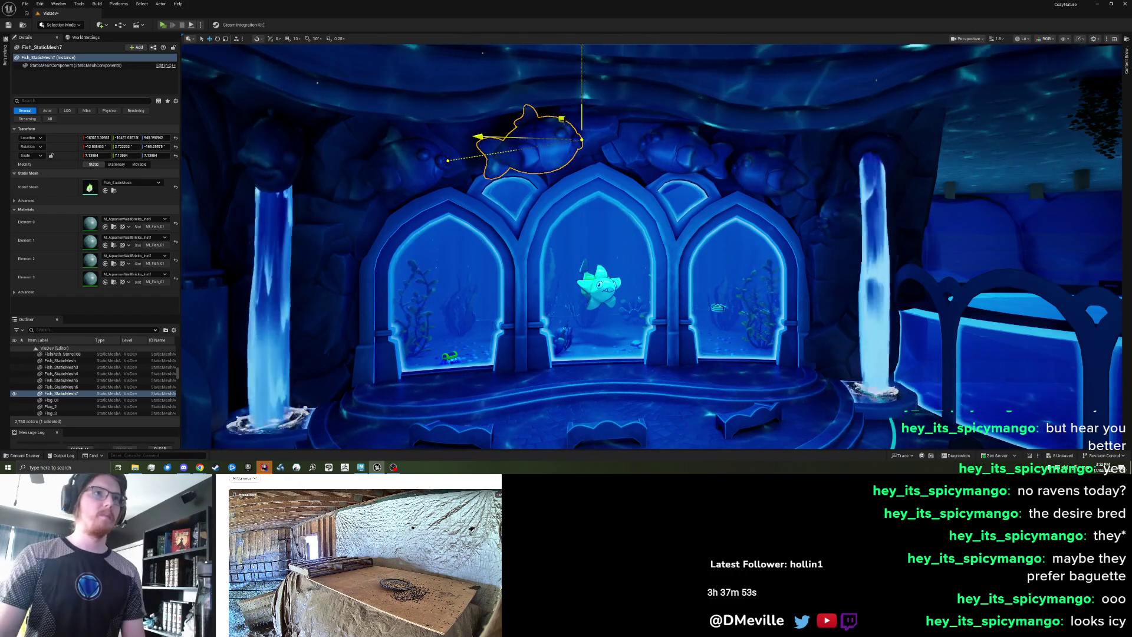
- Nudge Fish_StaticMesh6 left and slightly up, then check its distances to neighbouring fish
click(671, 149)
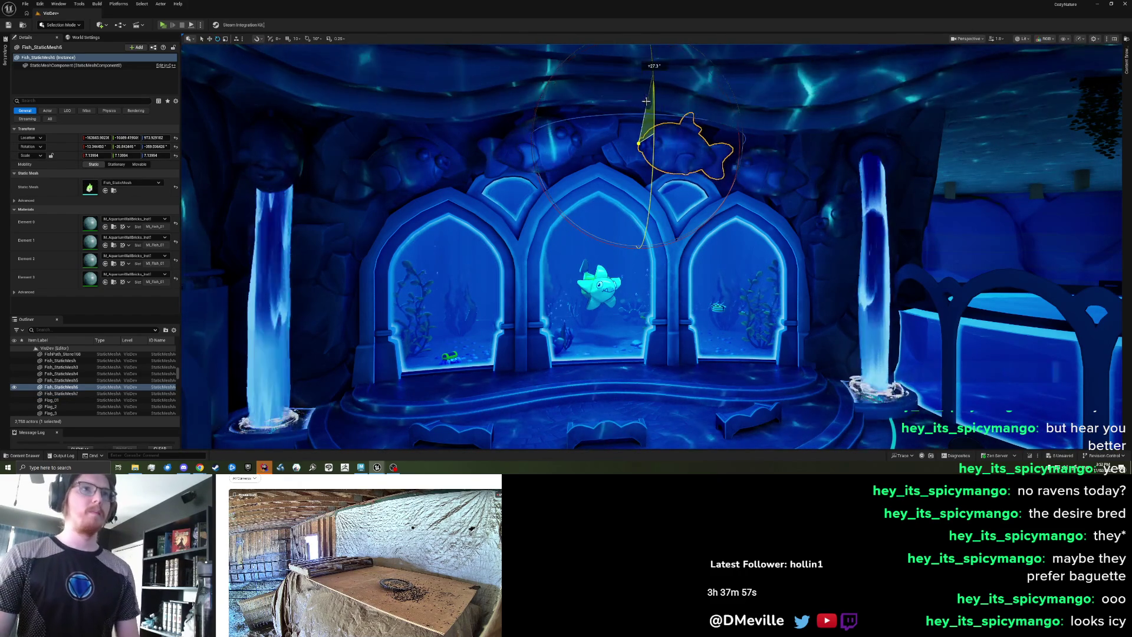
mouse_move(639, 143)
mouse_down()
mouse_move(592, 113)
mouse_move(607, 153)
mouse_move(637, 182)
mouse_move(641, 150)
mouse_up()
key(Escape)
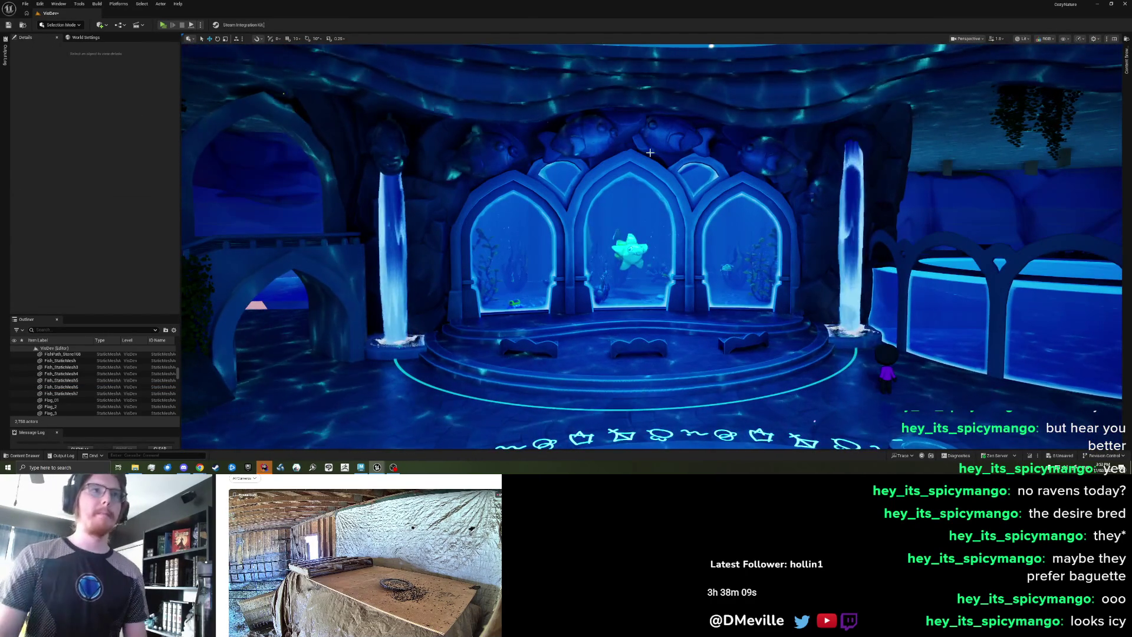
click(656, 136)
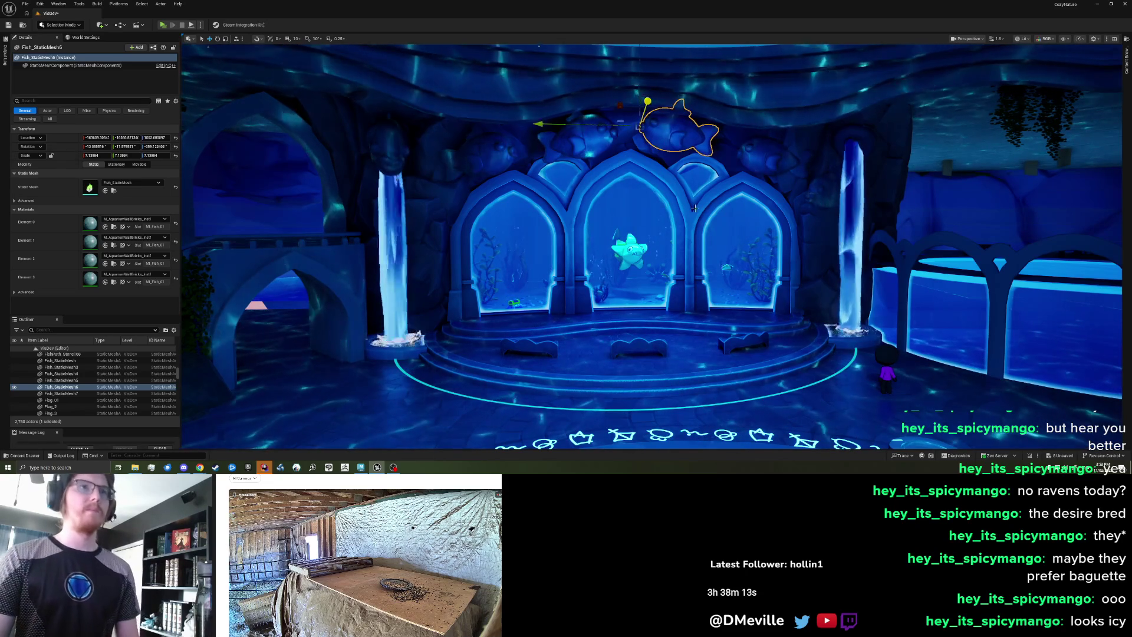
mouse_move(535, 124)
mouse_down()
mouse_move(636, 51)
mouse_move(538, 128)
mouse_up()
key(Escape)
scroll(461, 126, up, 3)
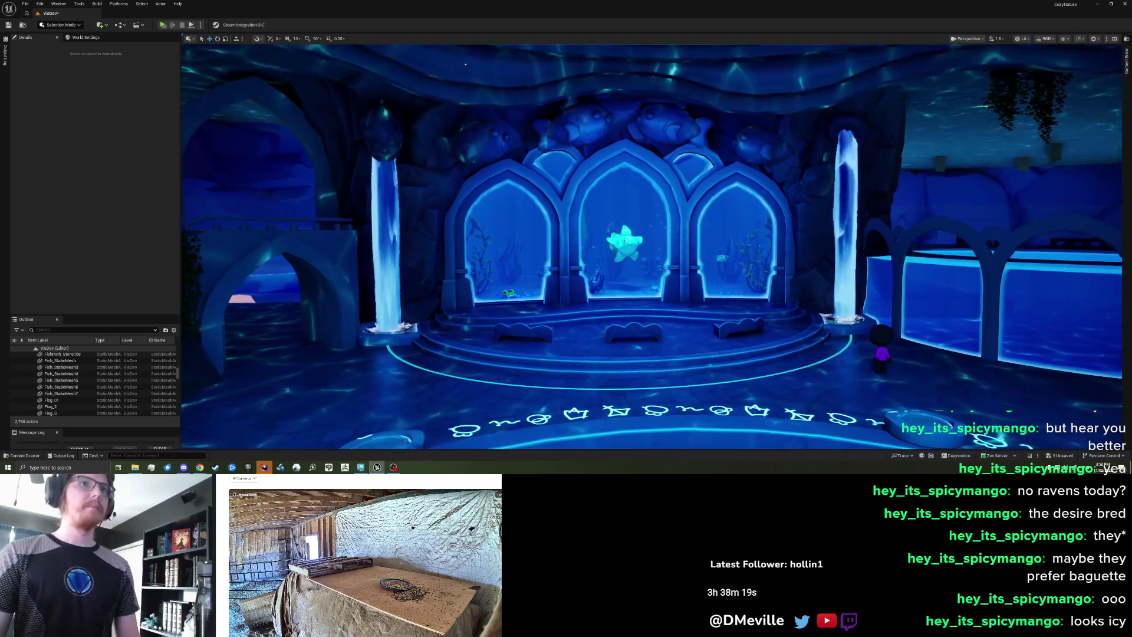
- Try scaling all four fish above the arches up together, then undo the scale change
click(454, 142)
ctrl+click(557, 127)
ctrl+click(669, 127)
ctrl+click(776, 153)
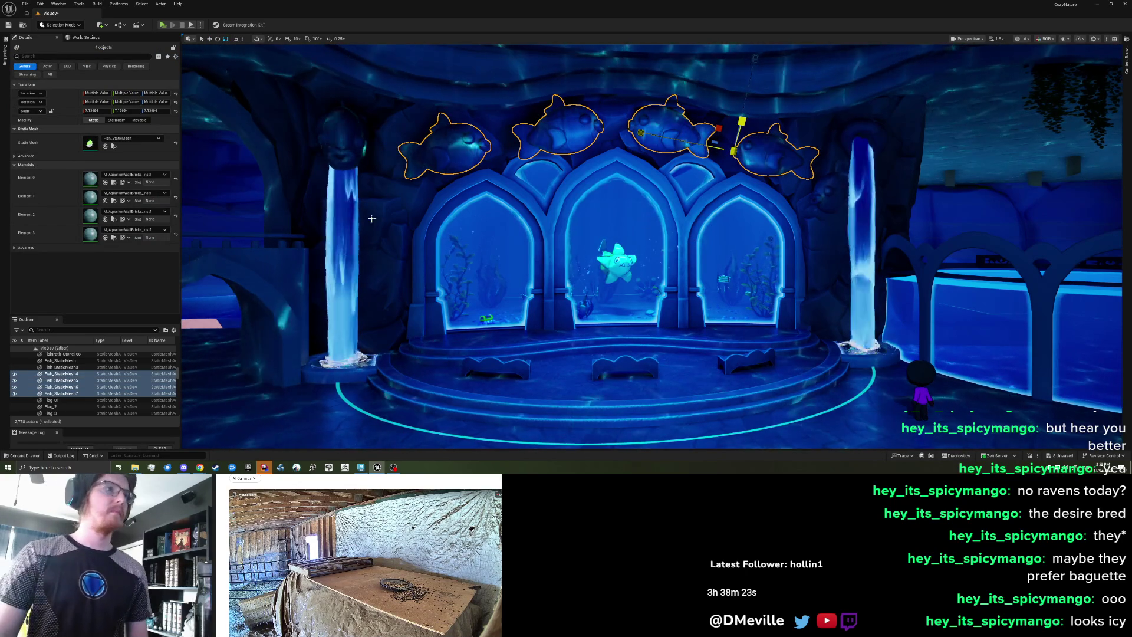
drag(734, 151, 715, 146)
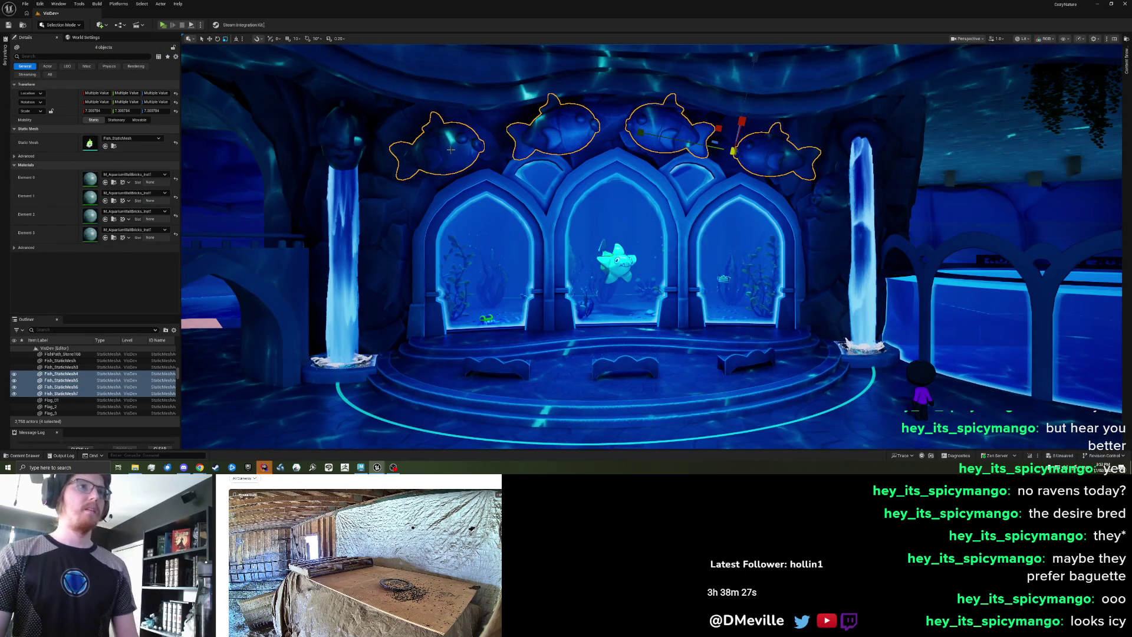
key(ctrl+z)
click(558, 135)
key(w)
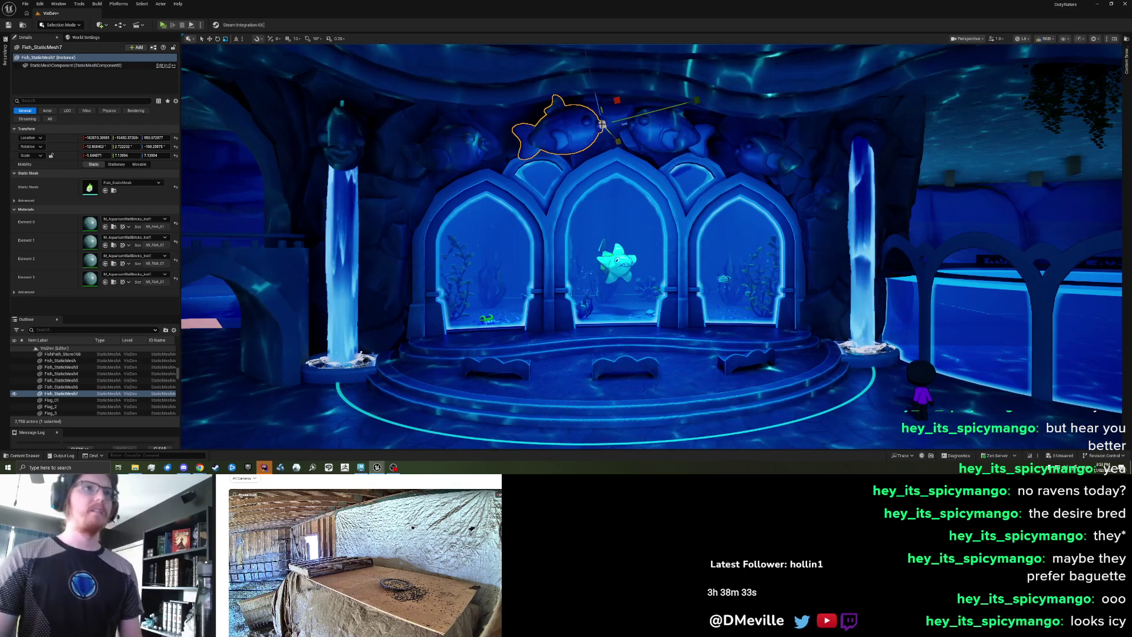
key(ctrl+z)
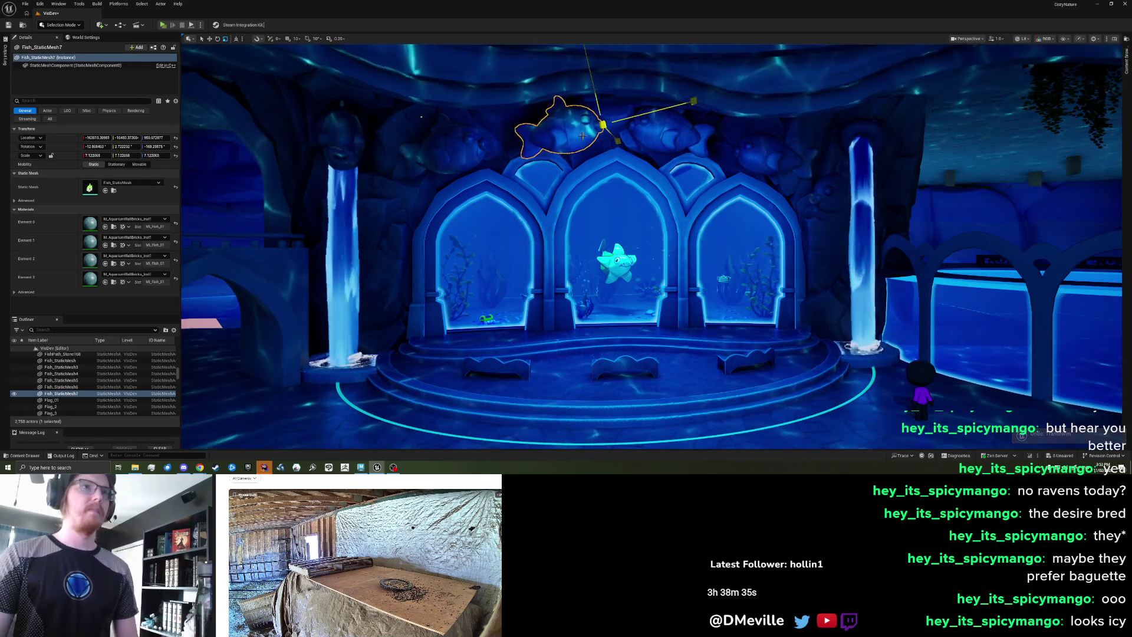
- Shrink Fish_StaticMesh6 slightly to about 6.67 scale, then check Fish_StaticMesh5 and Fish_StaticMesh4
click(658, 125)
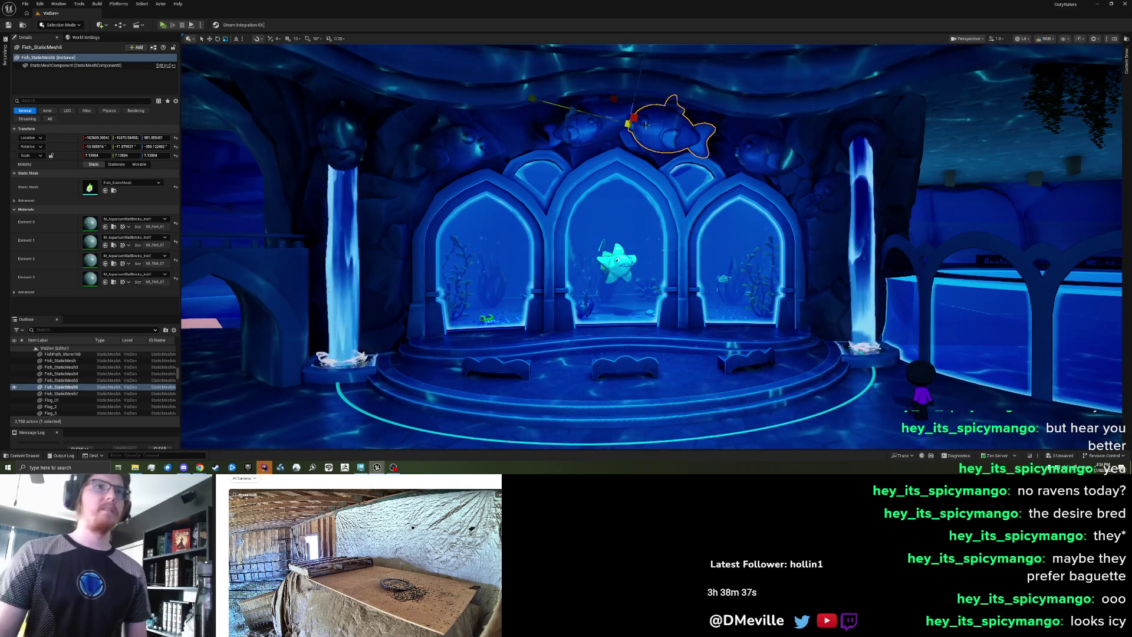
drag(628, 124, 629, 139)
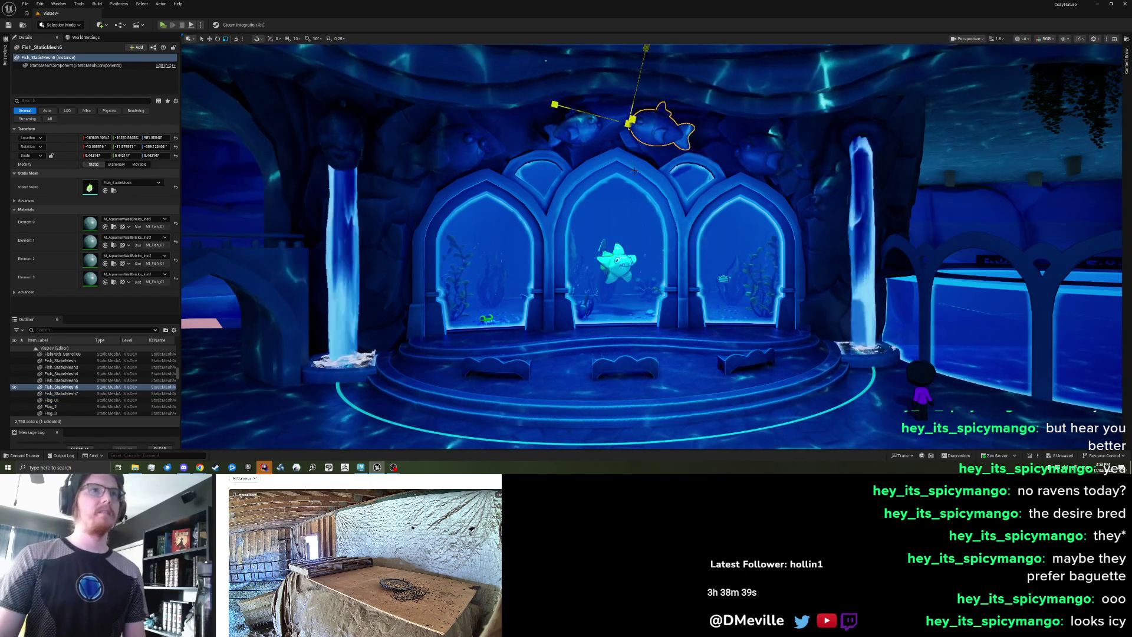
click(777, 149)
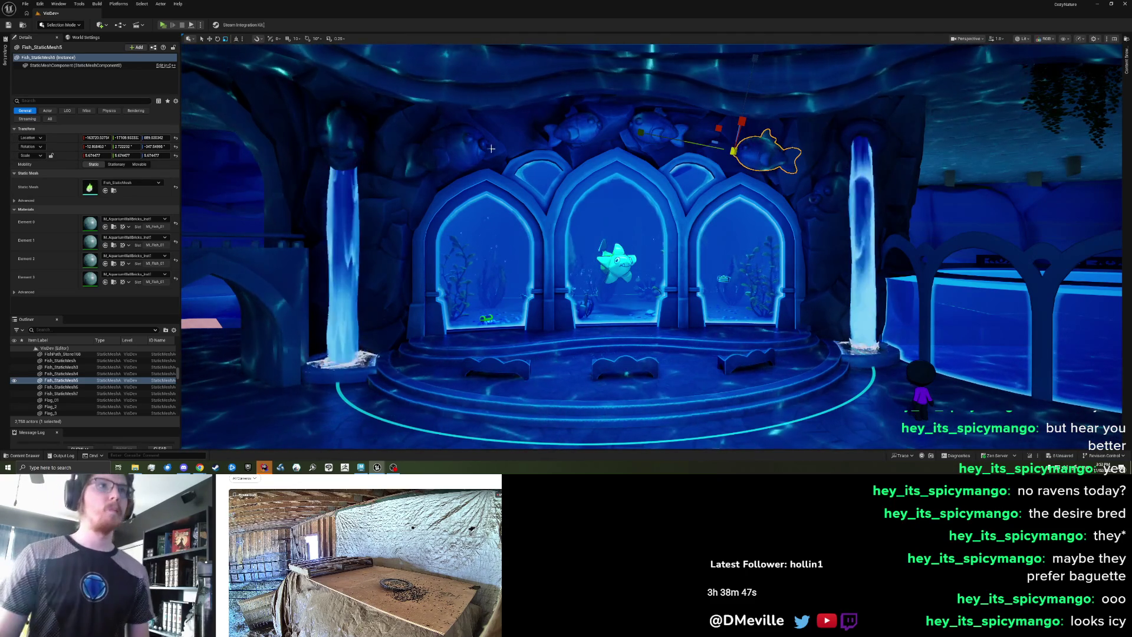
click(471, 146)
drag(504, 149, 482, 186)
key(Escape)
scroll(482, 185, down, 10)
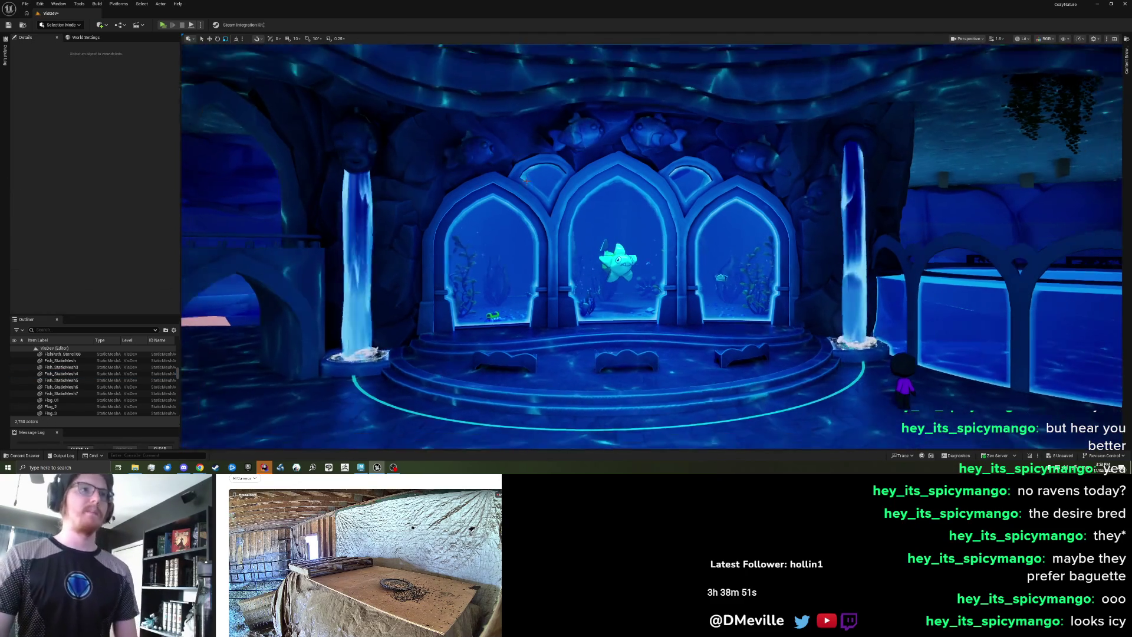
- Inspect Fish_StaticMesh7 and Fish_StaticMesh6, viewing the pool and arches from several distances
scroll(525, 180, up, 10)
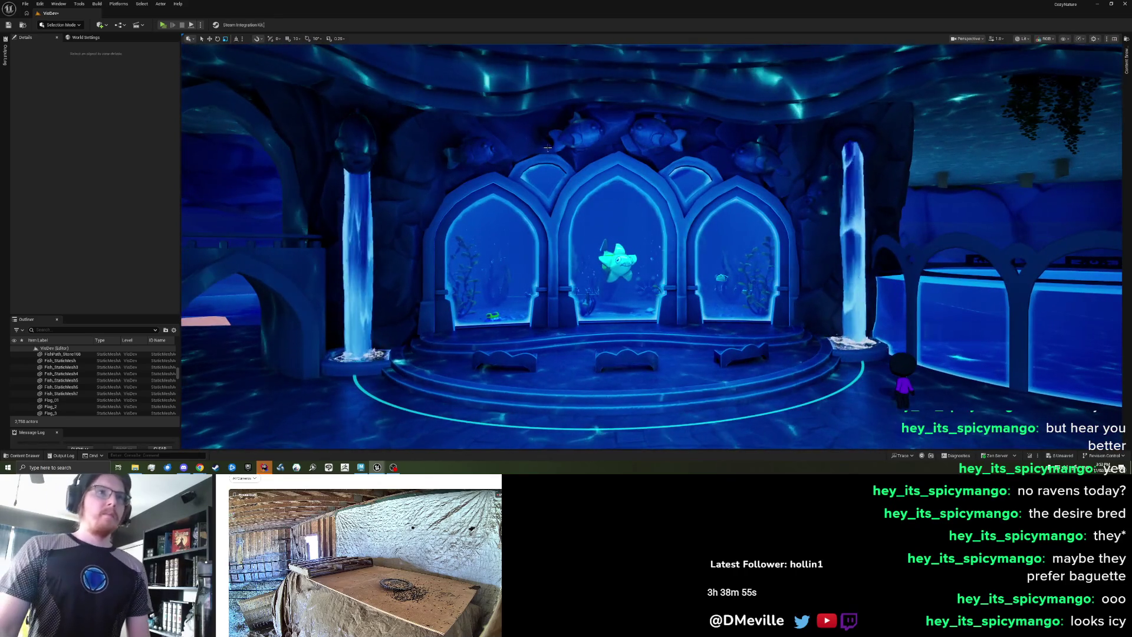
click(578, 129)
scroll(696, 115, up, 6)
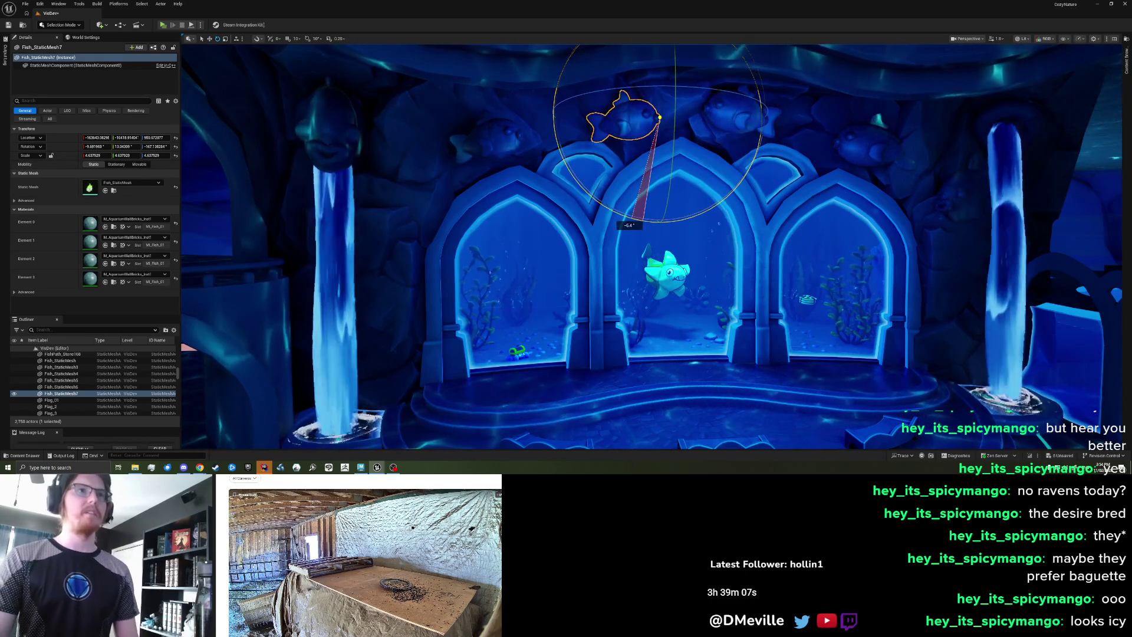
click(729, 132)
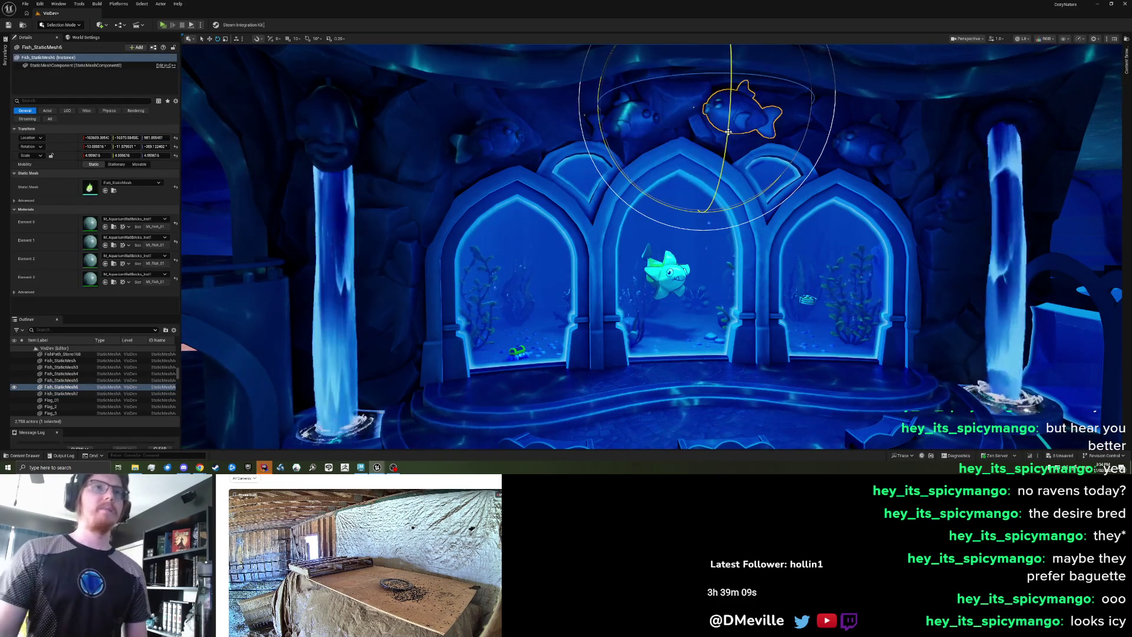
key(Escape)
drag(729, 132, 729, 266)
drag(727, 177, 727, 145)
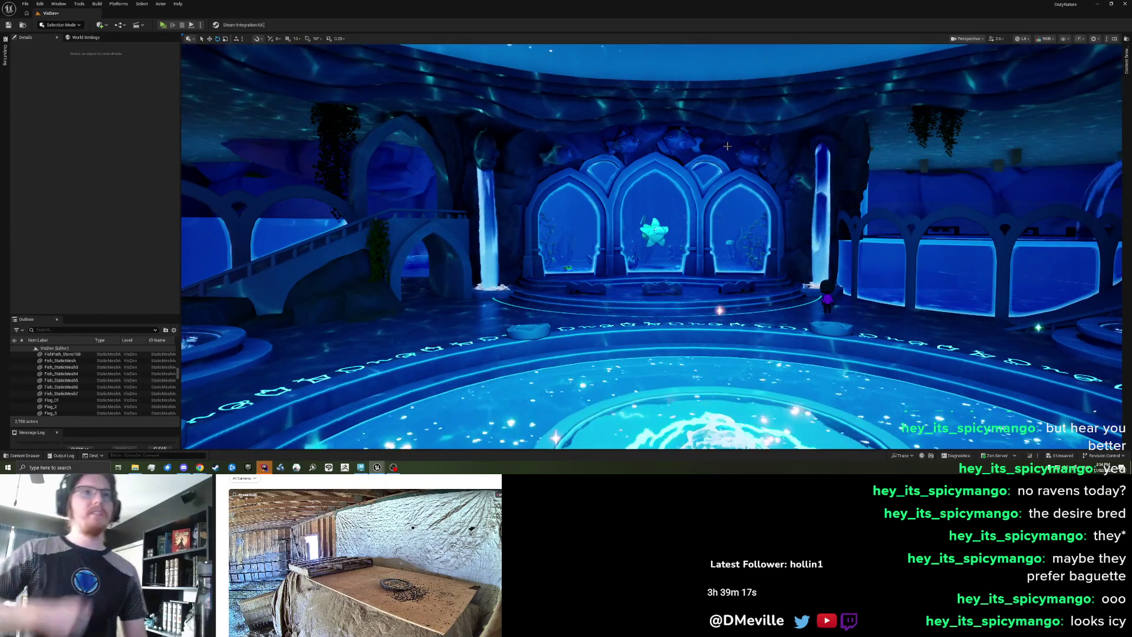
drag(727, 146, 680, 218)
scroll(679, 219, up, 8)
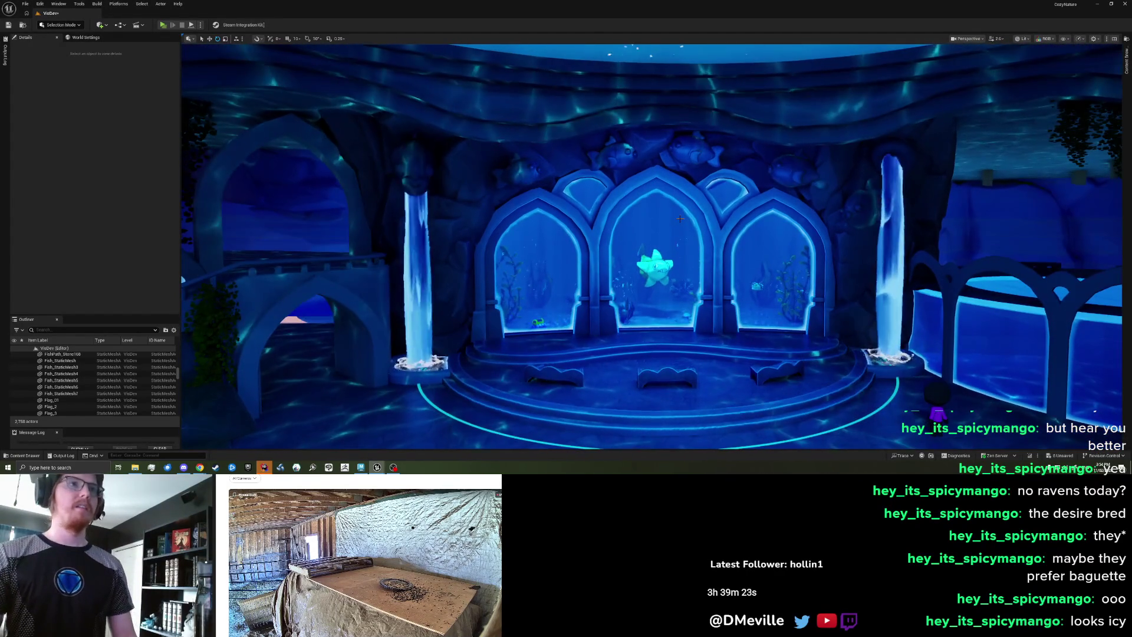
- Delete Fish_StaticMesh7, then enlarge Fish_StaticMesh6 to about 6.47, turn it, and slide it 1.7 m left
click(625, 156)
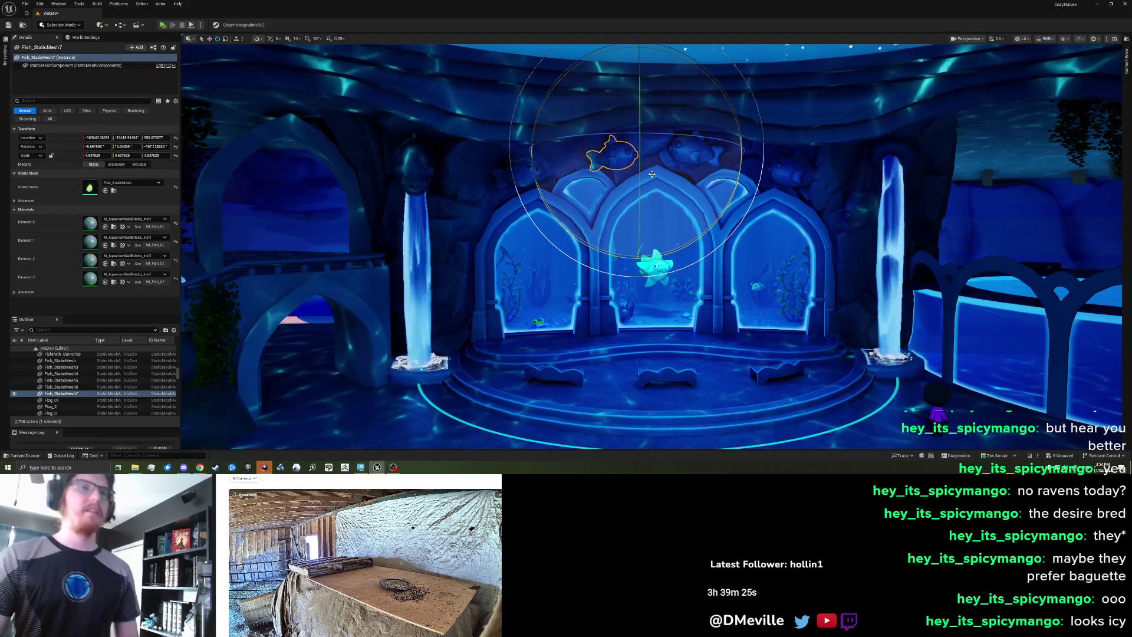
key(Delete)
click(690, 155)
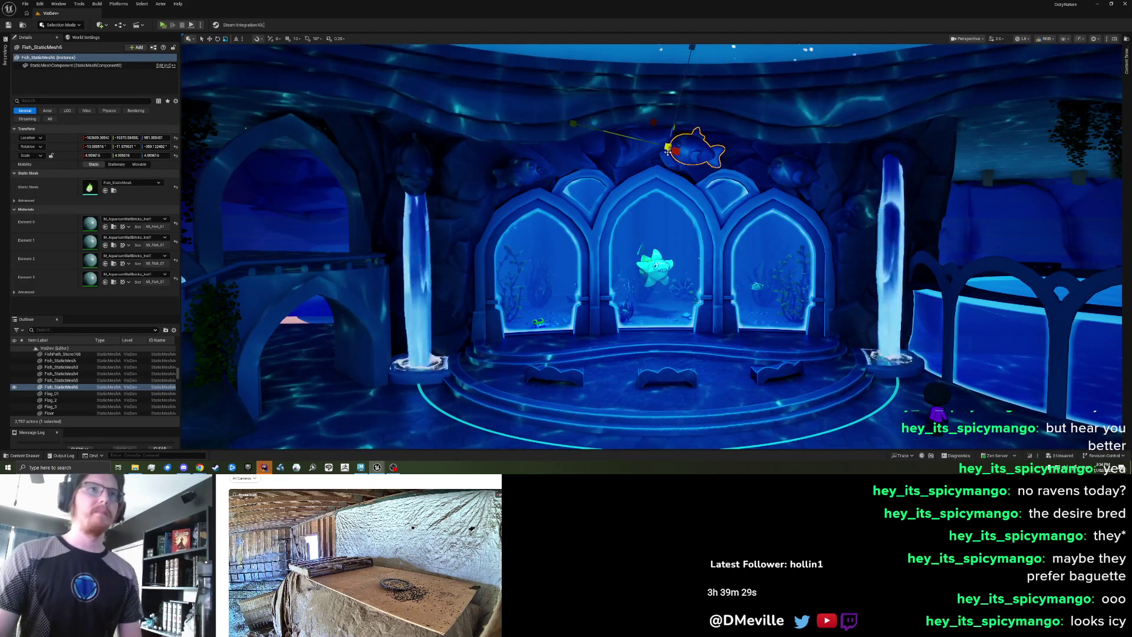
drag(714, 155, 717, 162)
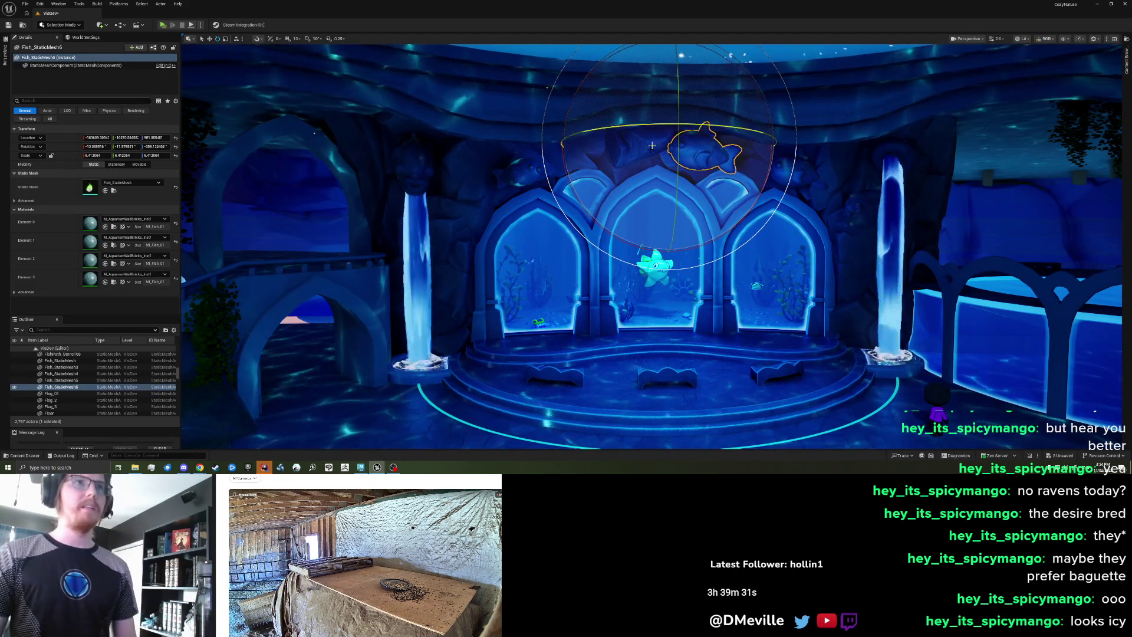
drag(668, 147, 665, 148)
key(w)
drag(590, 145, 553, 146)
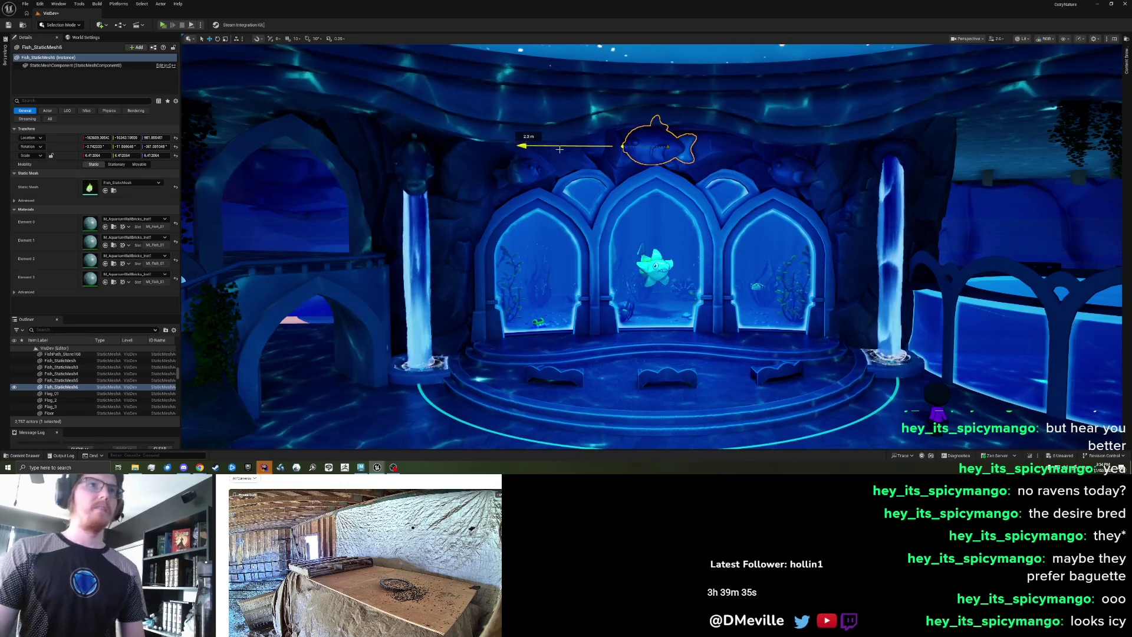
key(Escape)
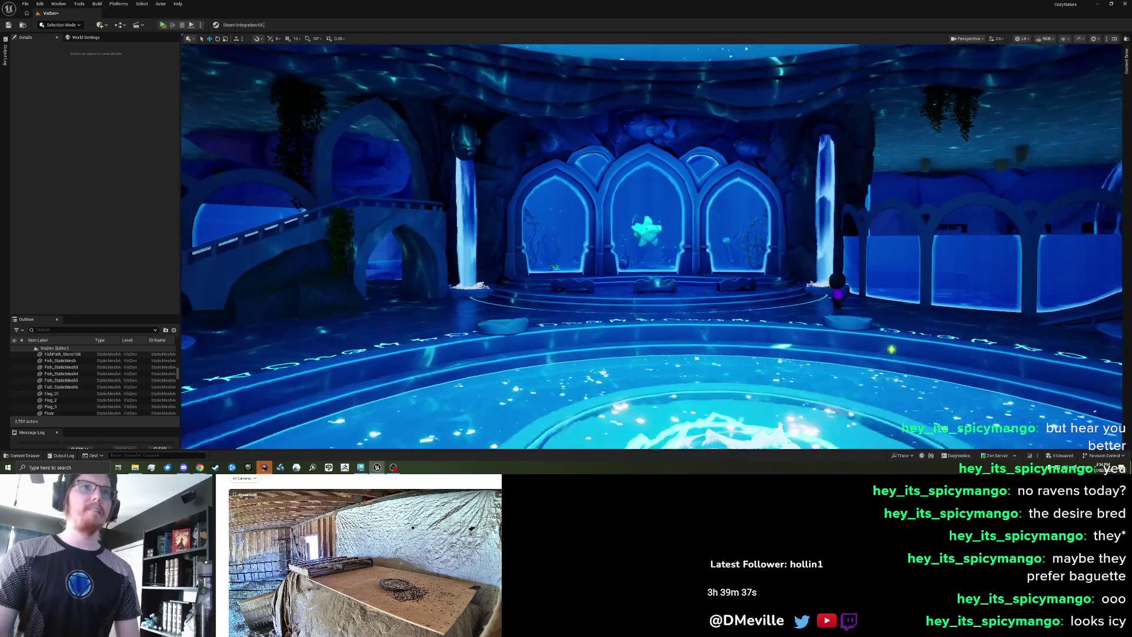
scroll(652, 247, up, 5)
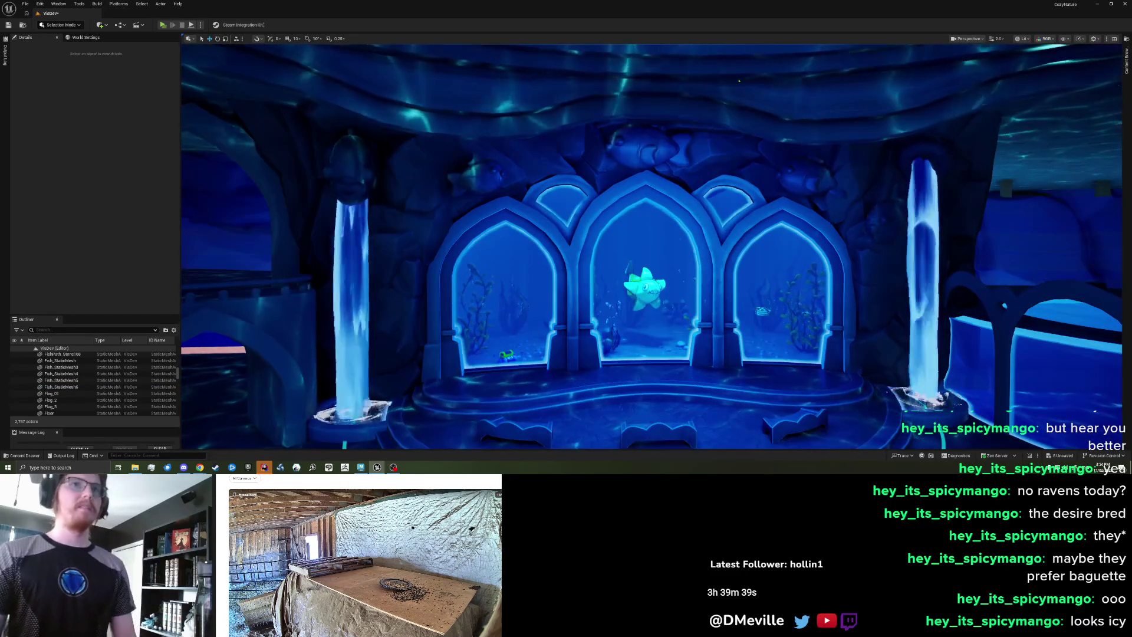
click(899, 213)
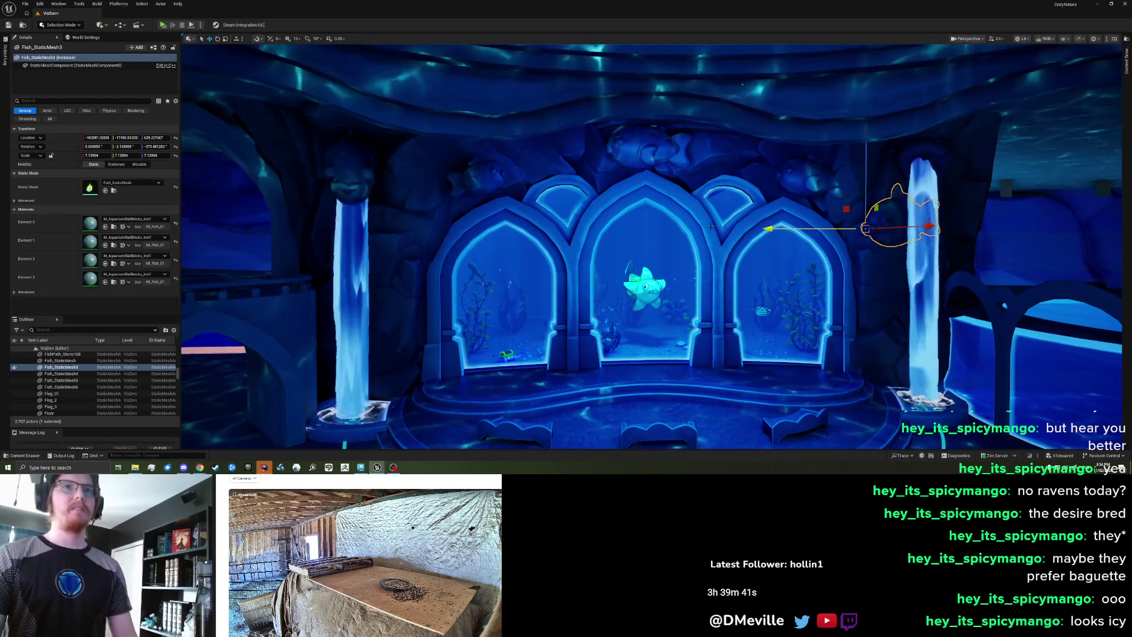
key(Escape)
scroll(710, 226, down, 5)
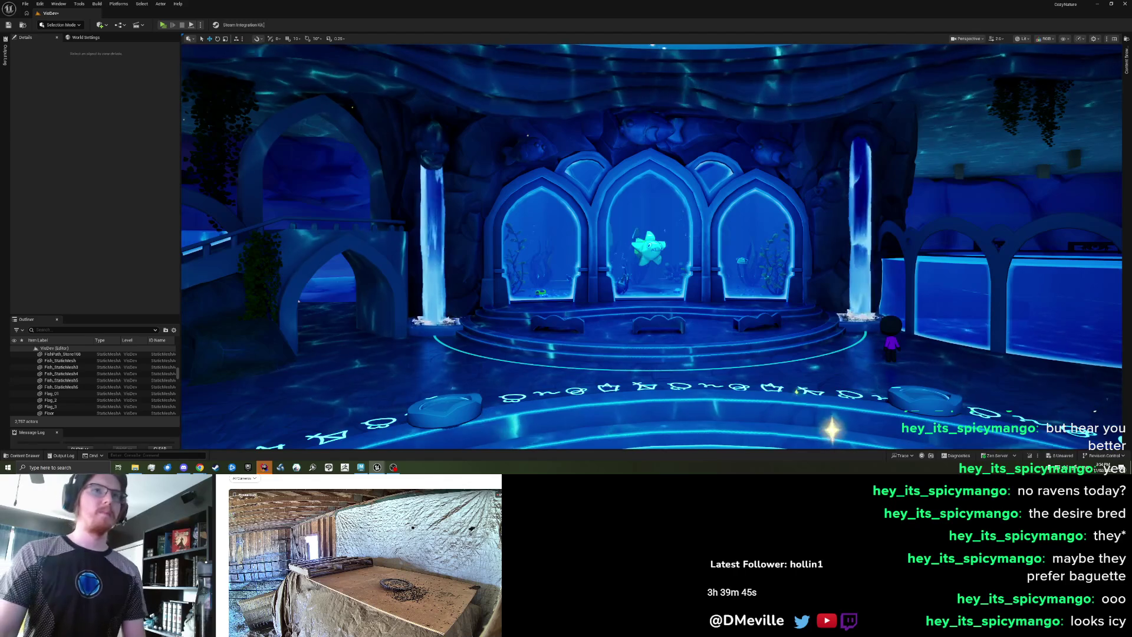
drag(476, 212, 476, 185)
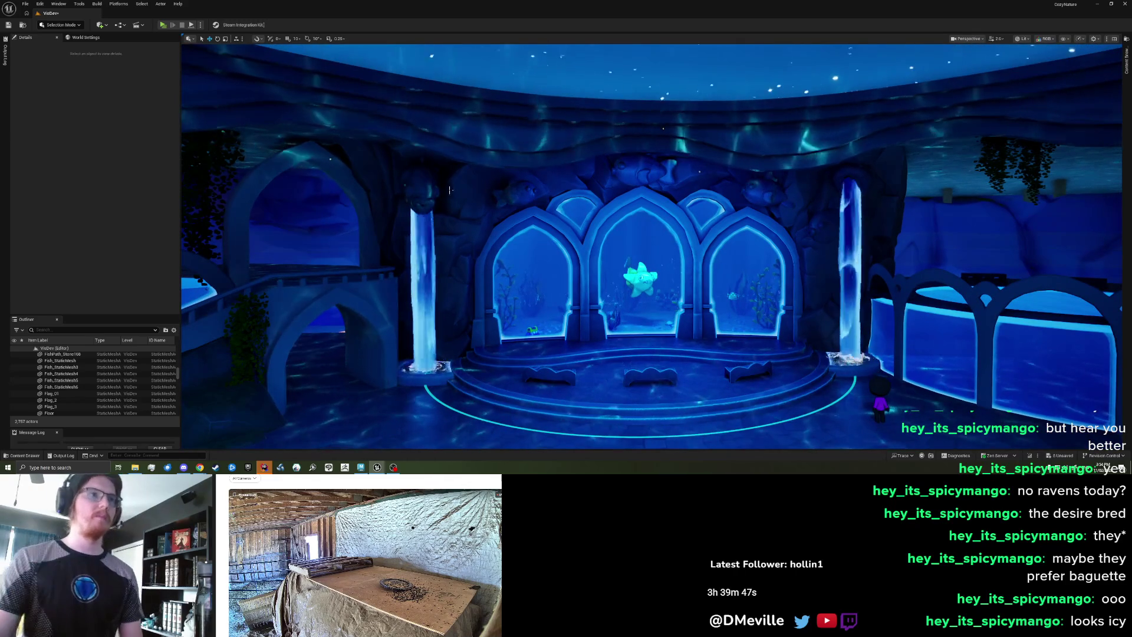
click(424, 204)
key(Delete)
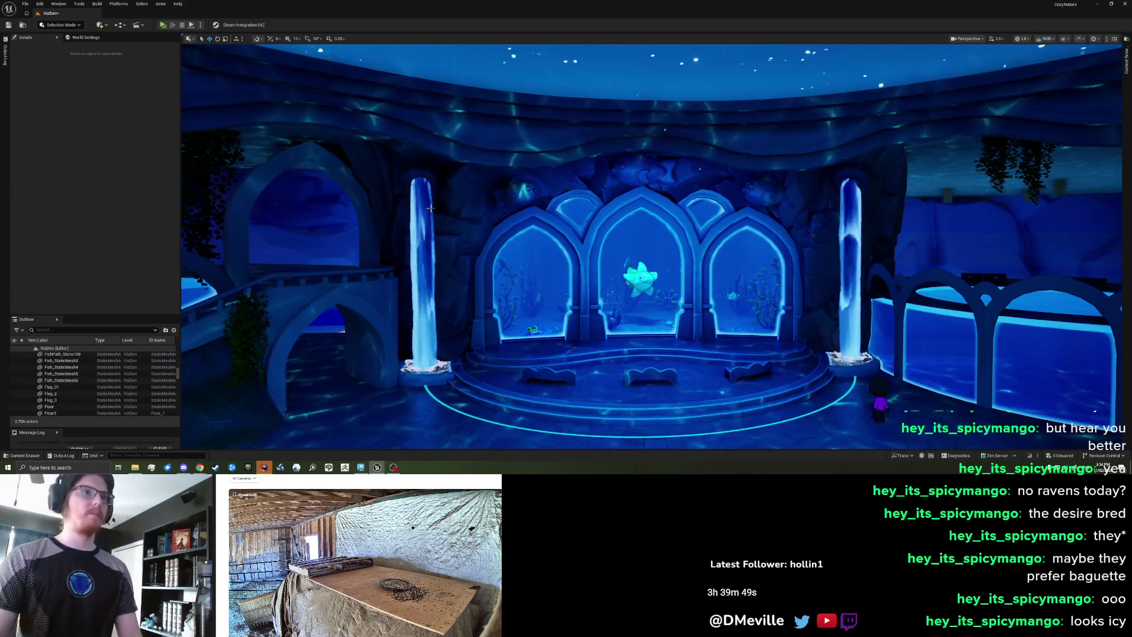
scroll(491, 229, up, 5)
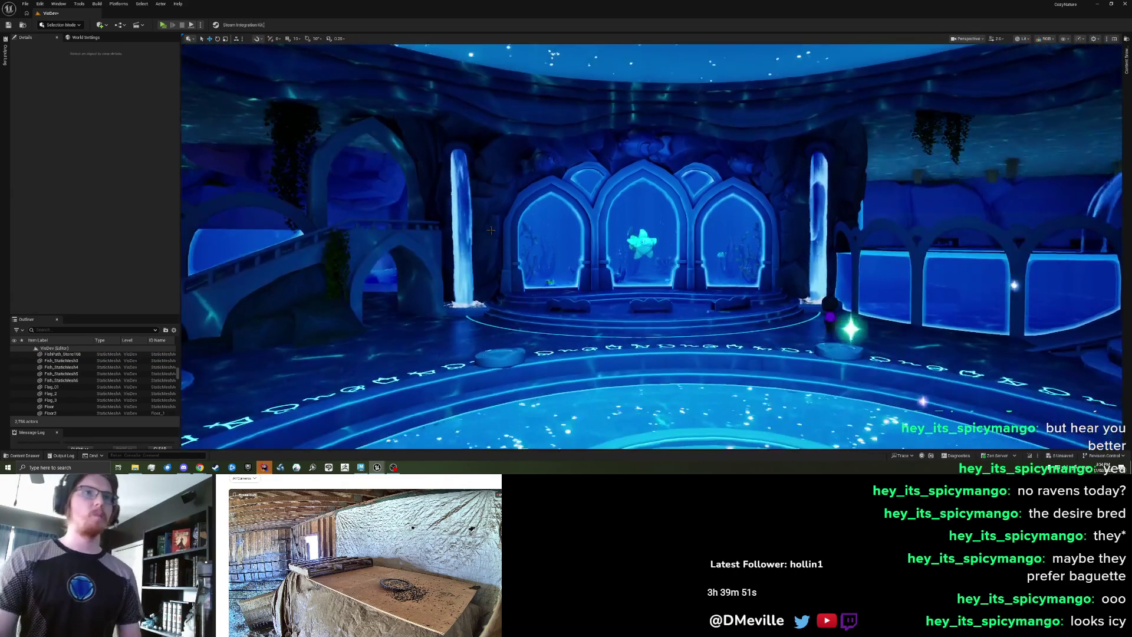
scroll(490, 230, up, 6)
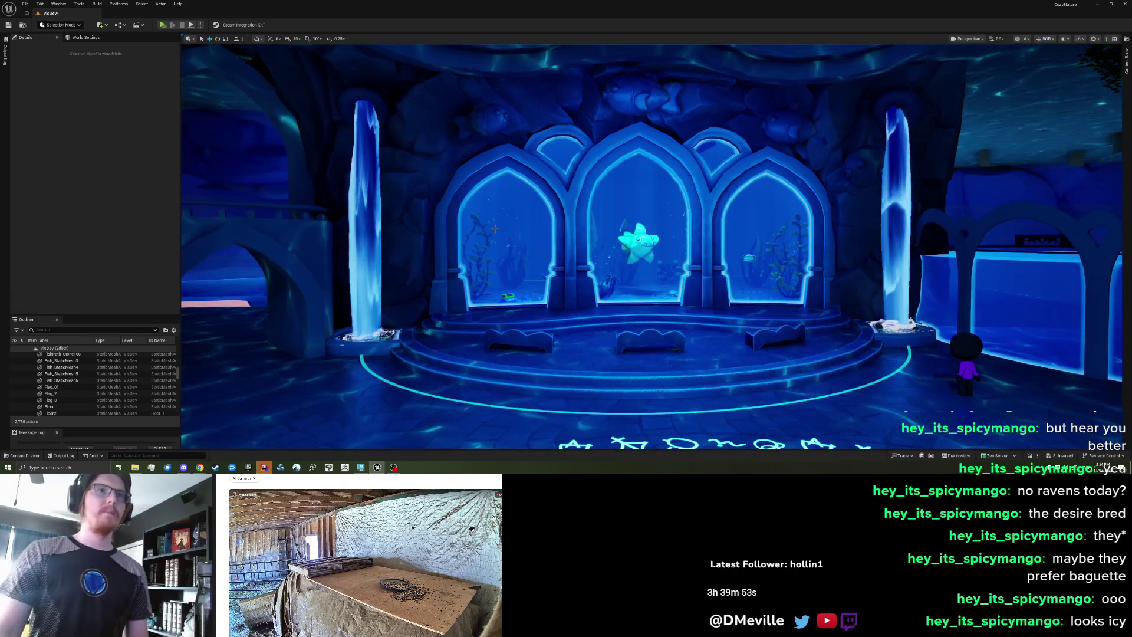
key(ctrl+z)
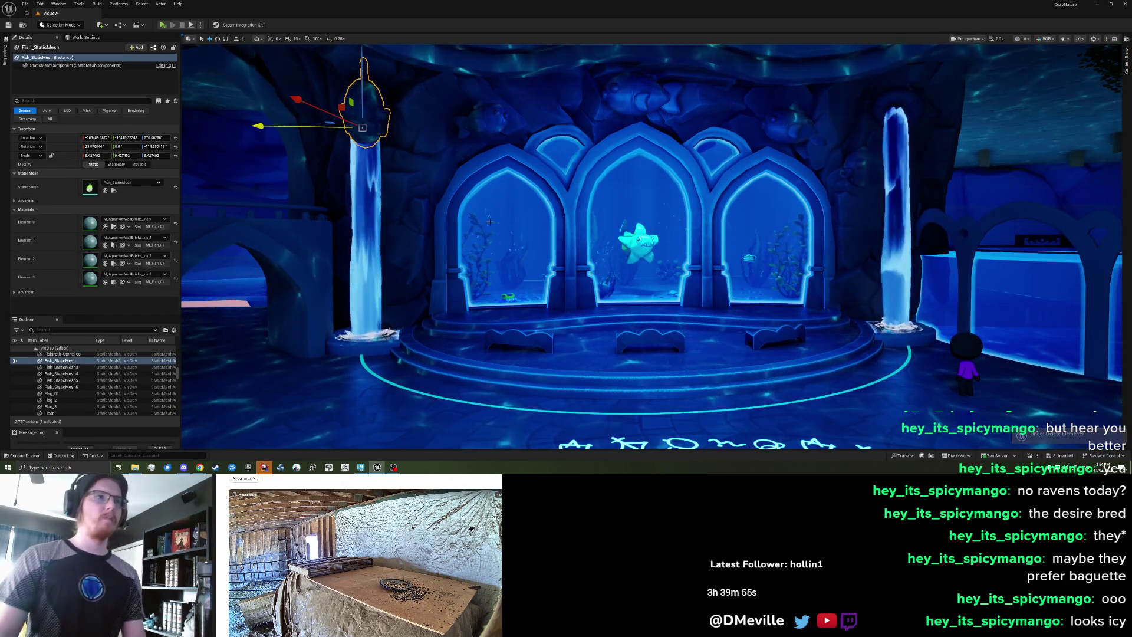
key(Escape)
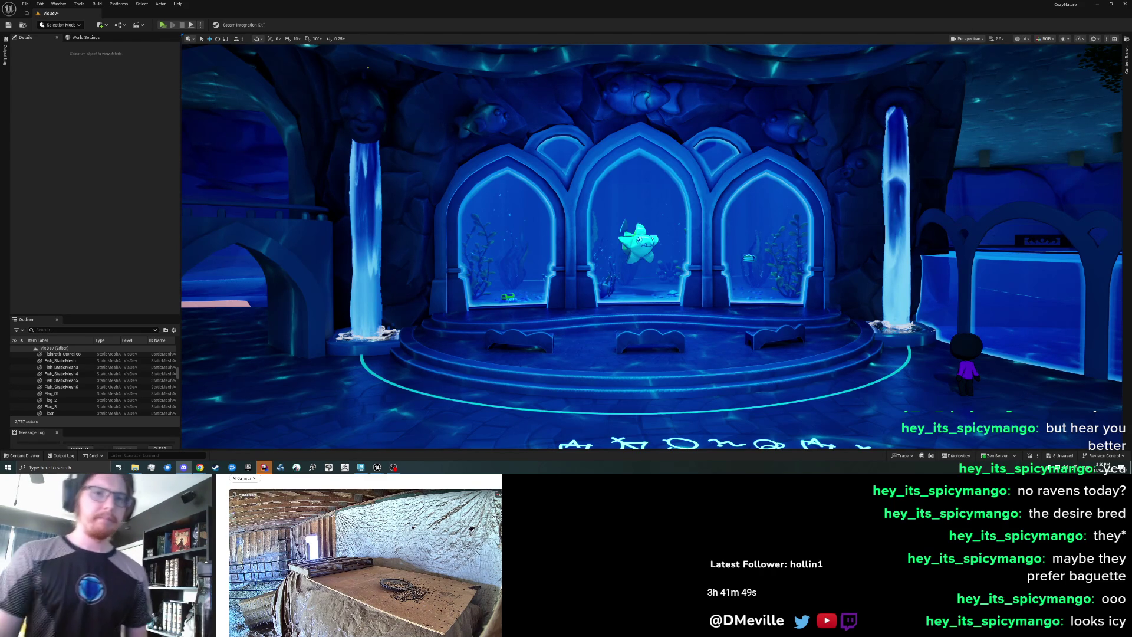
scroll(653, 217, down, 8)
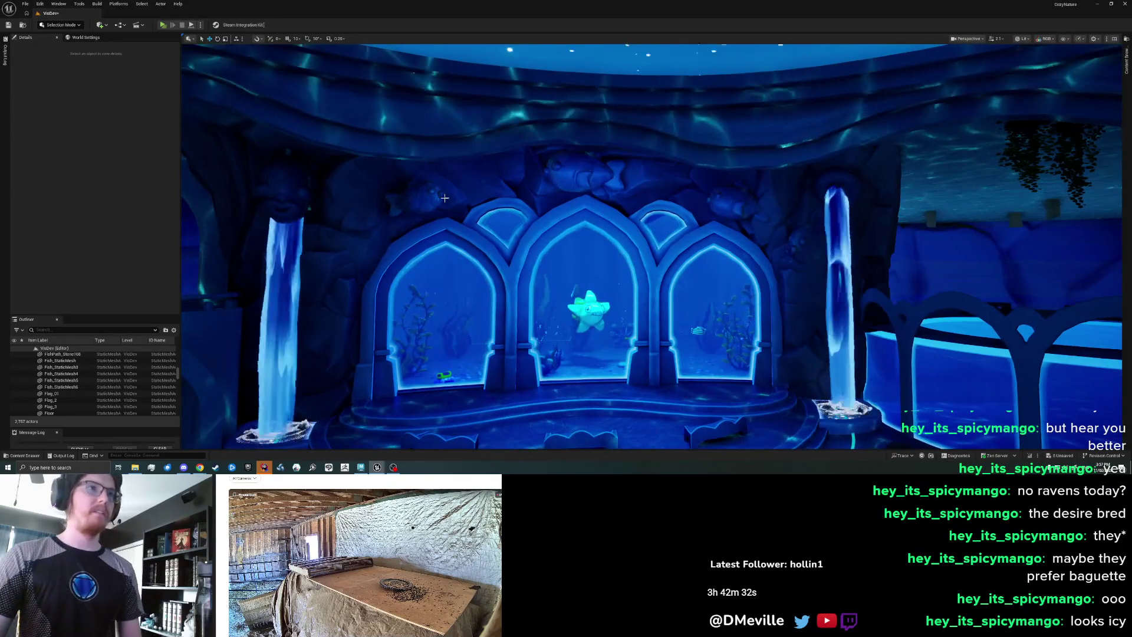
- Select the four fish above the arches and on the pillar, delete them, then undo the removal
click(444, 198)
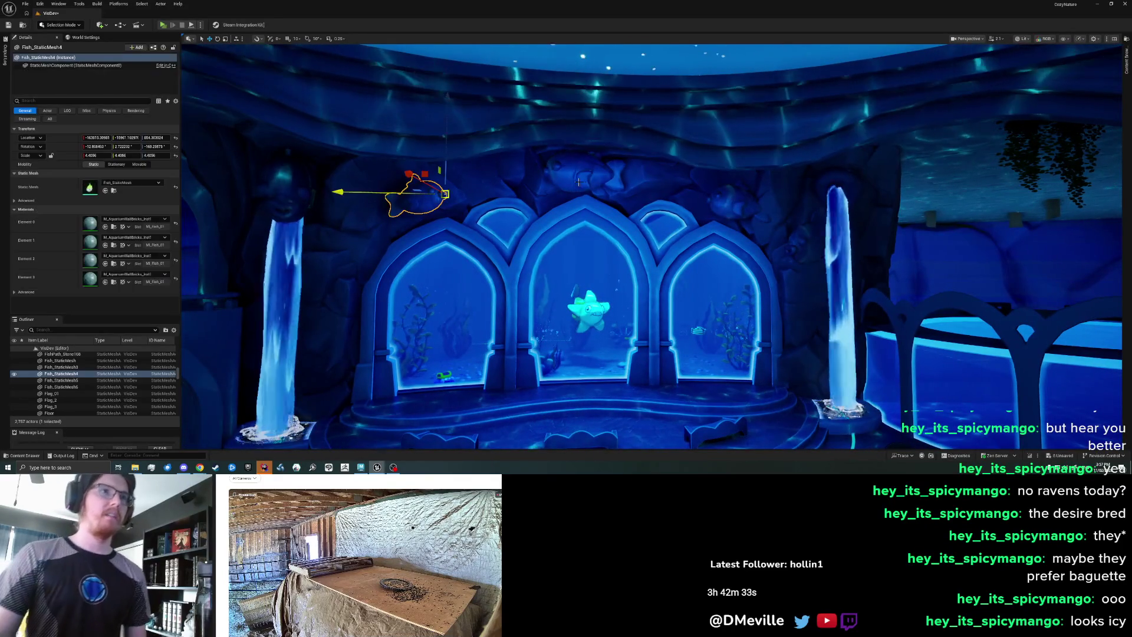
ctrl+click(584, 168)
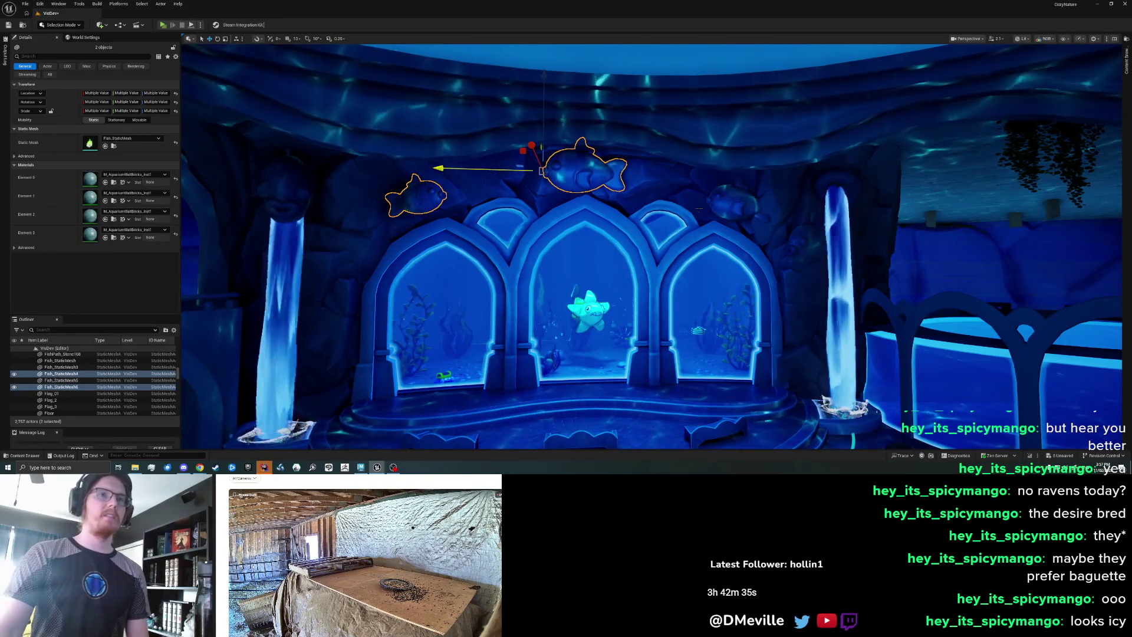
ctrl+click(744, 203)
ctrl+click(291, 180)
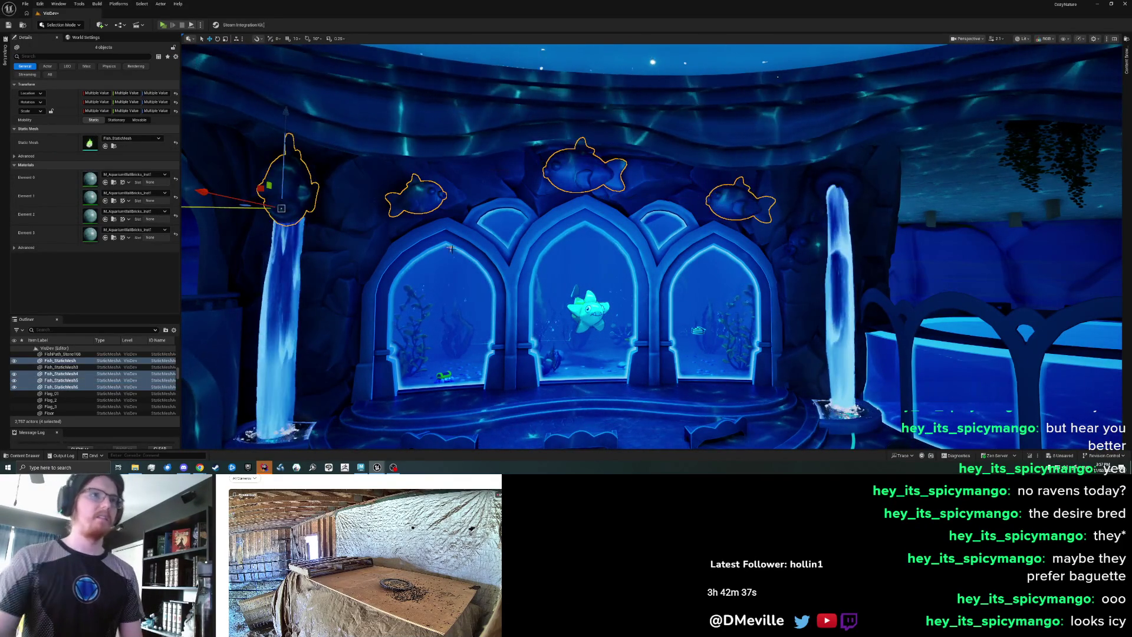
key(Delete)
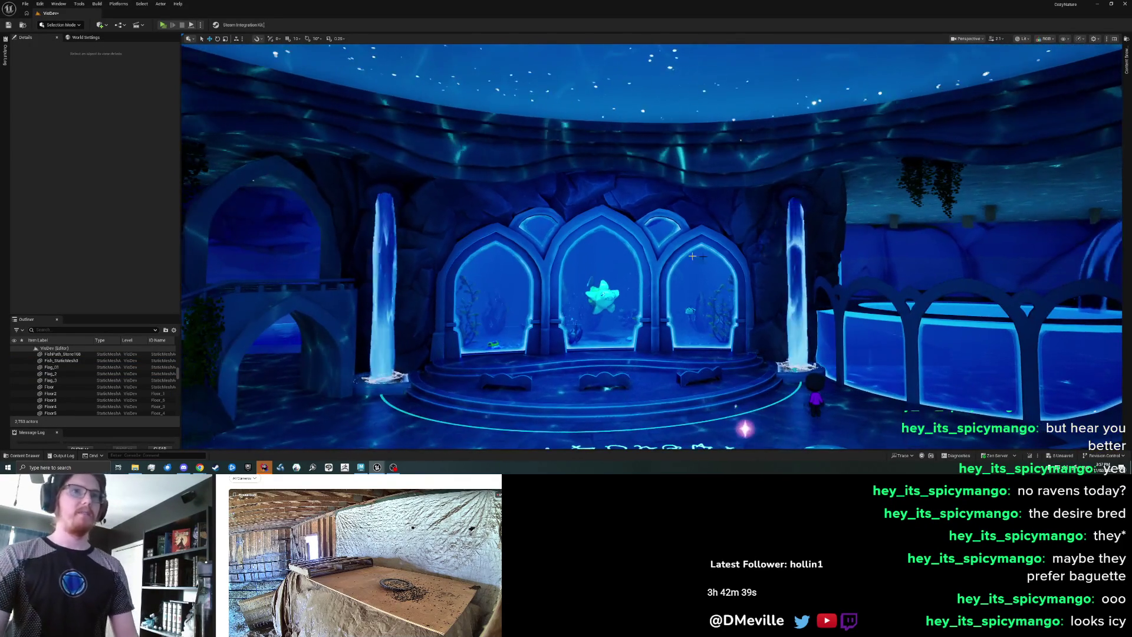
scroll(688, 262, down, 5)
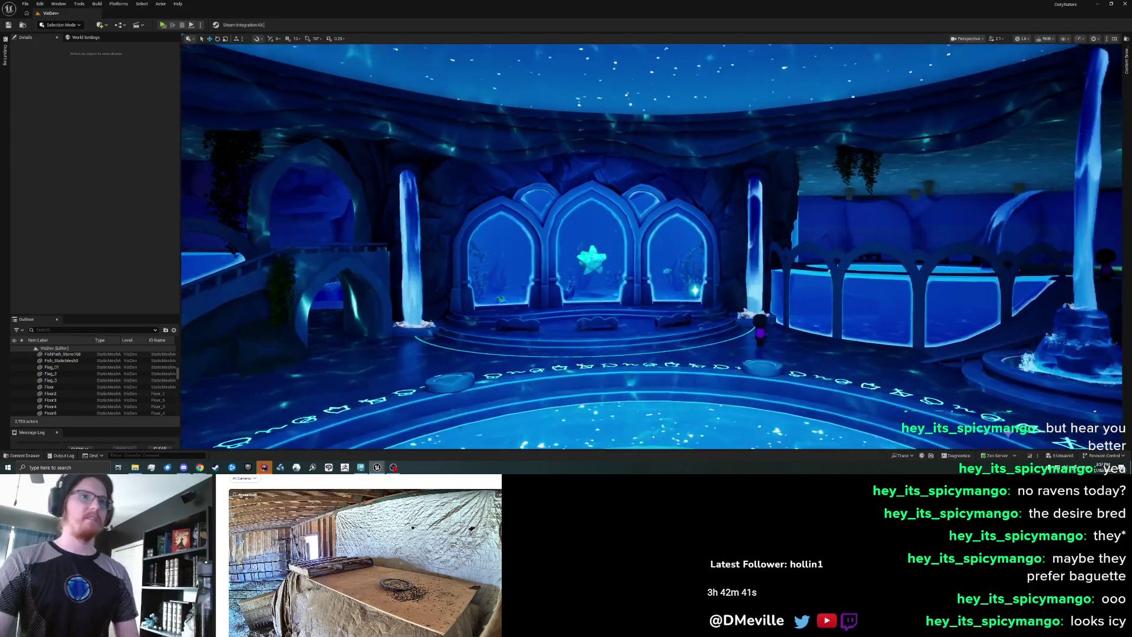
scroll(671, 273, down, 1)
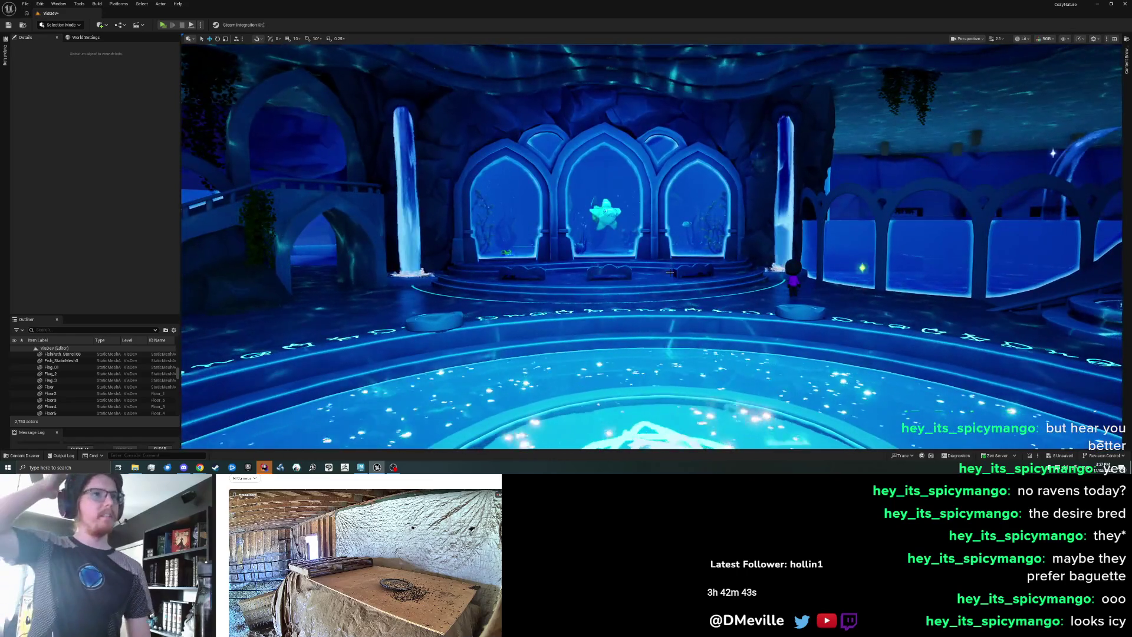
scroll(660, 247, up, 5)
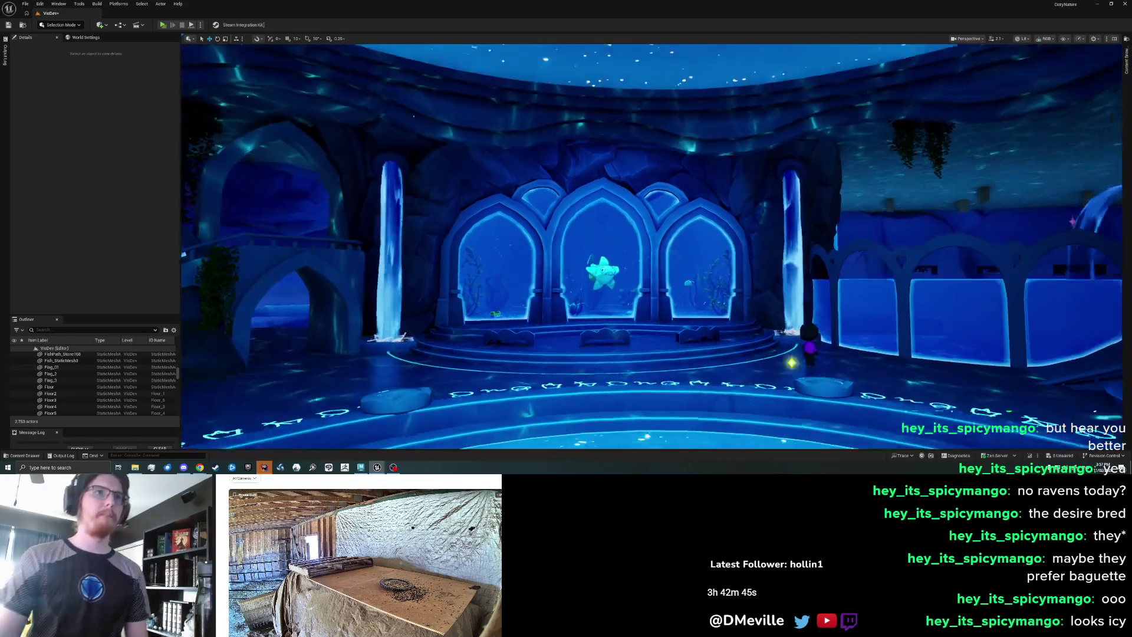
key(ctrl+z)
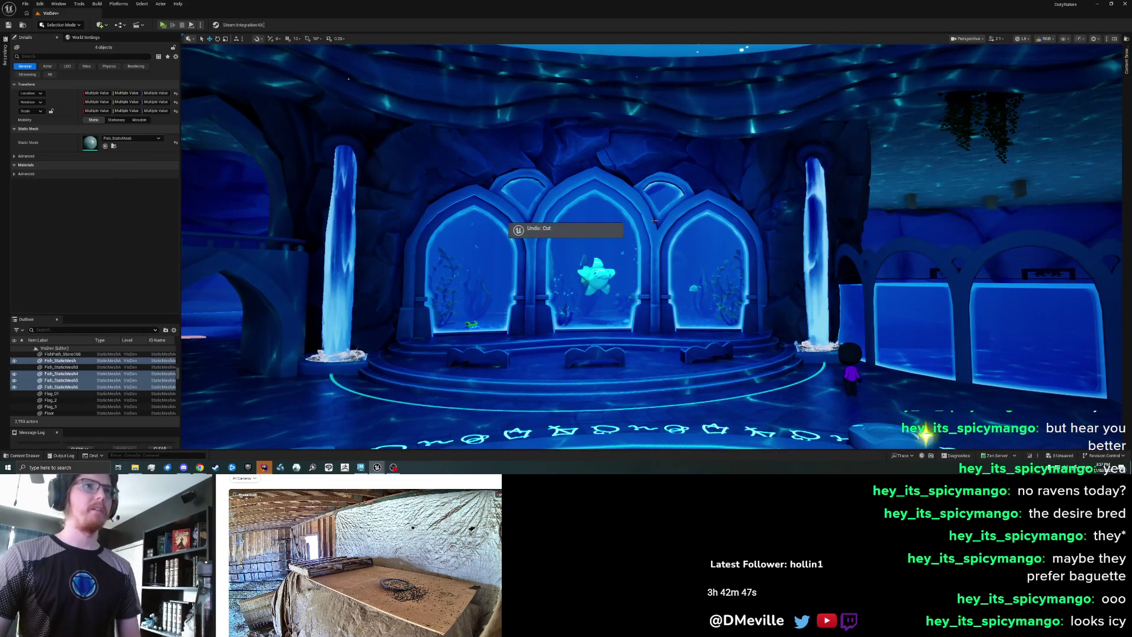
- Restore the four fish with undo, delete them again, then undo to bring them back
key(Escape)
scroll(651, 247, down, 3)
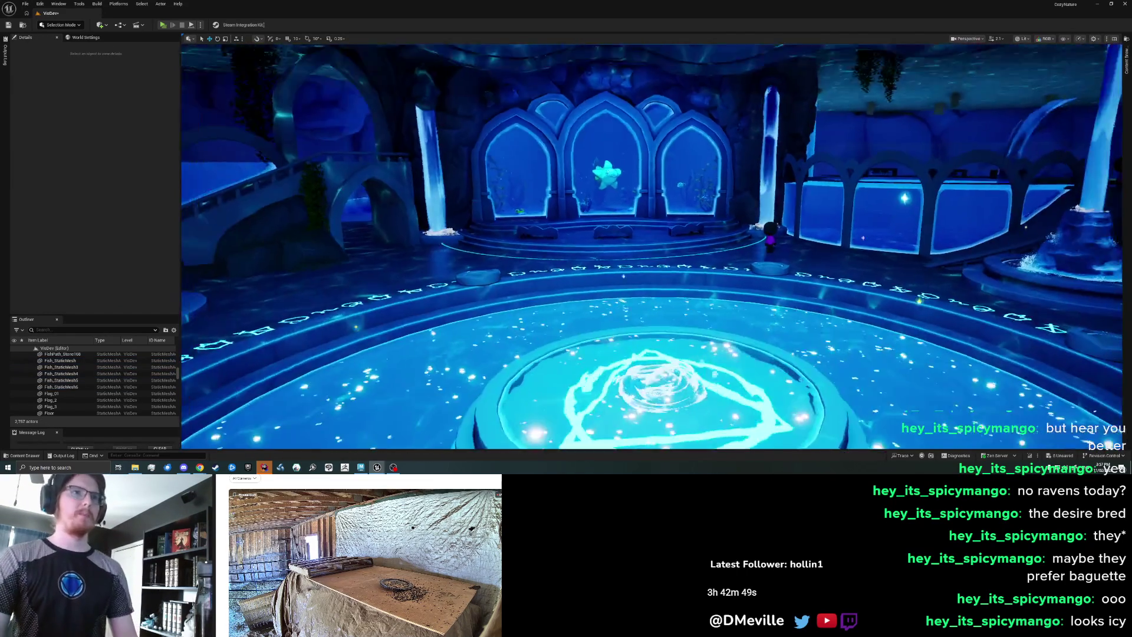
scroll(652, 224, up, 3)
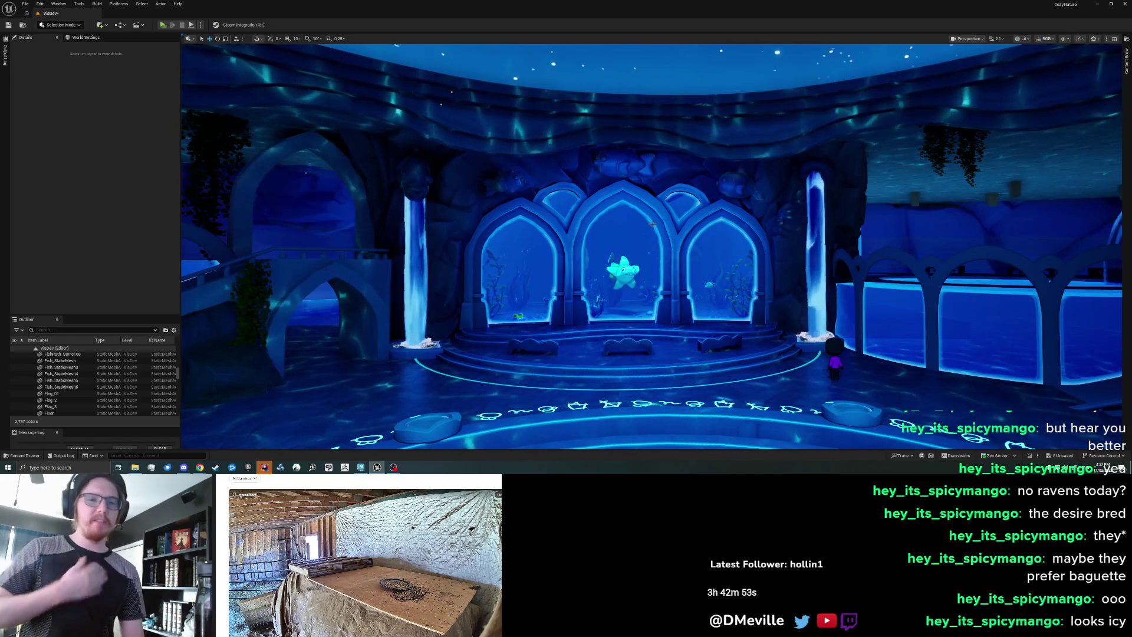
key(ctrl+z)
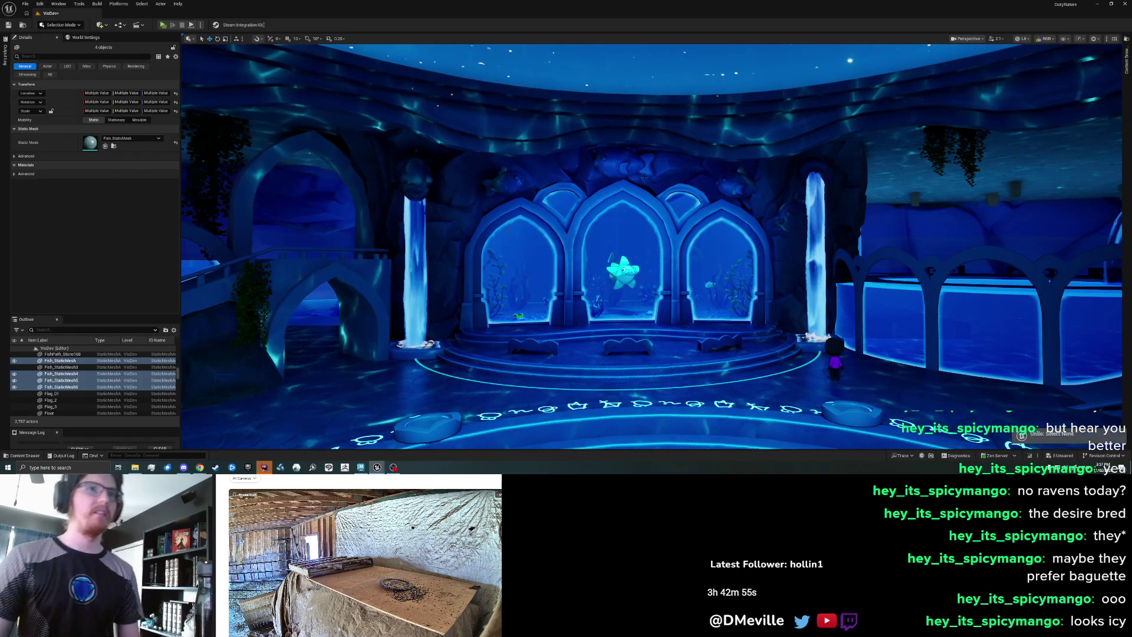
key(ctrl+z)
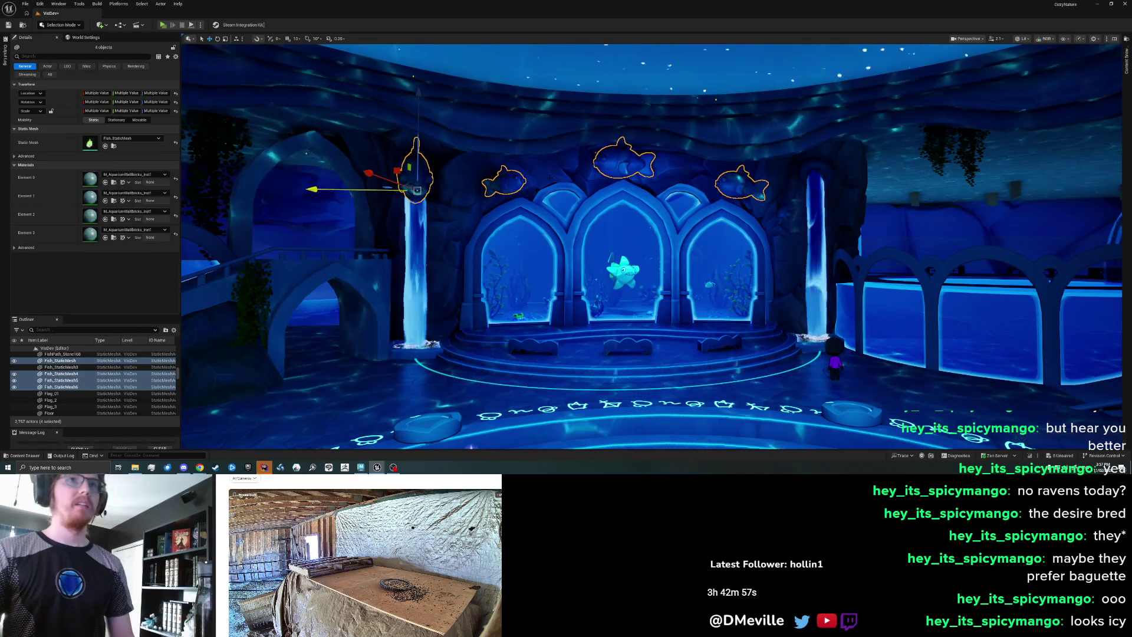
key(Delete)
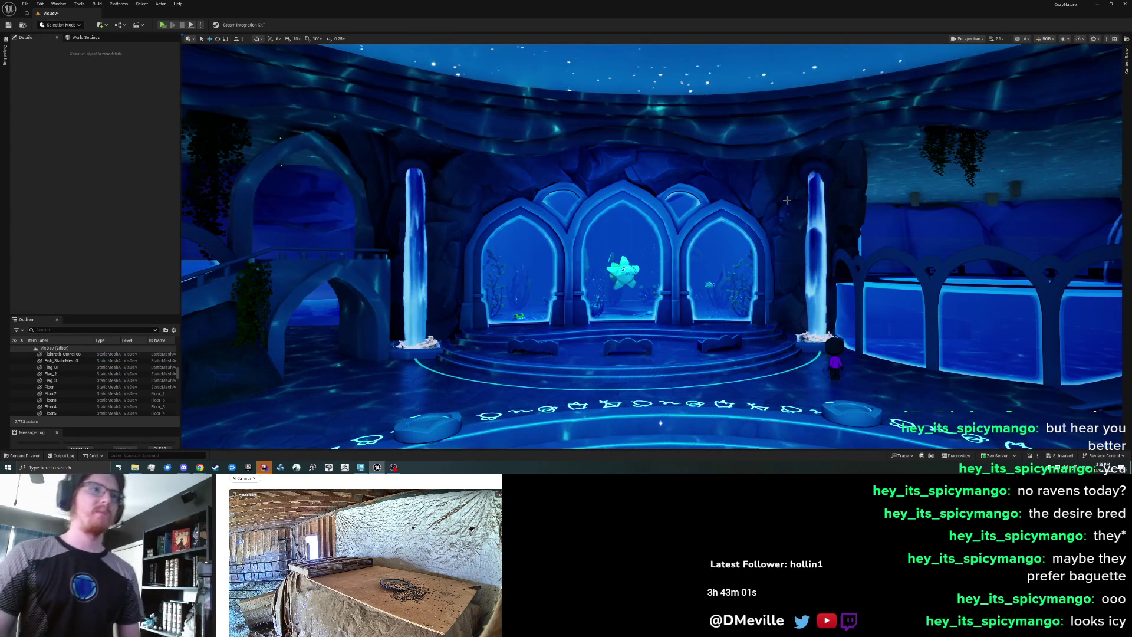
key(ctrl+z)
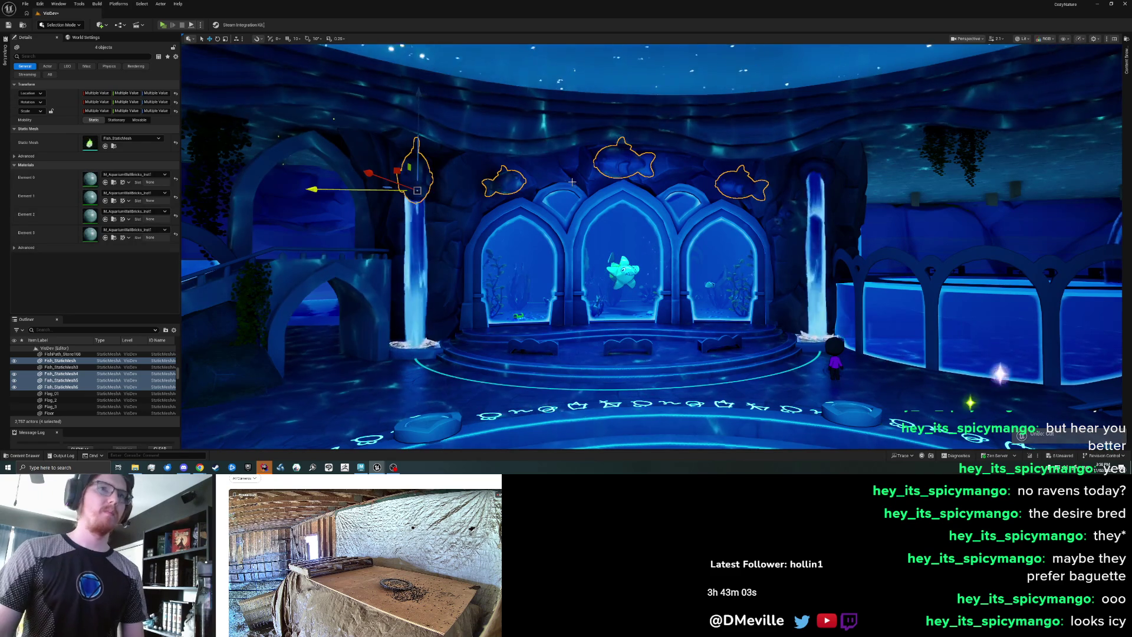
- Select the fish on the right pillar and above the left and centre arches, then clear the selection
click(742, 186)
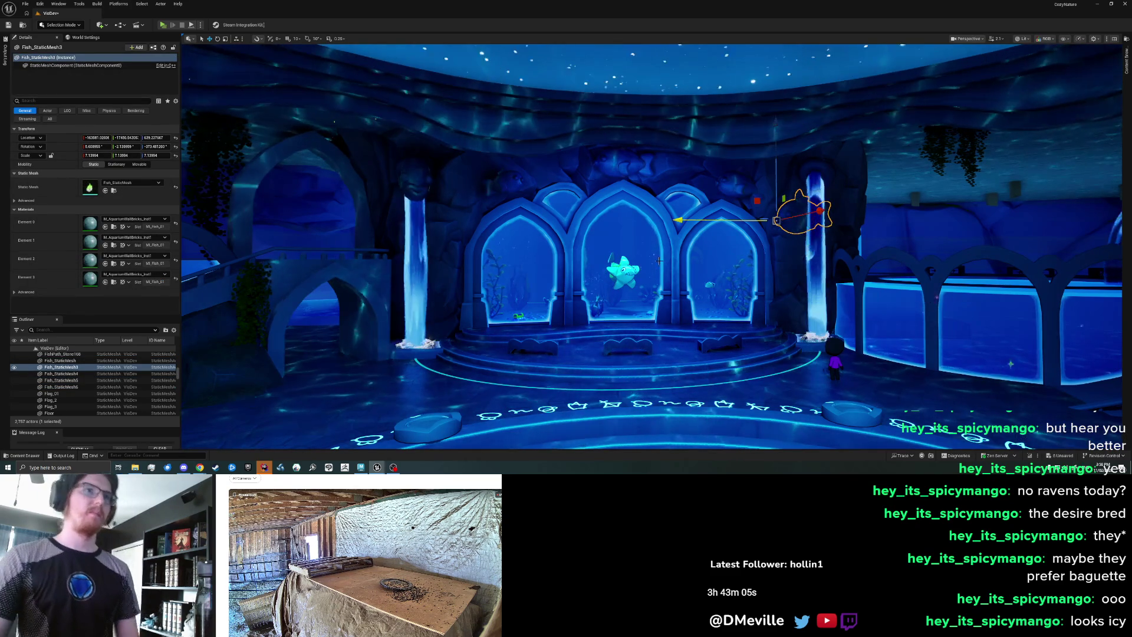
key(w)
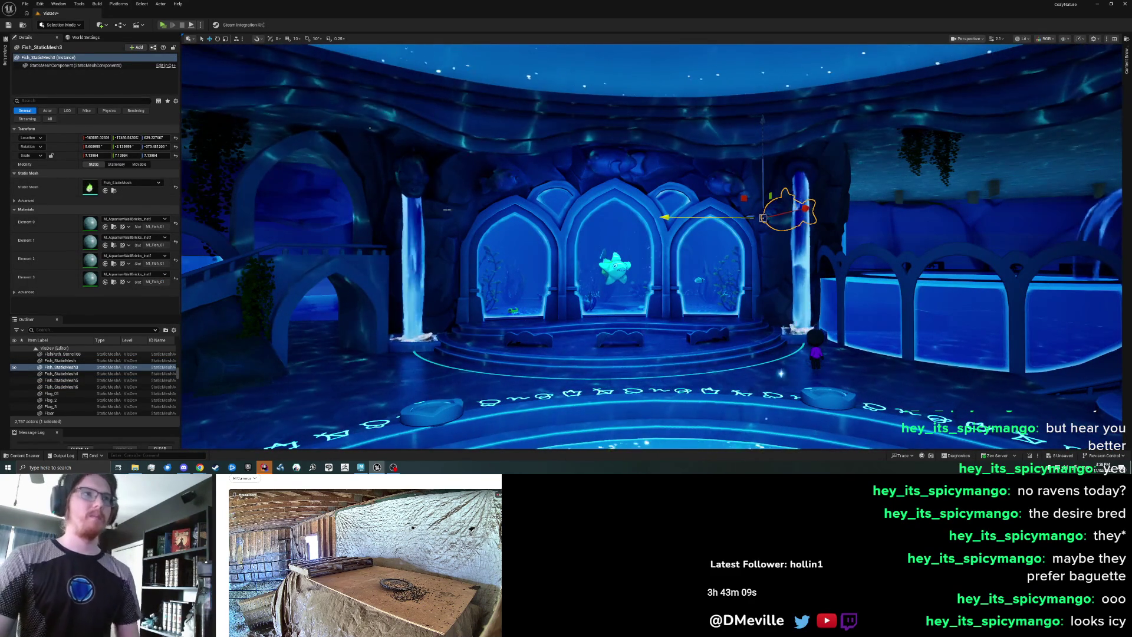
click(501, 179)
ctrl+click(616, 156)
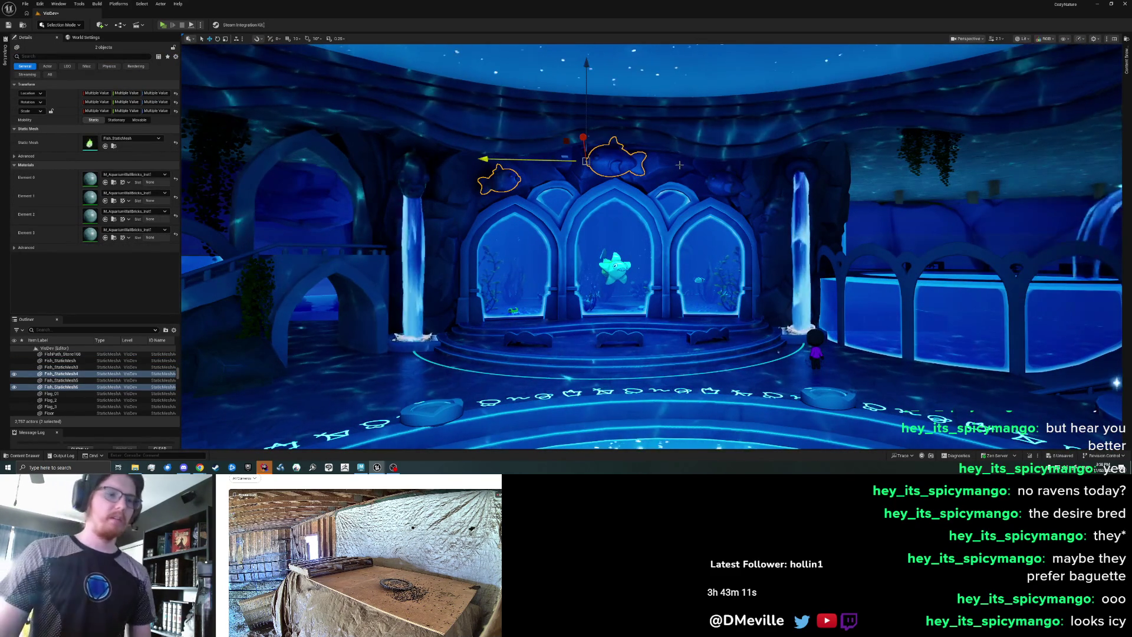
key(Escape)
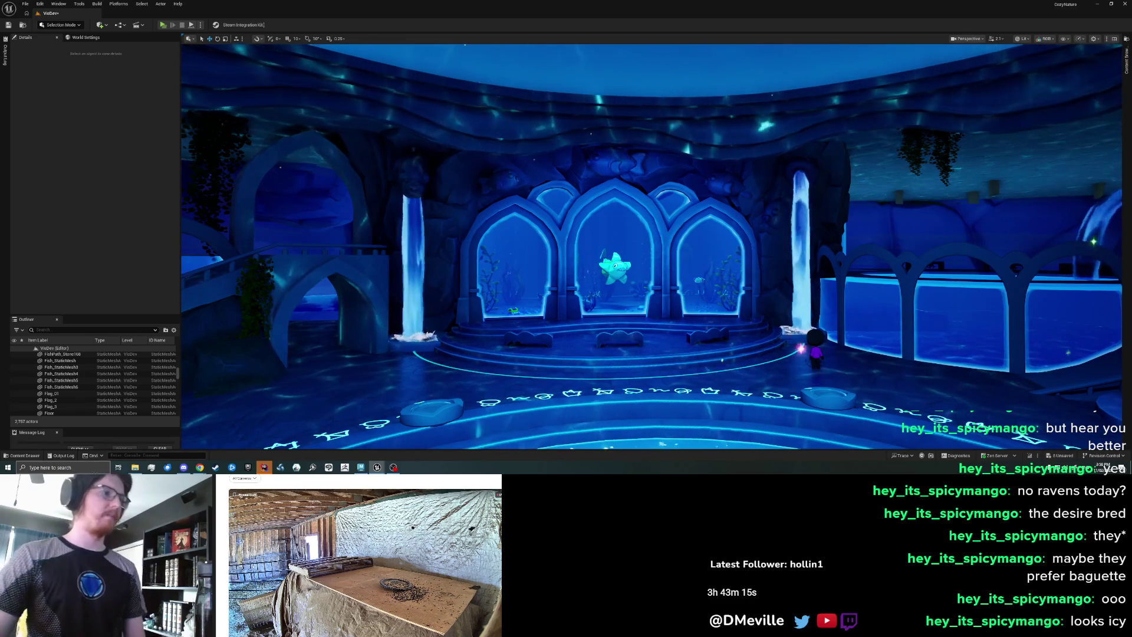
click(94, 467)
- Search Windows for 'sharex' and launch ShareX
text(sharex)
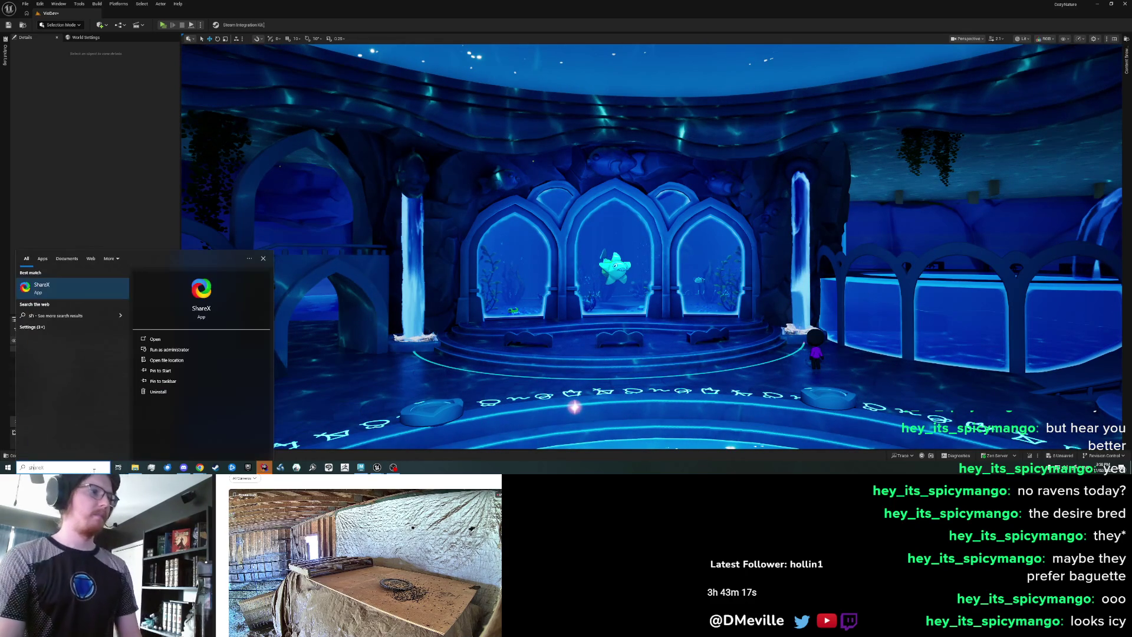
key(Return)
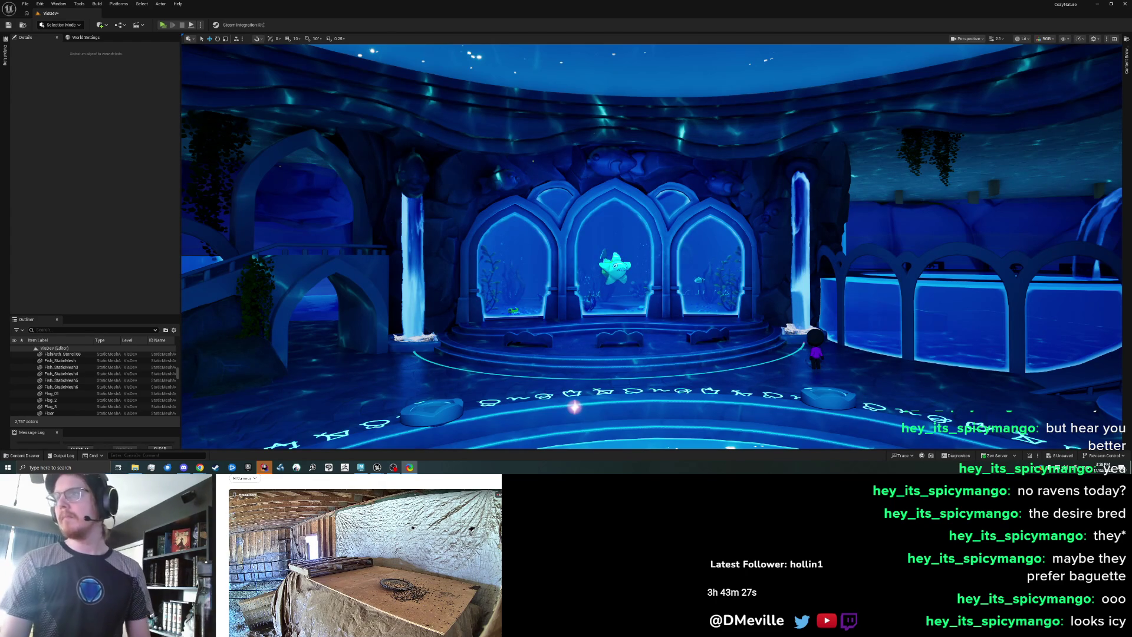
key(ctrl+Print)
drag(311, 70, 703, 290)
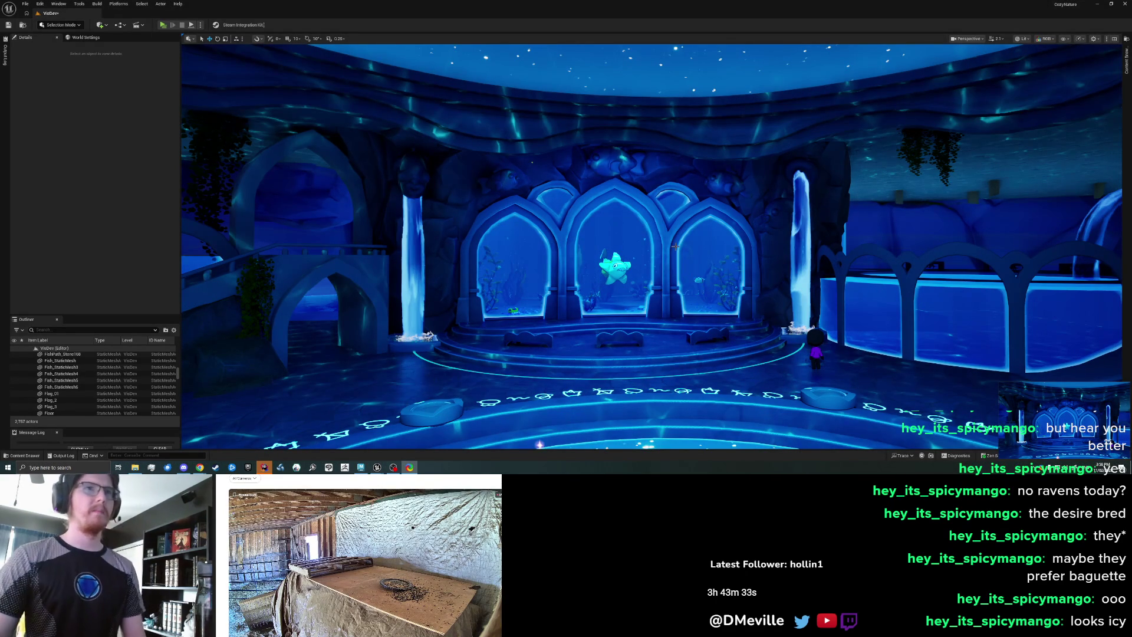
mouse_move(675, 246)
mouse_down()
mouse_move(619, 260)
mouse_move(645, 260)
mouse_up()
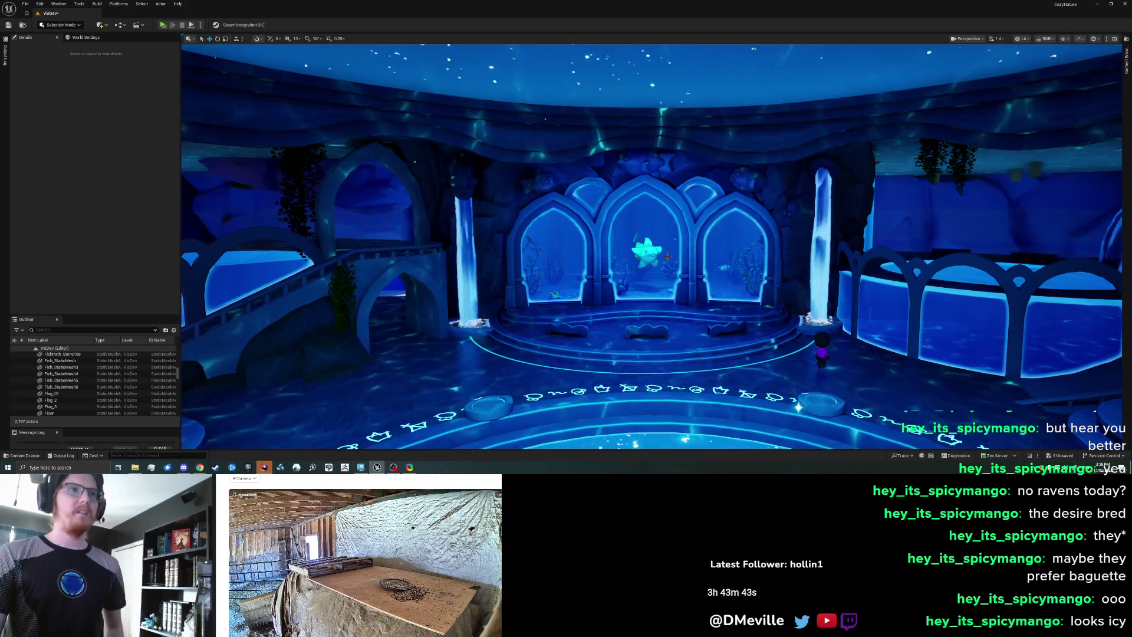
click(537, 181)
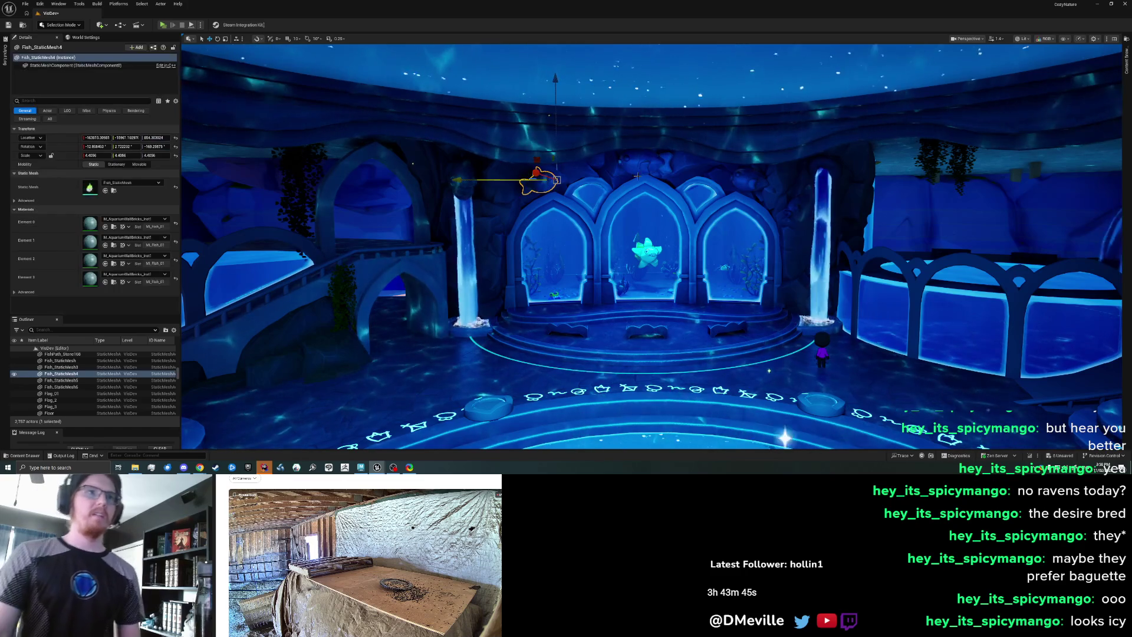
ctrl+click(645, 156)
ctrl+click(753, 180)
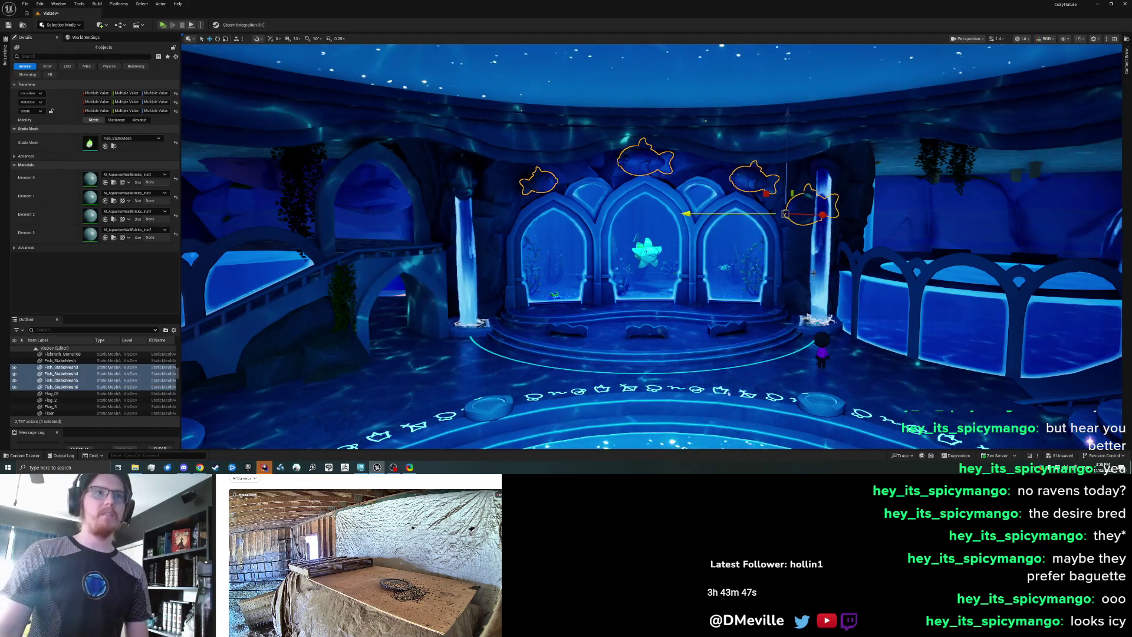
key(Delete)
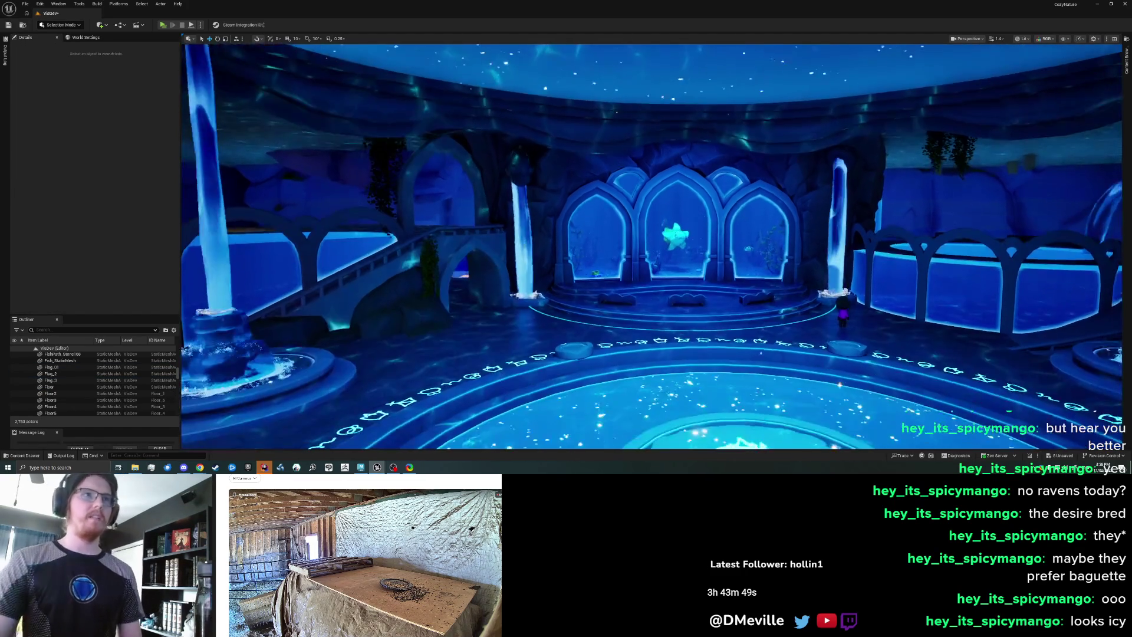
drag(696, 265, 696, 285)
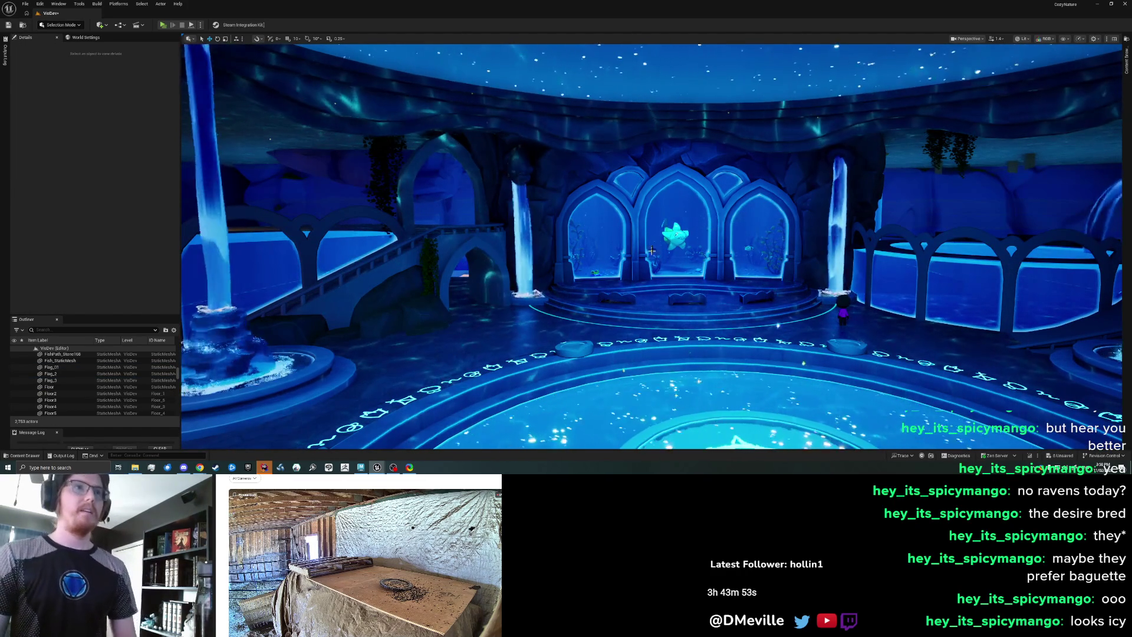
click(525, 163)
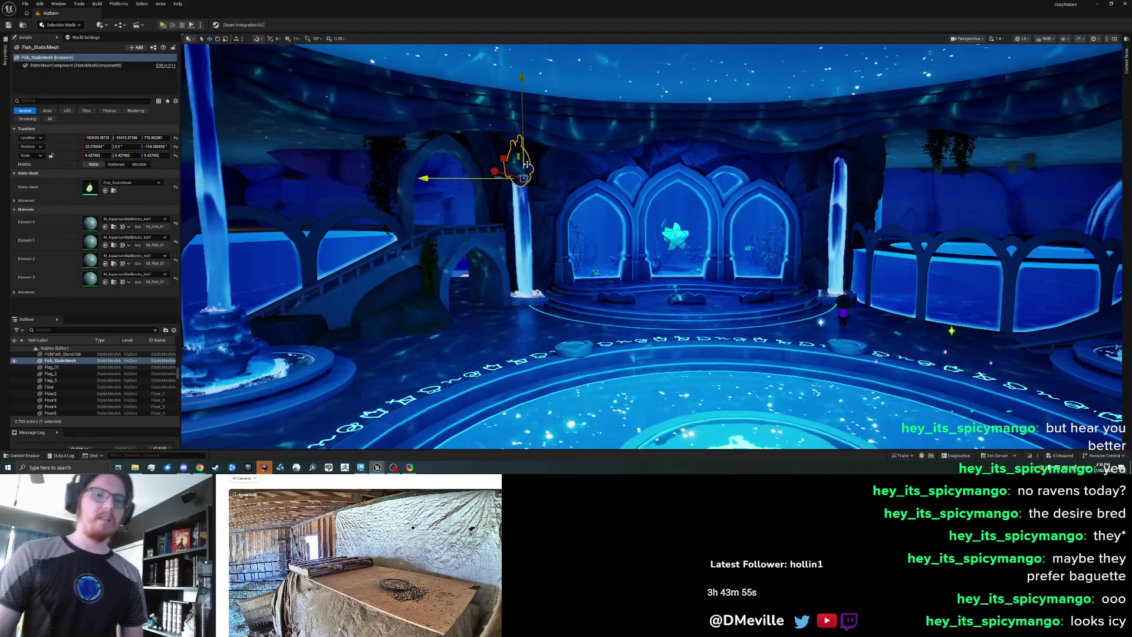
key(Delete)
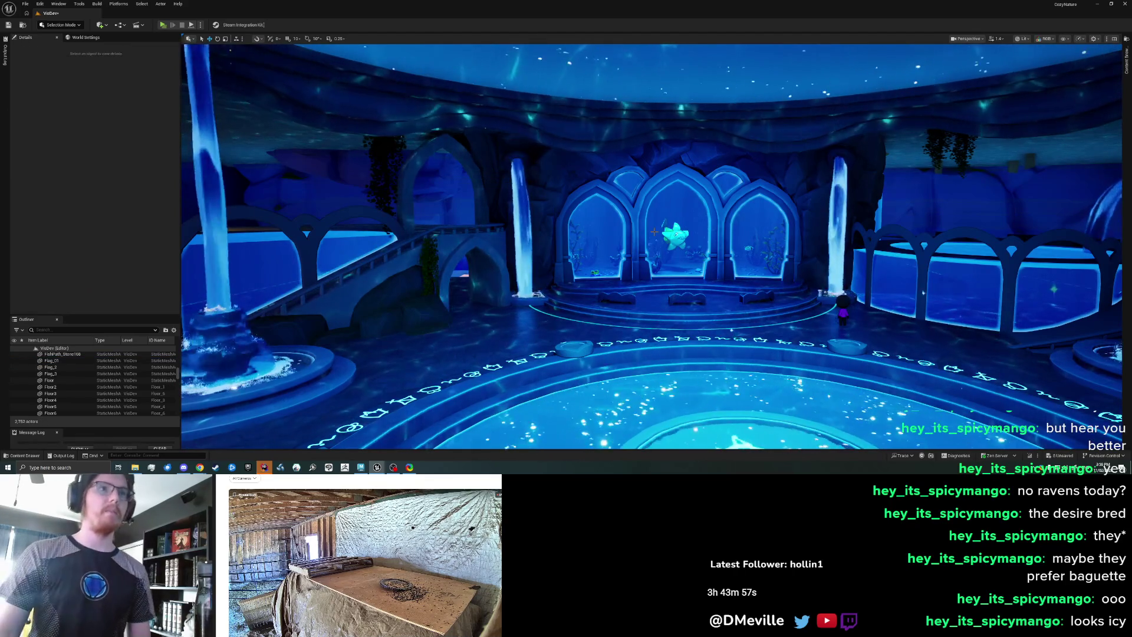
scroll(527, 163, up, 5)
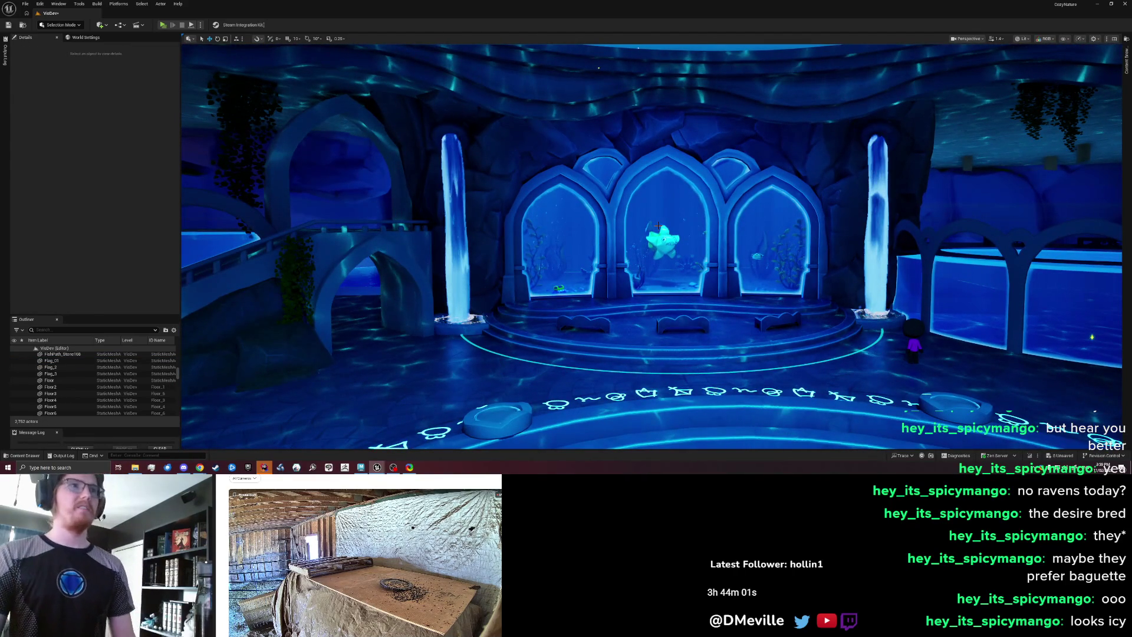
key(ctrl+z)
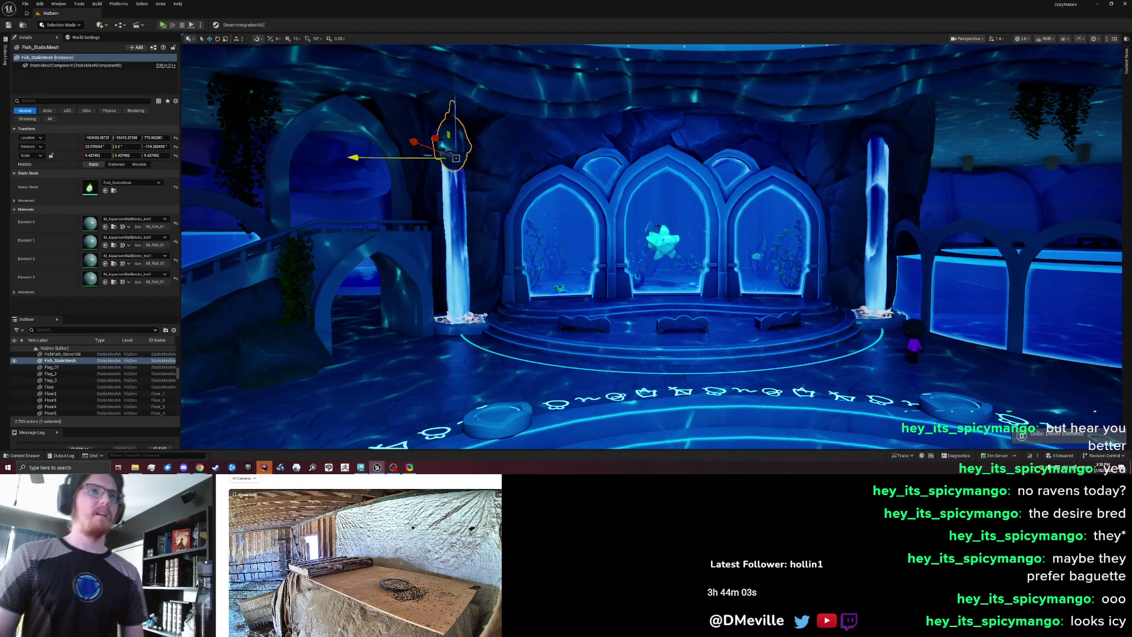
key(Escape)
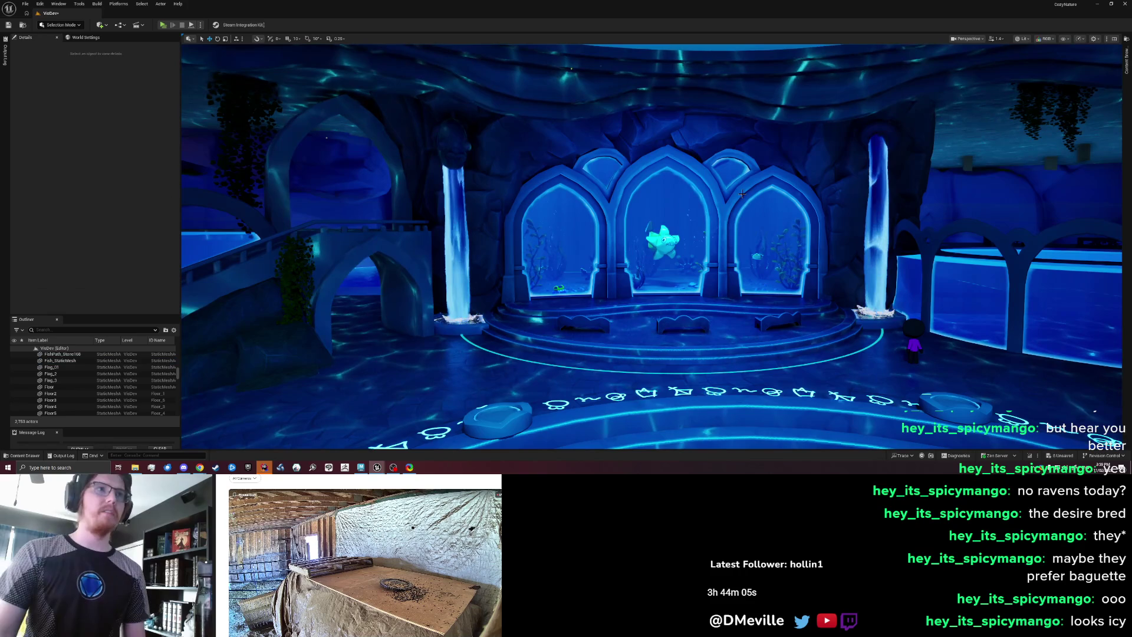
key(ctrl+z)
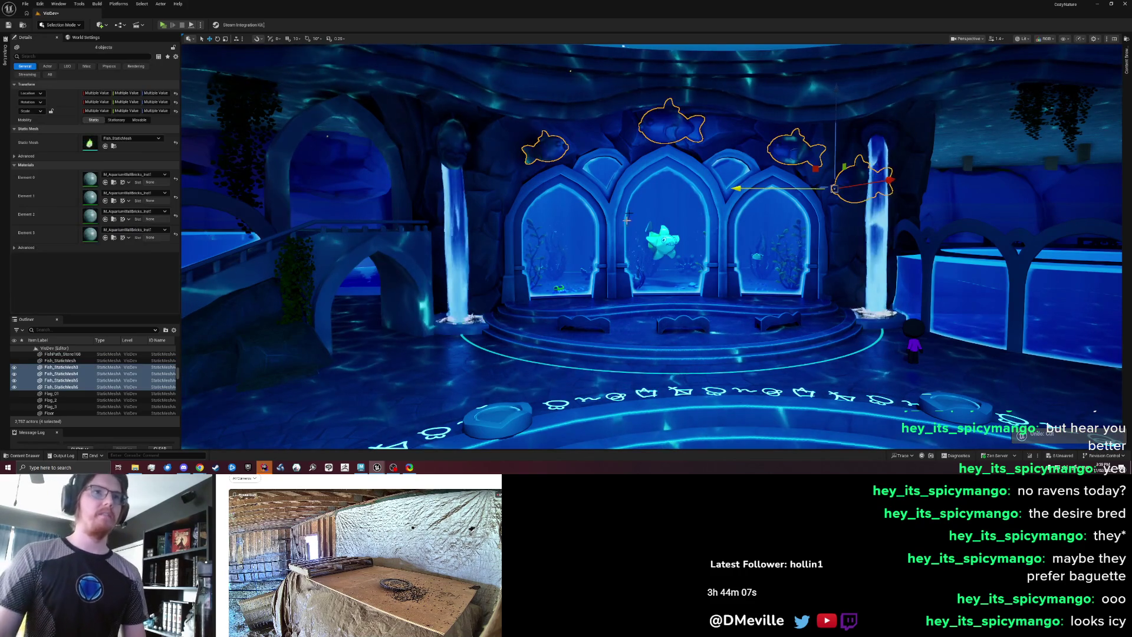
key(Escape)
drag(477, 134, 489, 136)
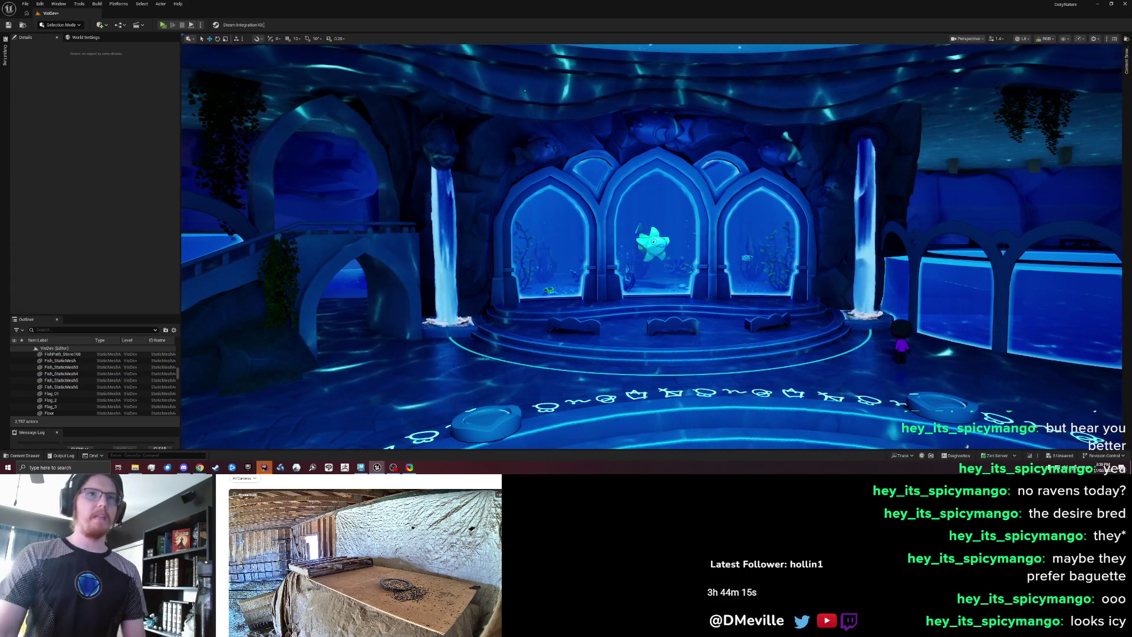
click(454, 150)
key(Delete)
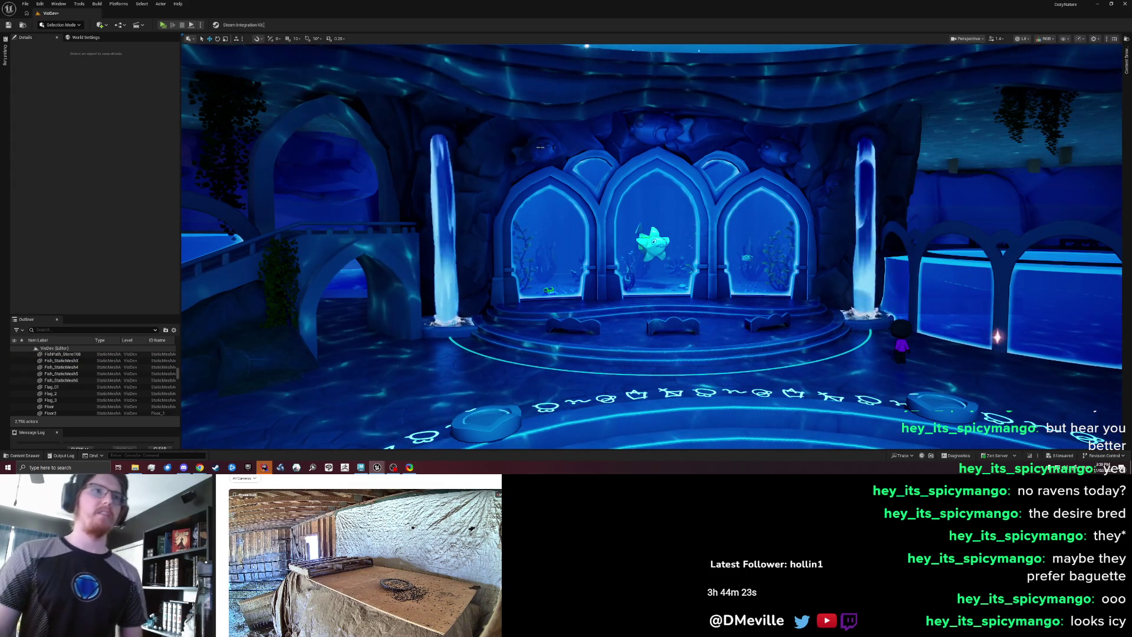
- Delete the surplus fish statues, including the one above the middle arch, and select the remaining fish
click(62, 366)
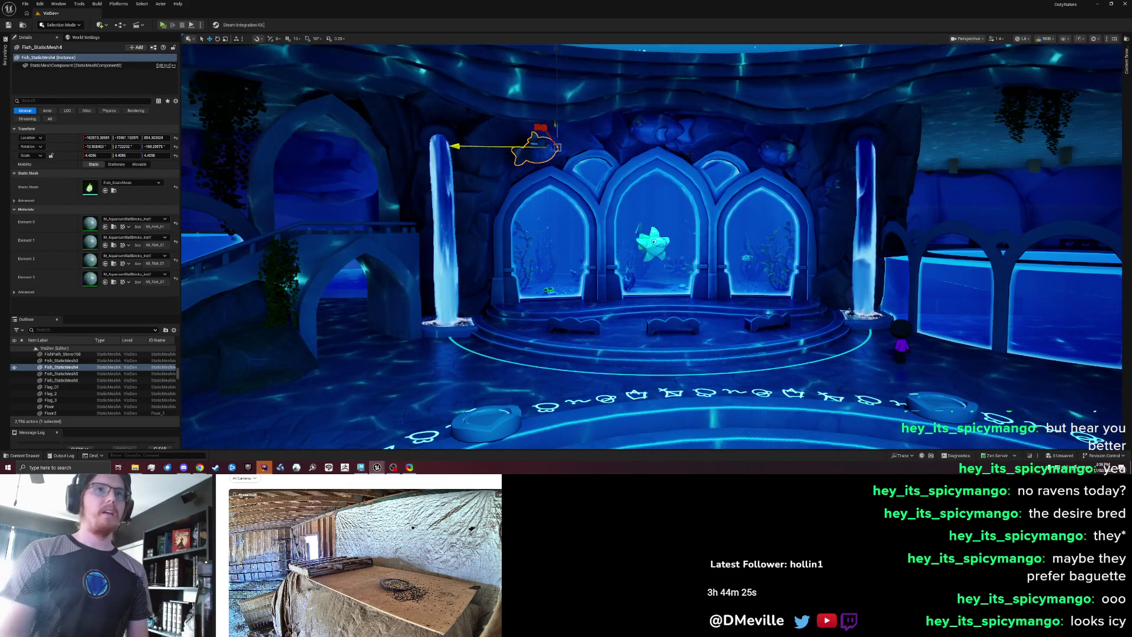
key(Delete)
key(Delete)
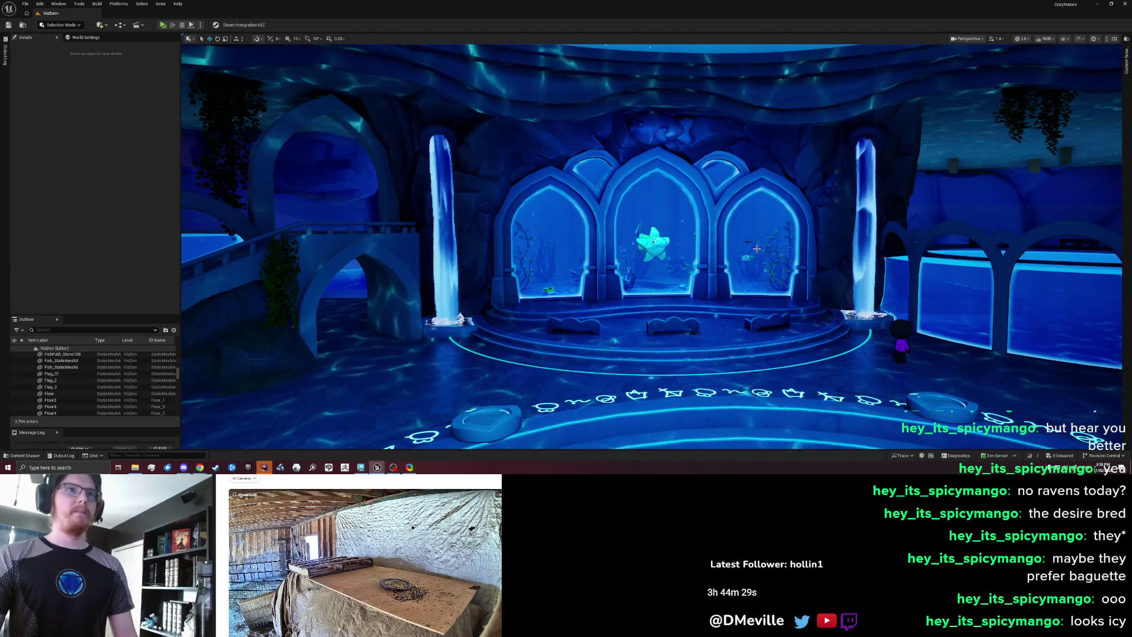
drag(712, 227, 711, 204)
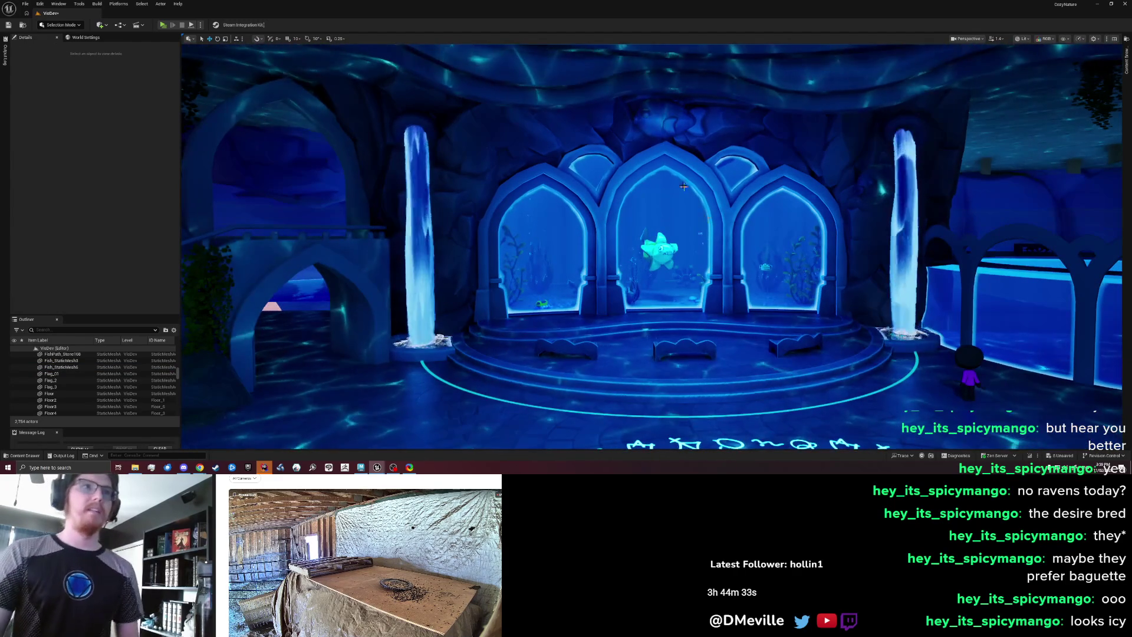
click(649, 123)
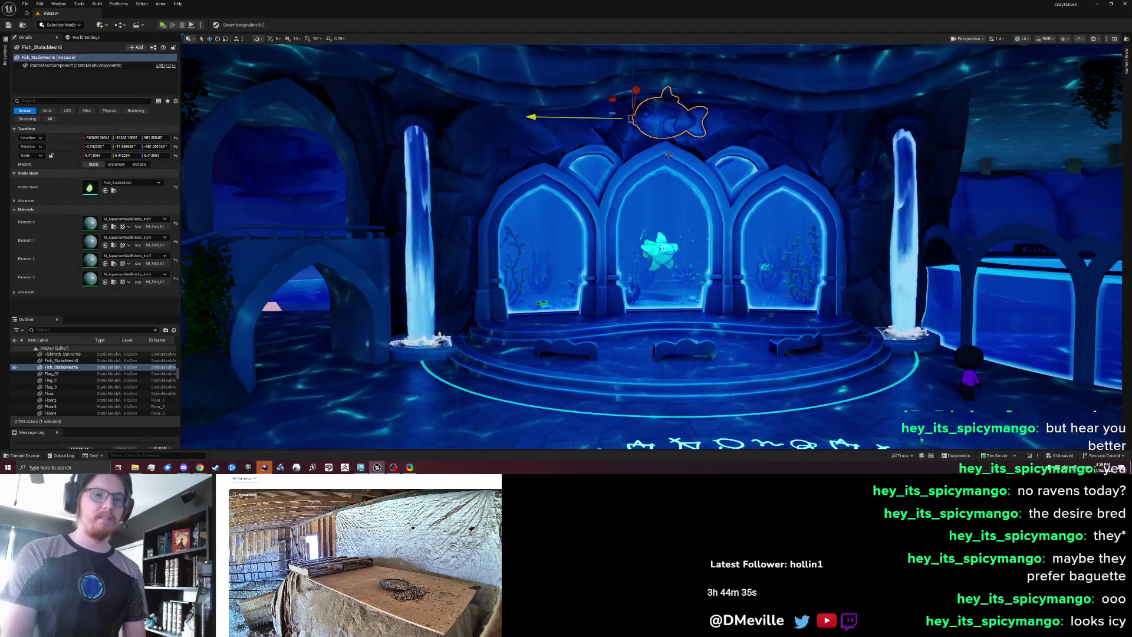
key(Delete)
mouse_move(677, 143)
mouse_down()
mouse_move(677, 179)
mouse_move(677, 144)
mouse_up()
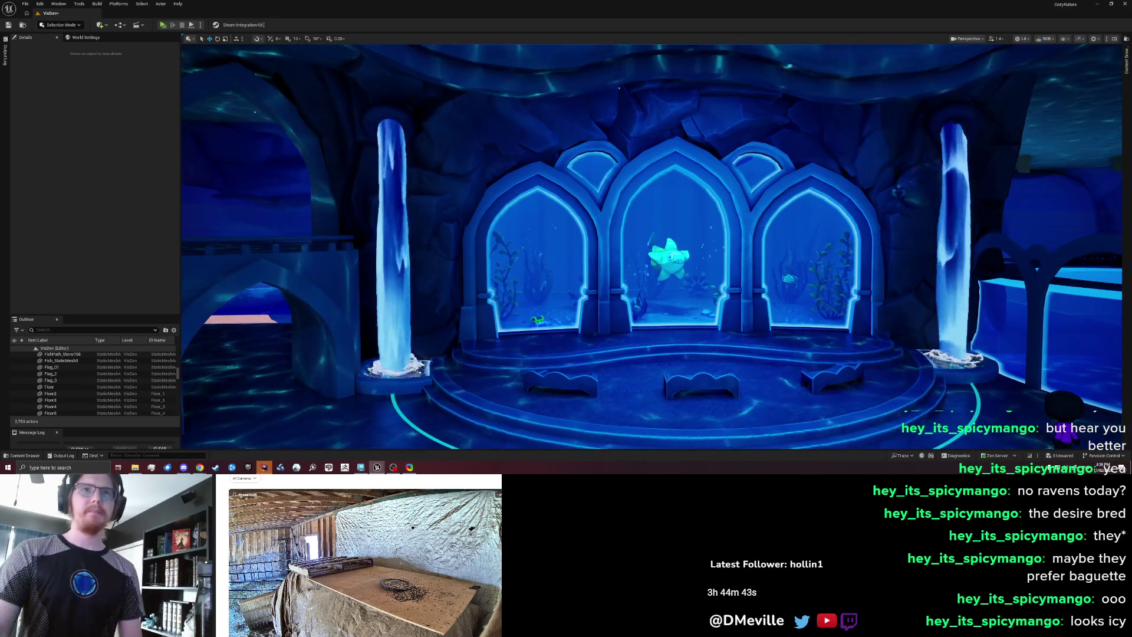
mouse_move(783, 168)
mouse_down()
mouse_move(783, 204)
mouse_move(783, 168)
mouse_up()
click(881, 195)
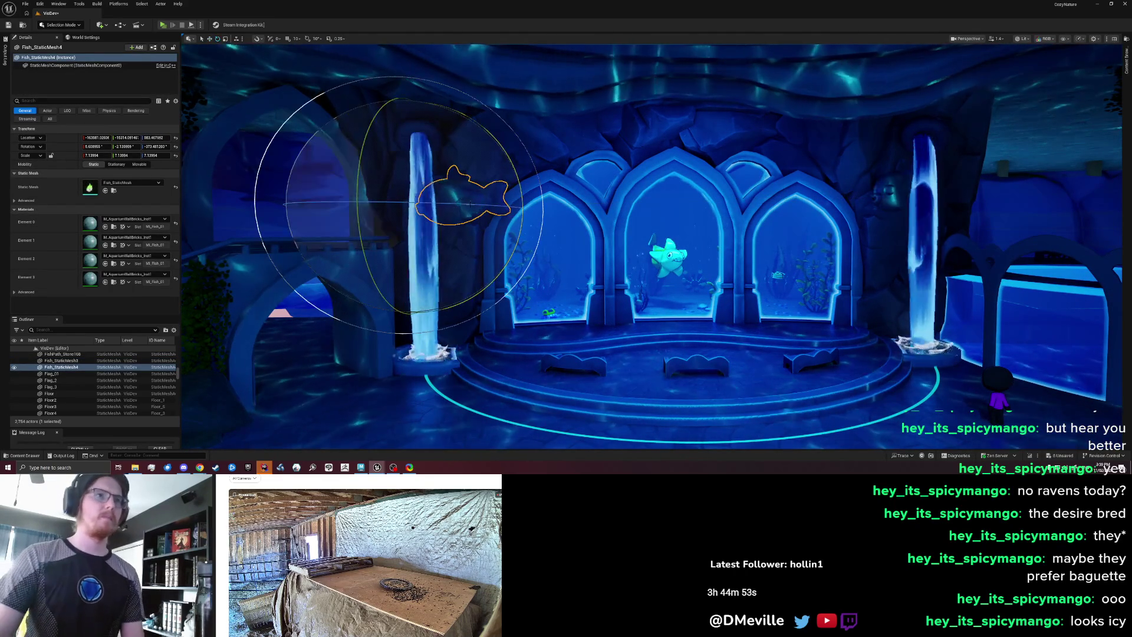
- Turn the remaining fish around, then raise it and shift it sideways above the left arch
drag(462, 197, 611, 218)
mouse_move(529, 218)
mouse_down()
mouse_move(356, 209)
mouse_move(536, 206)
mouse_move(503, 204)
mouse_up()
key(w)
key(e)
key(w)
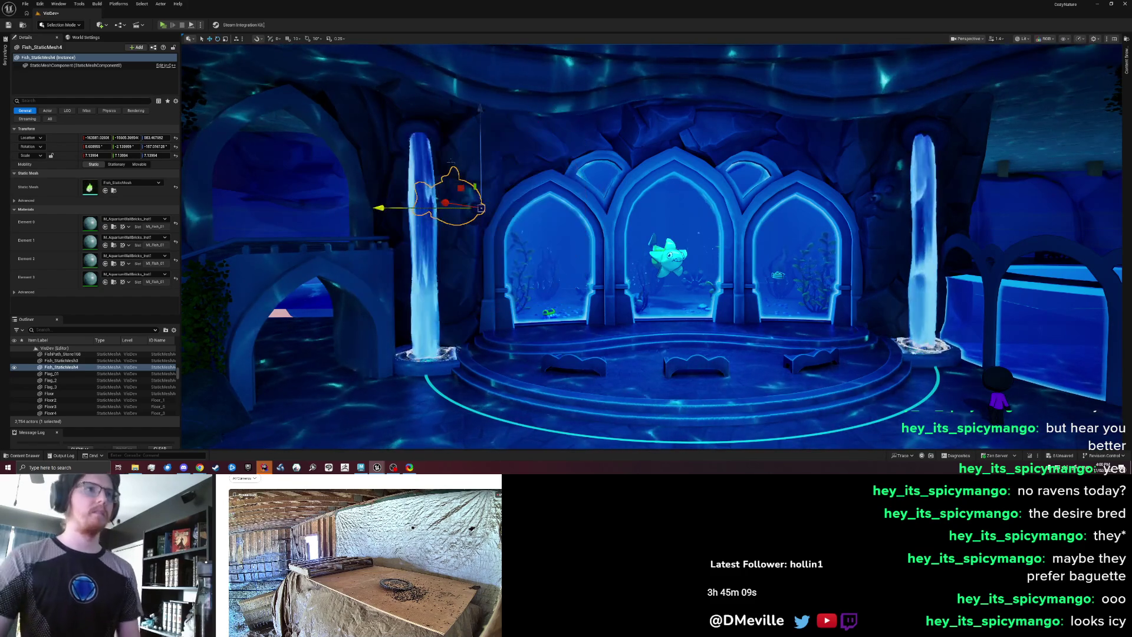
drag(480, 159, 425, 202)
key(Escape)
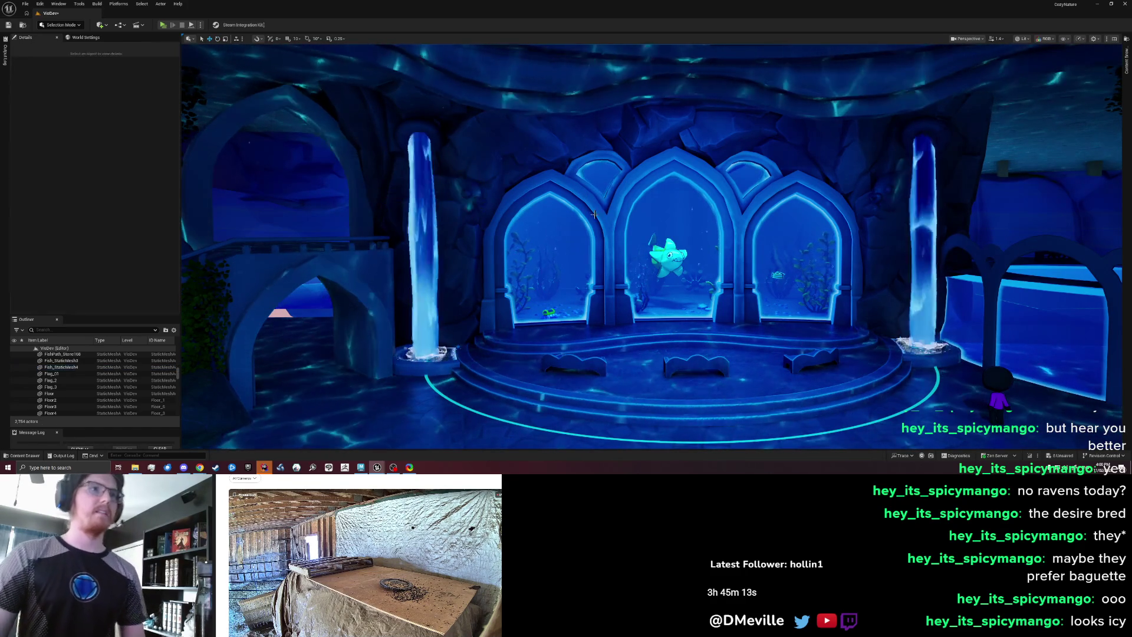
- Tweak the fish above the left waterfall's angle slightly and lower it about 9.5 cm
scroll(628, 204, down, 5)
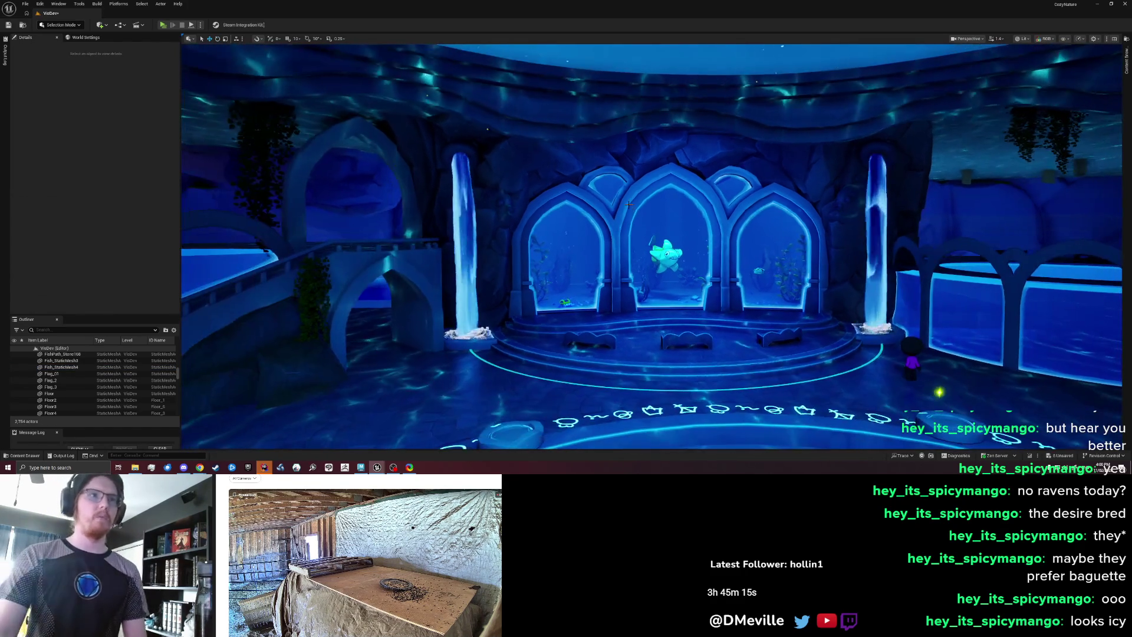
scroll(628, 204, up, 5)
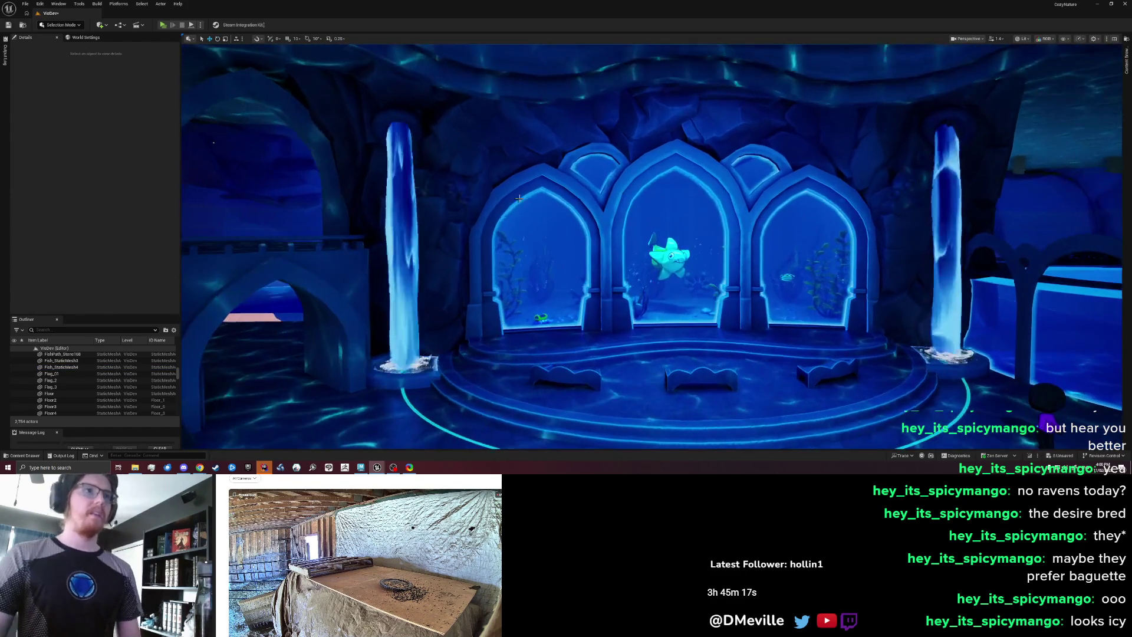
click(437, 196)
drag(440, 185, 442, 184)
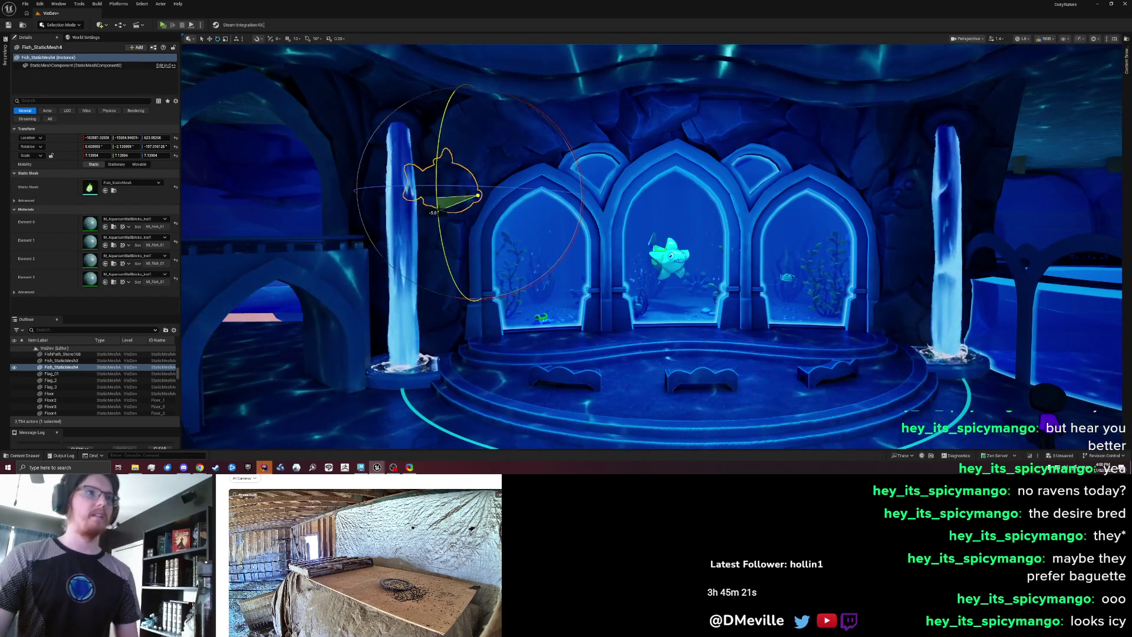
key(Escape)
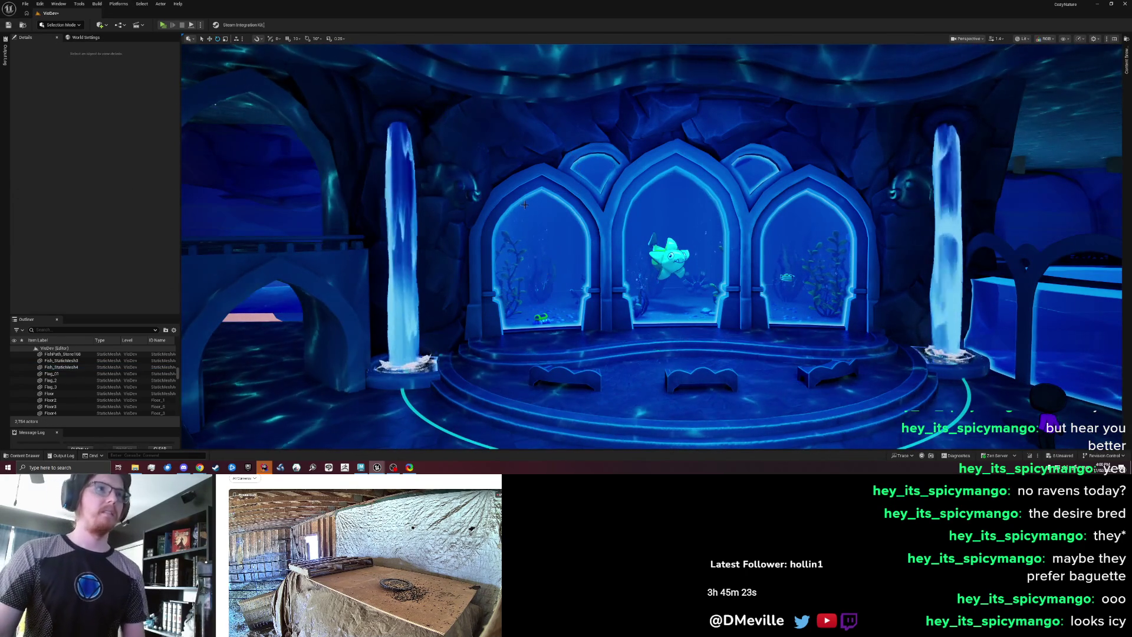
scroll(648, 236, up, 2)
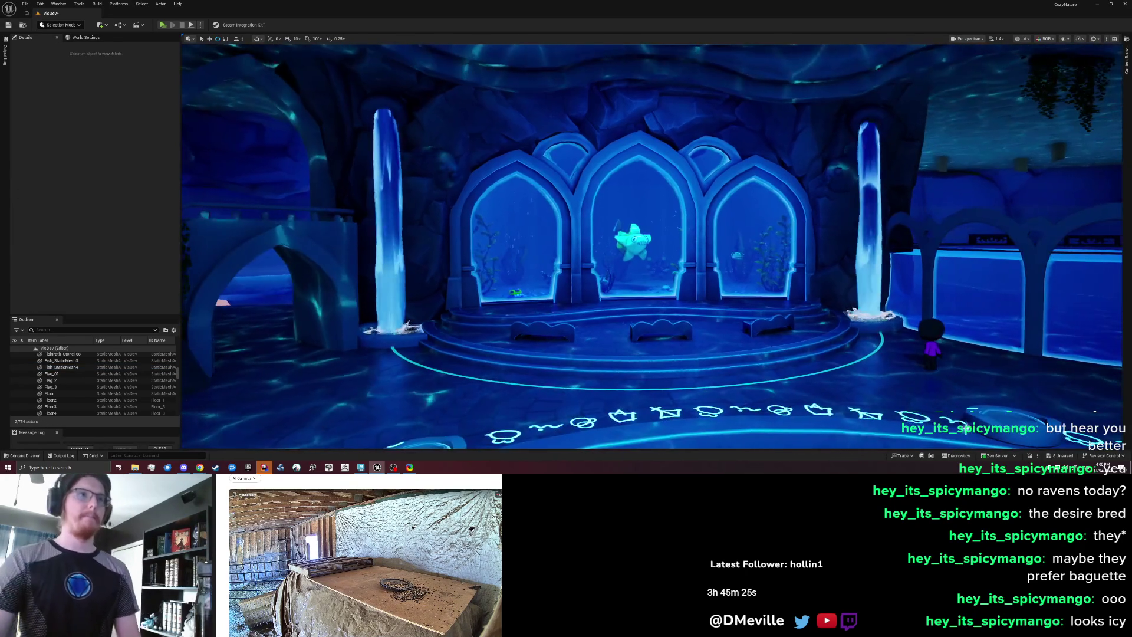
scroll(652, 246, down, 4)
scroll(652, 247, up, 2)
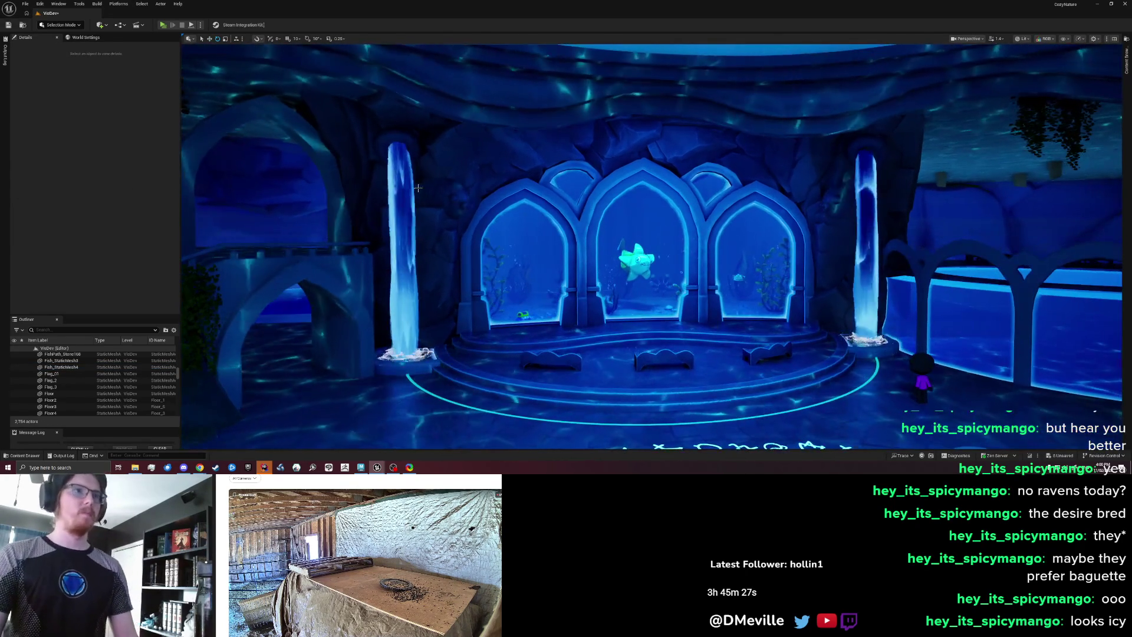
click(449, 186)
drag(468, 151, 468, 154)
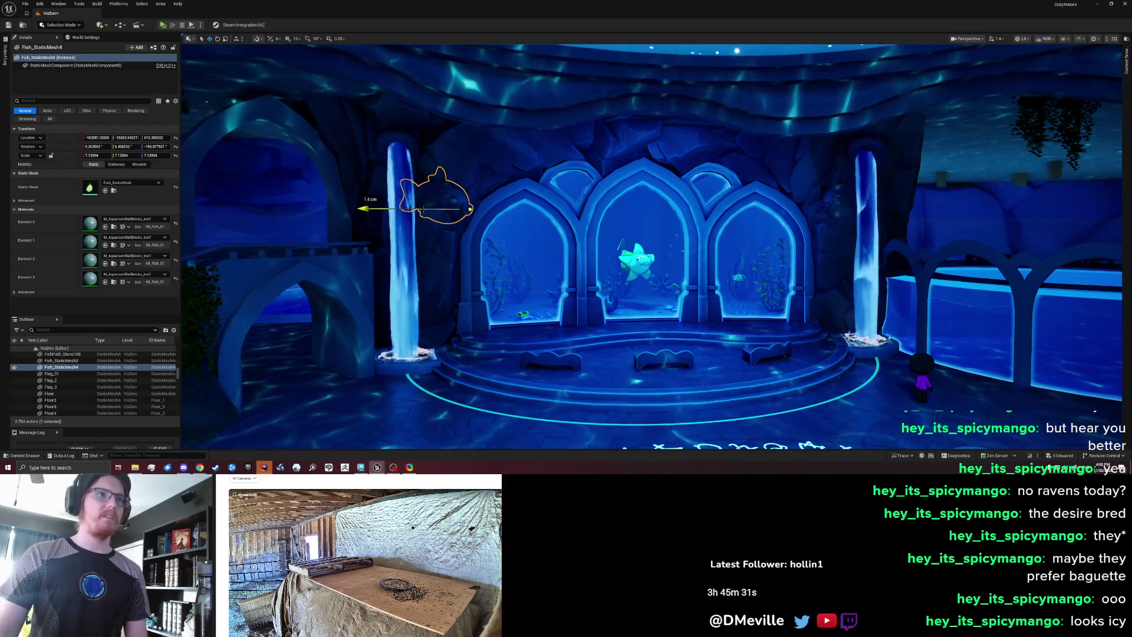
key(Escape)
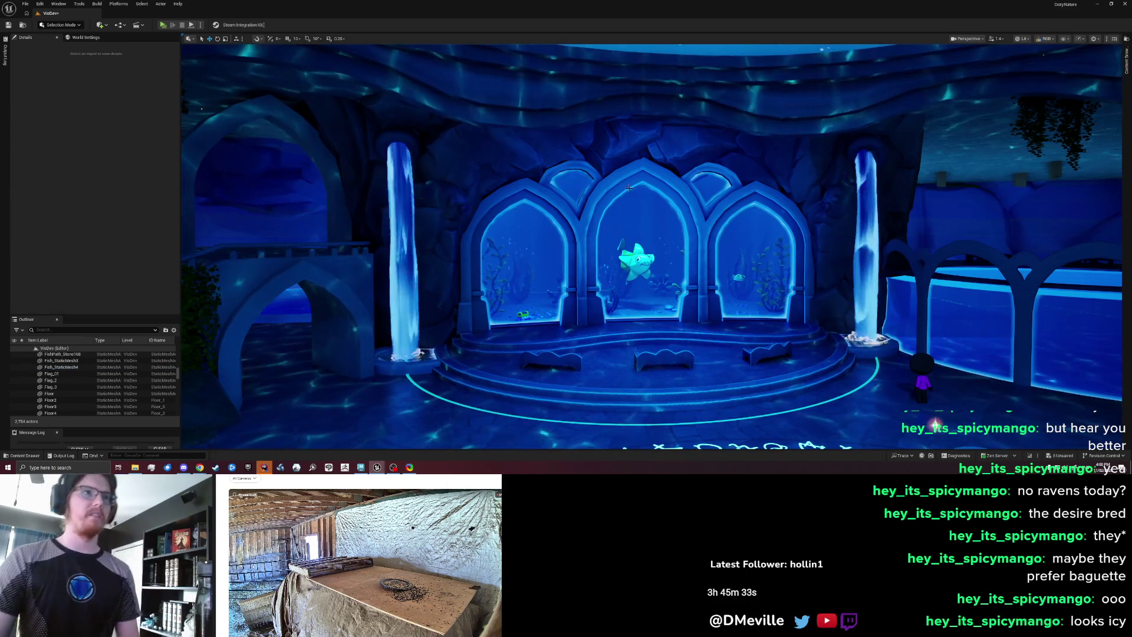
- Raise the fish beside the left pillar about 25 cm, save the VisDev map, and open its first material instance
scroll(434, 216, up, 3)
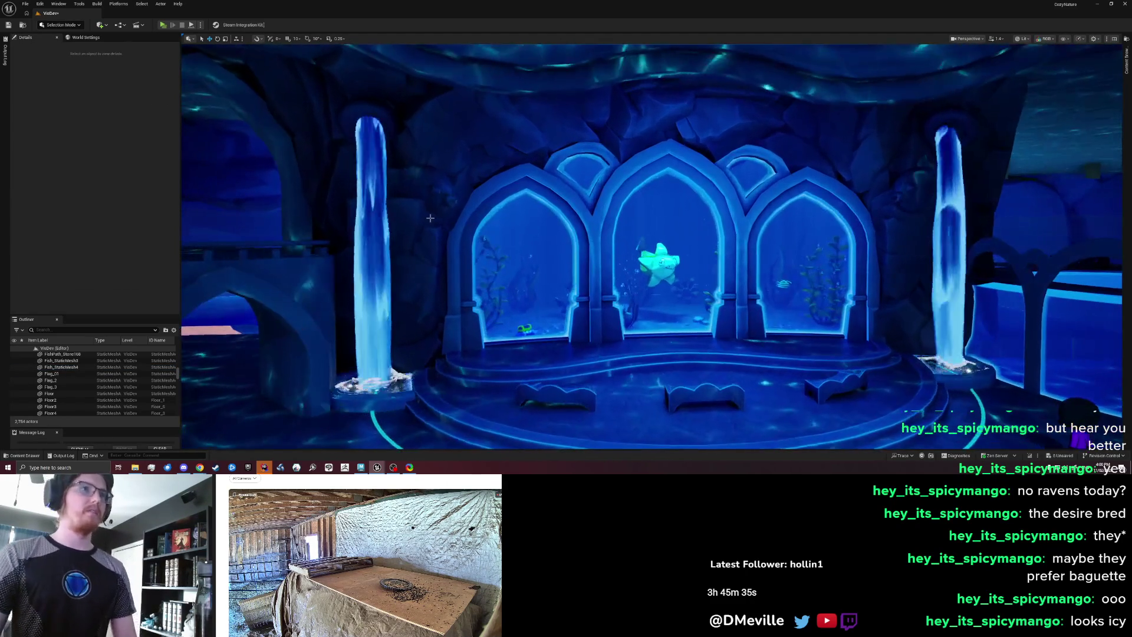
click(413, 183)
key(e)
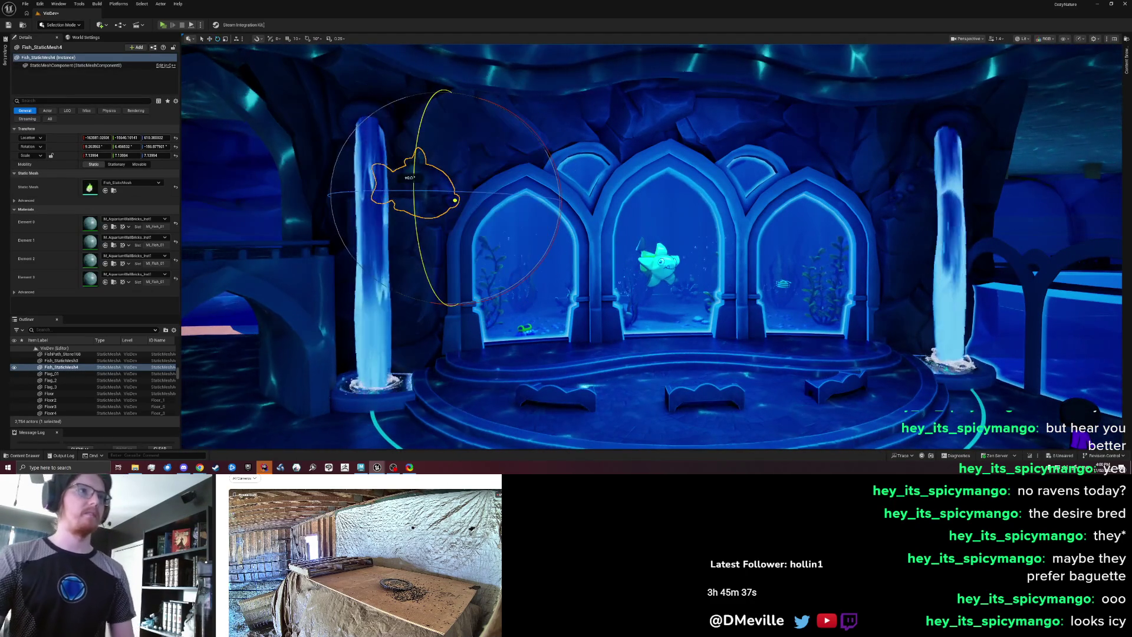
key(Escape)
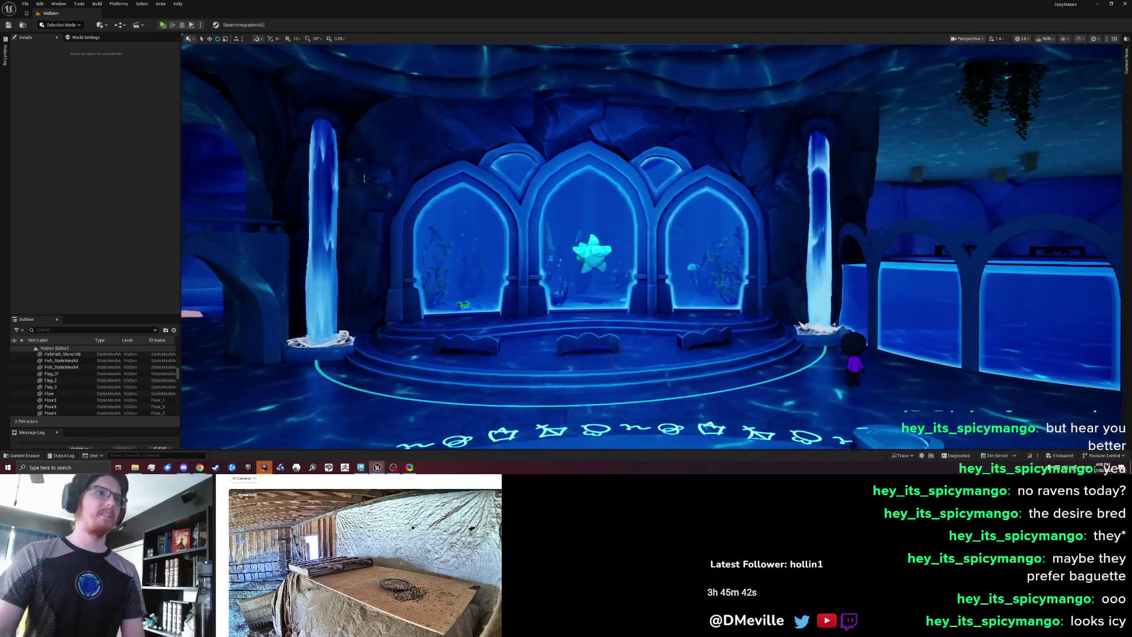
click(363, 155)
key(w)
drag(392, 153, 392, 145)
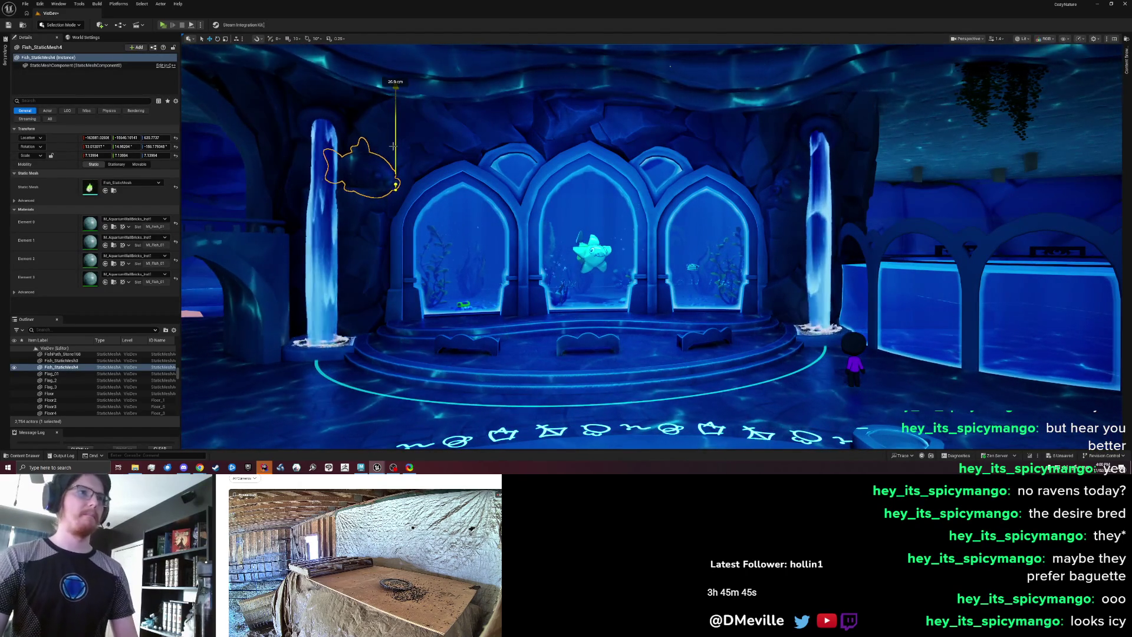
key(Escape)
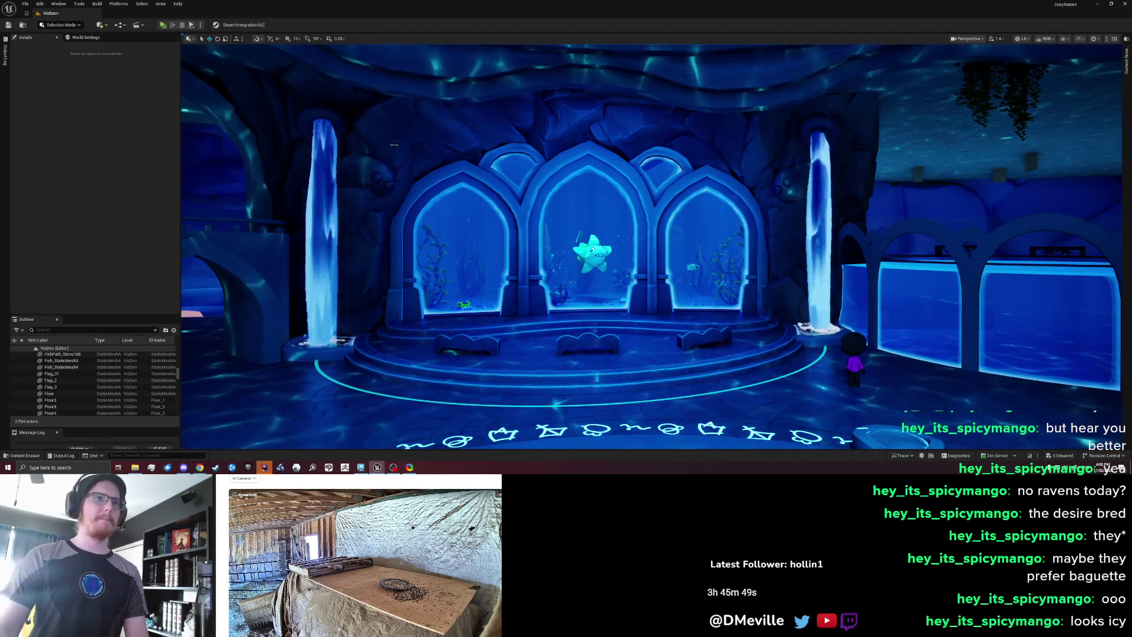
key(ctrl+s)
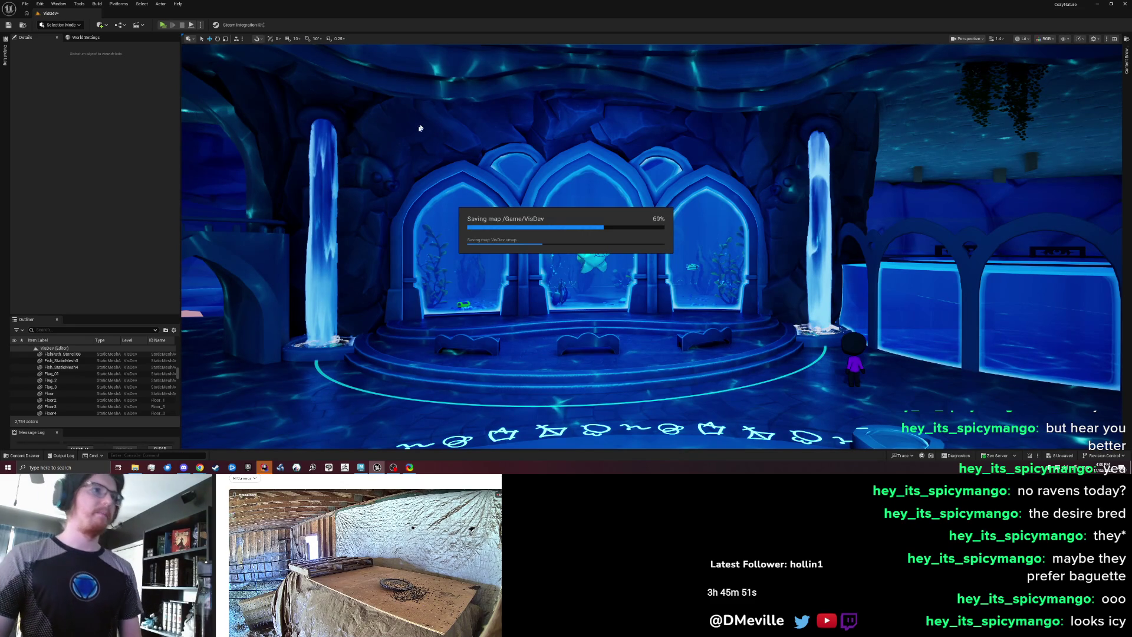
click(381, 166)
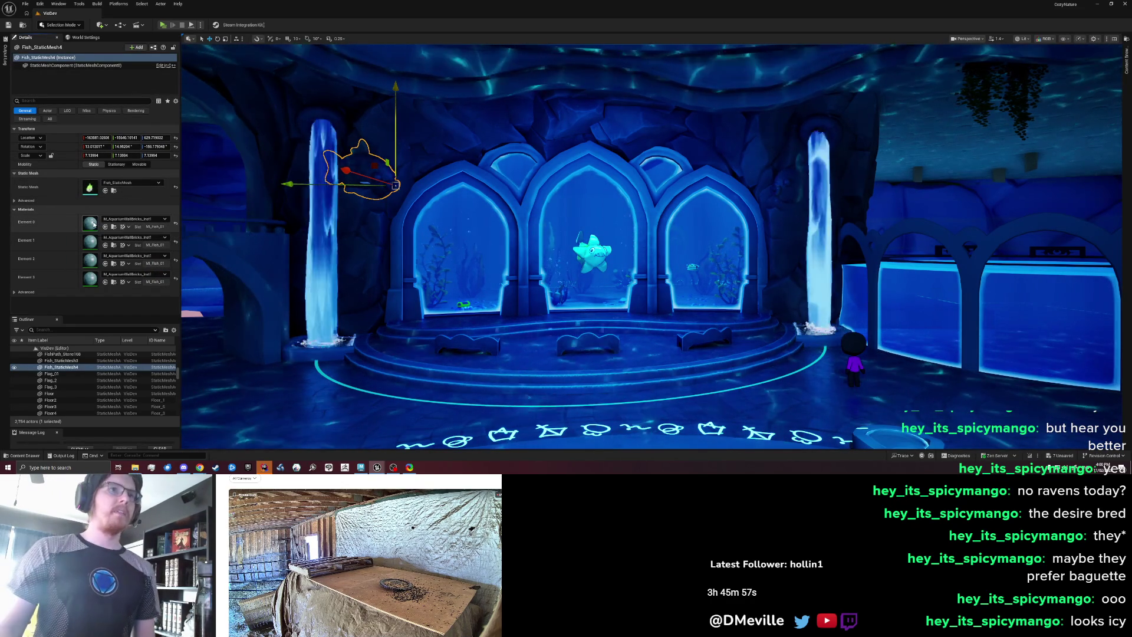
double_click(93, 223)
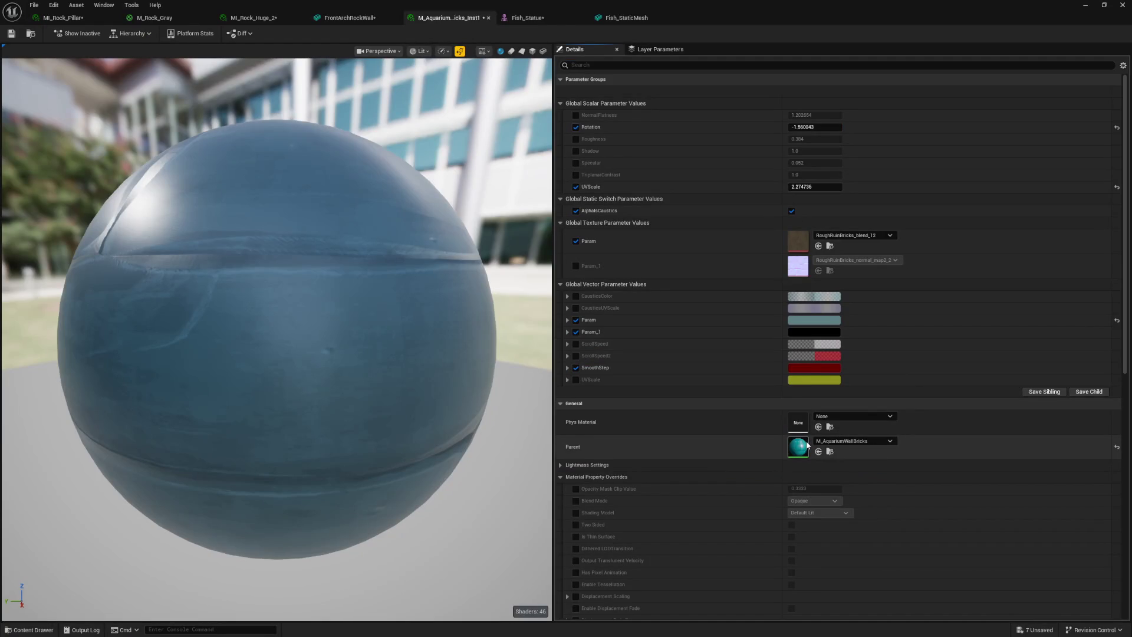
- Open the parent material M_AquariumWallBricks and inspect its MF_DM_Caustics node settings
double_click(805, 443)
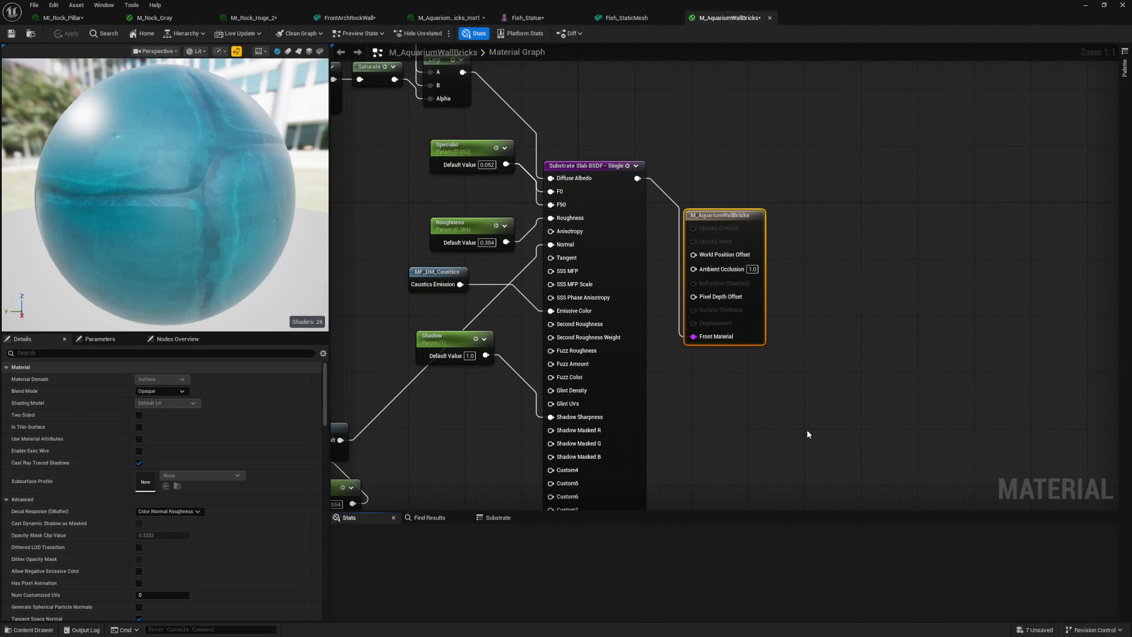
mouse_move(632, 343)
mouse_down()
mouse_move(863, 219)
mouse_move(863, 229)
mouse_up()
click(661, 171)
drag(661, 171, 602, 228)
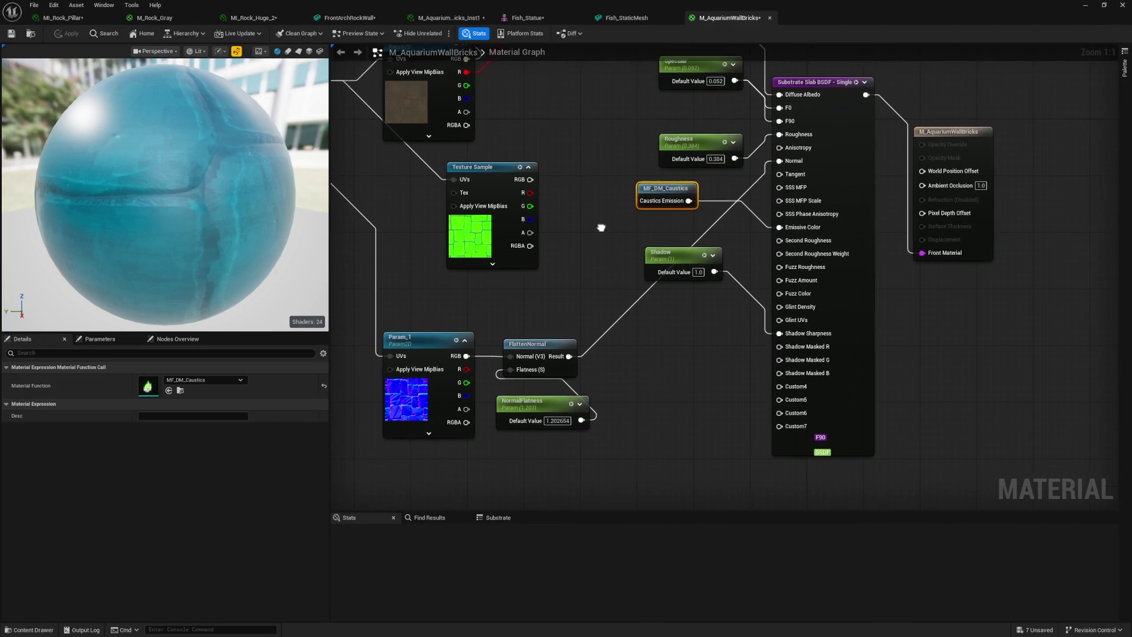
click(601, 228)
click(647, 195)
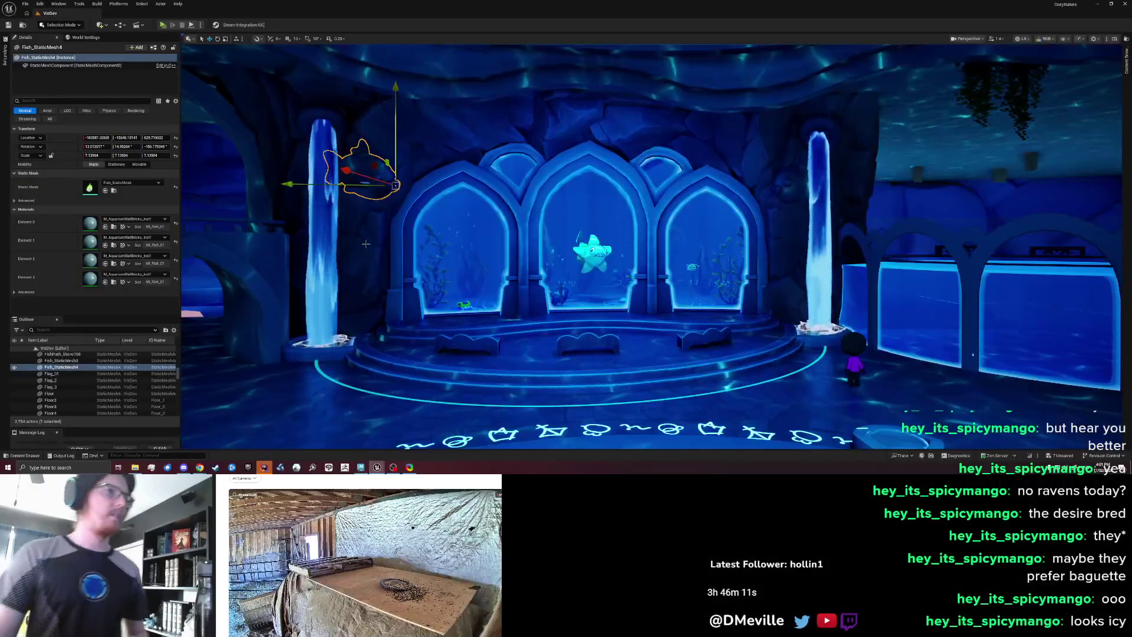
- Open the rock wall's MI_Rock_Big_15 parent M_Rock_Gray and bring up node search near its output
click(366, 244)
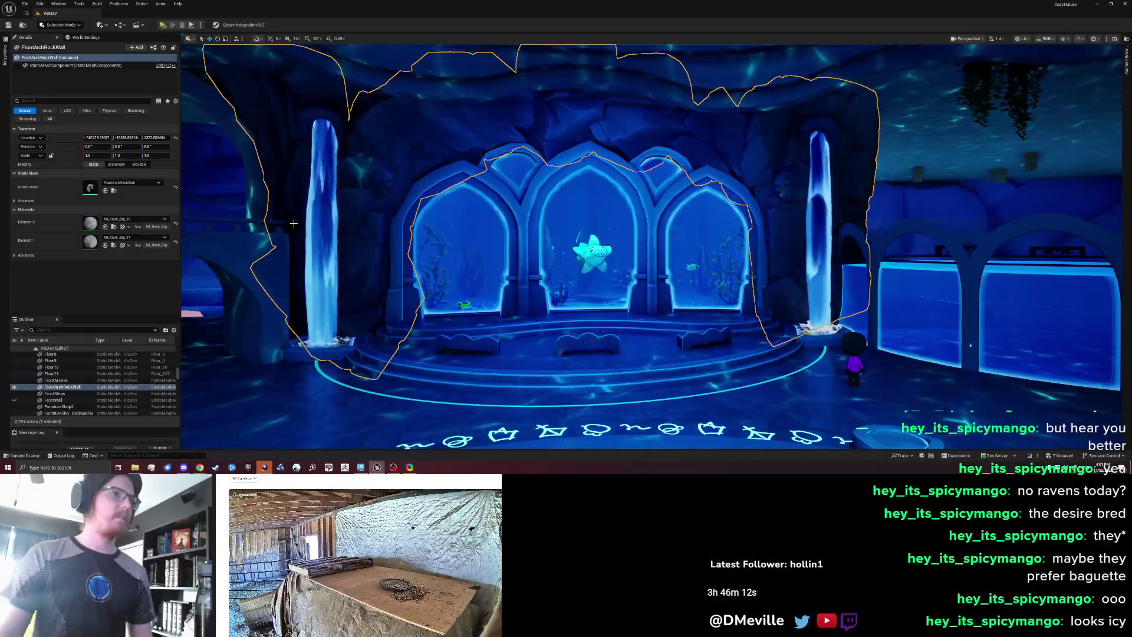
double_click(89, 223)
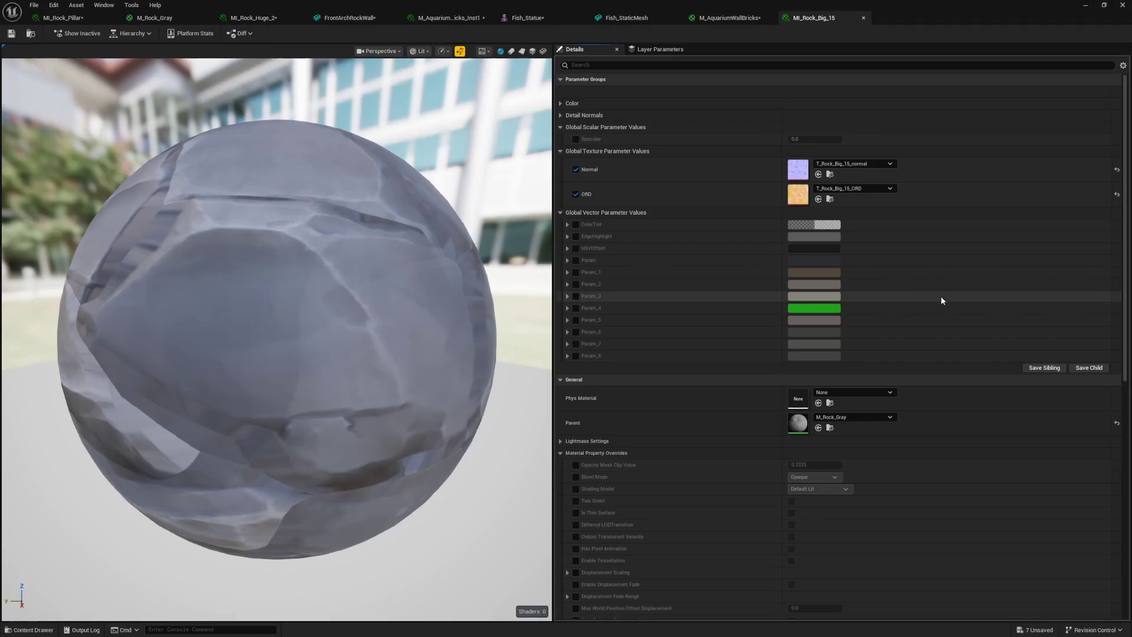
double_click(801, 420)
mouse_move(780, 298)
mouse_down()
mouse_move(805, 225)
mouse_move(834, 195)
mouse_move(844, 74)
mouse_up()
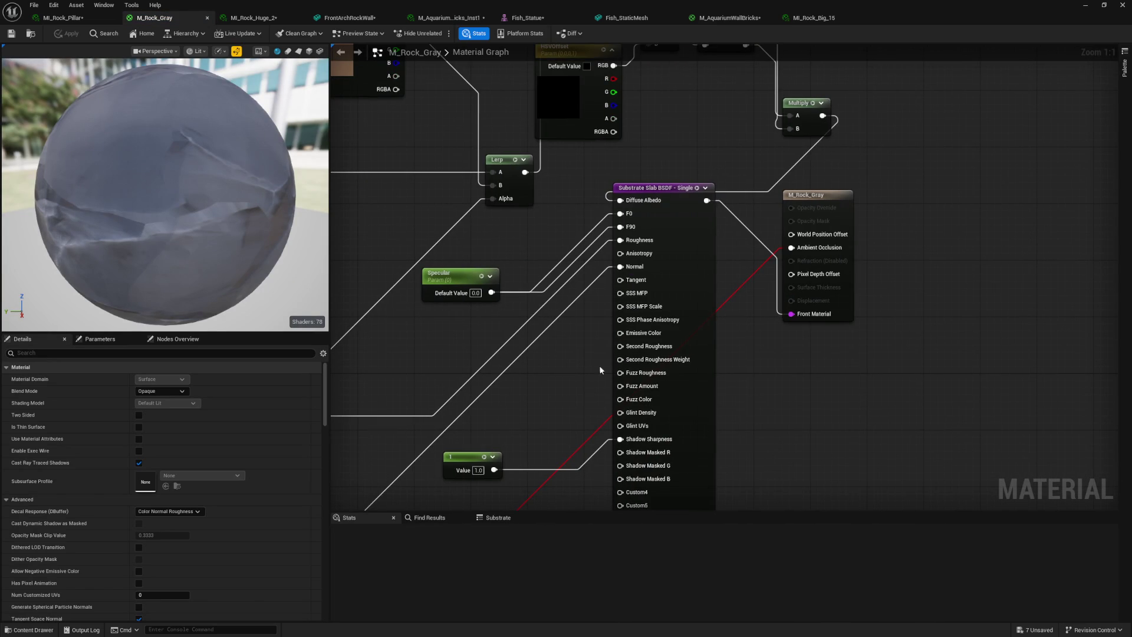
right_click(576, 369)
- Search 'caus', add MF_DM_Caustics to the M_Rock_Gray graph, and move the node left
text(caust)
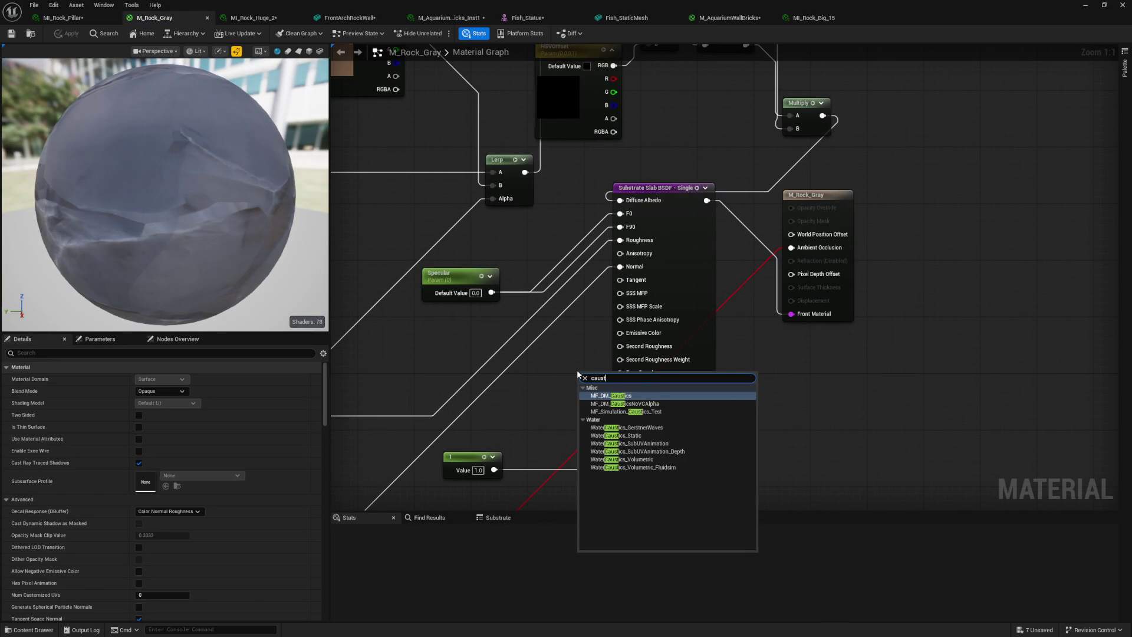
key(Return)
mouse_move(581, 370)
mouse_down()
mouse_move(493, 371)
mouse_move(613, 321)
mouse_move(622, 285)
mouse_move(620, 334)
mouse_up()
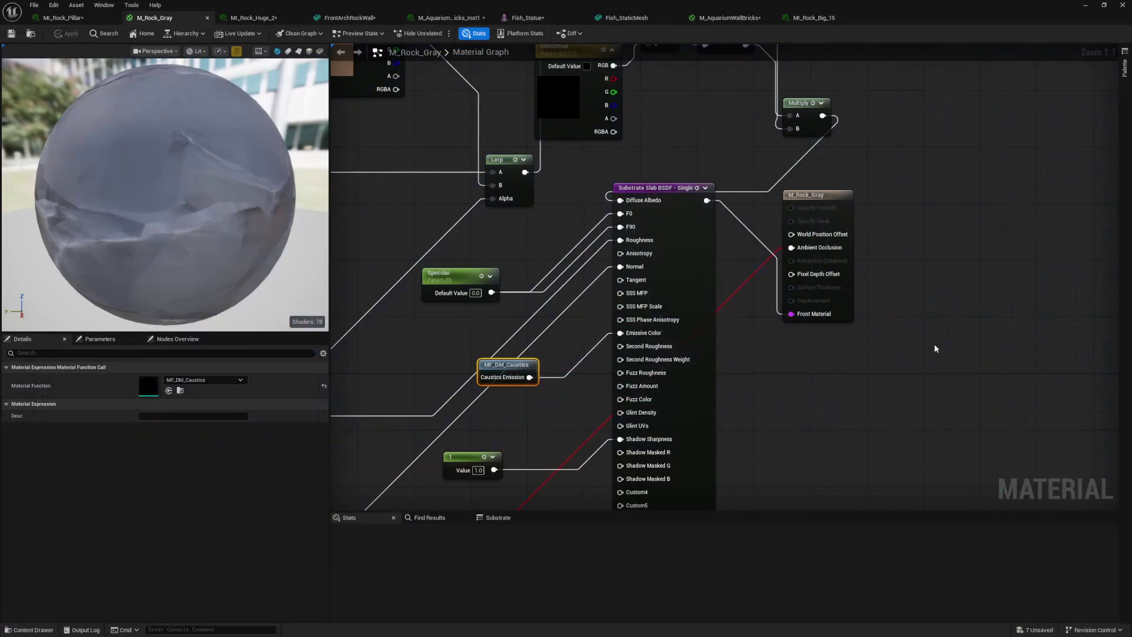
click(892, 387)
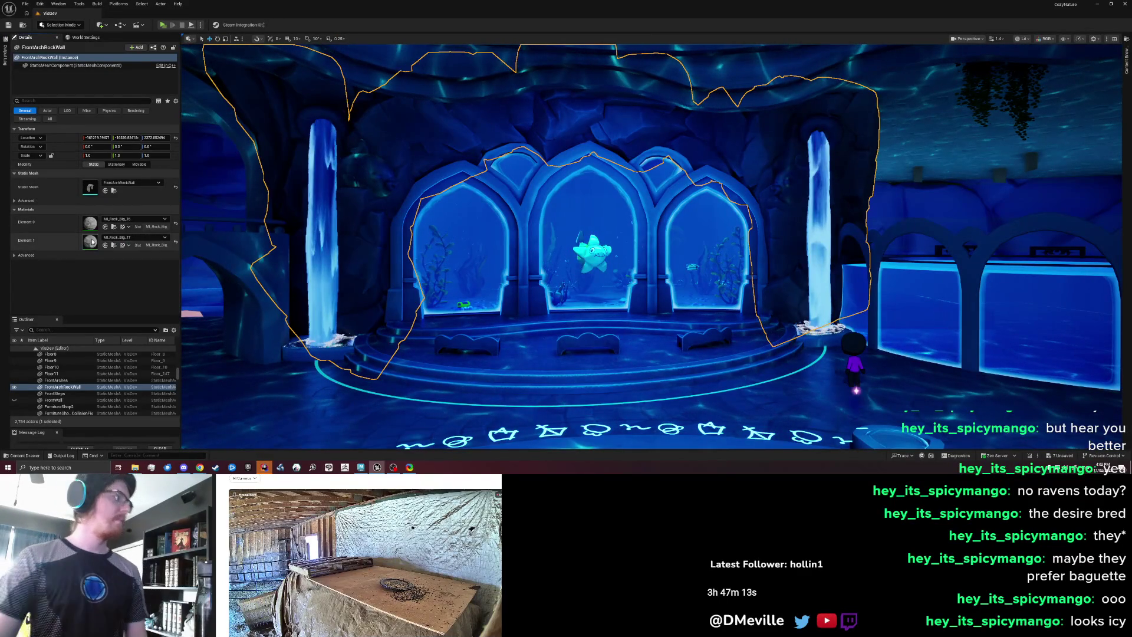
double_click(91, 241)
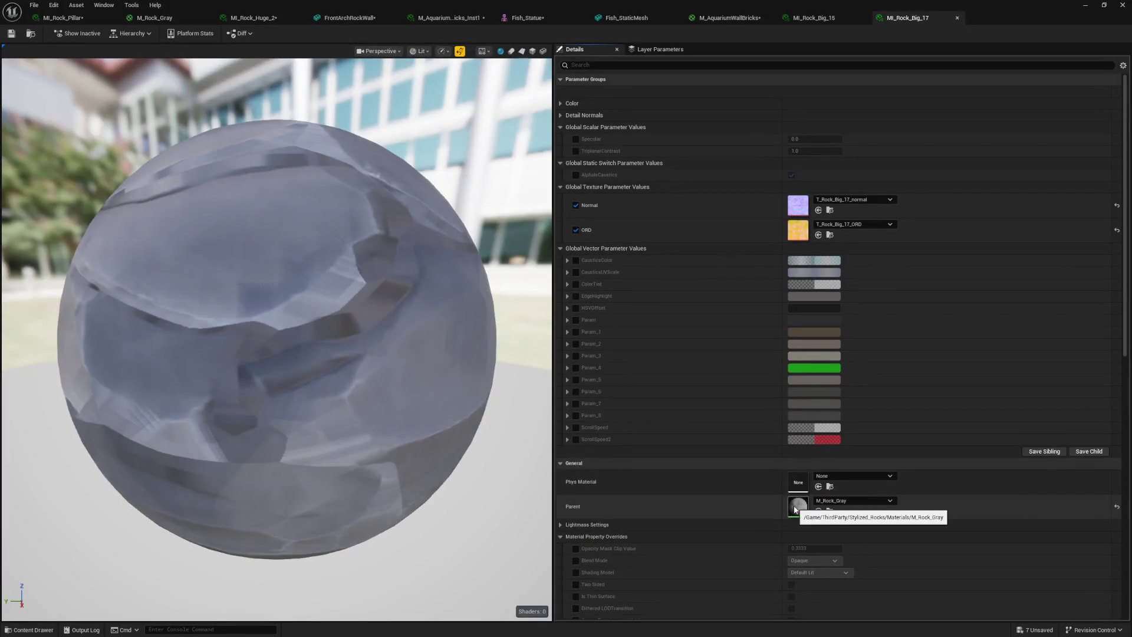
double_click(795, 507)
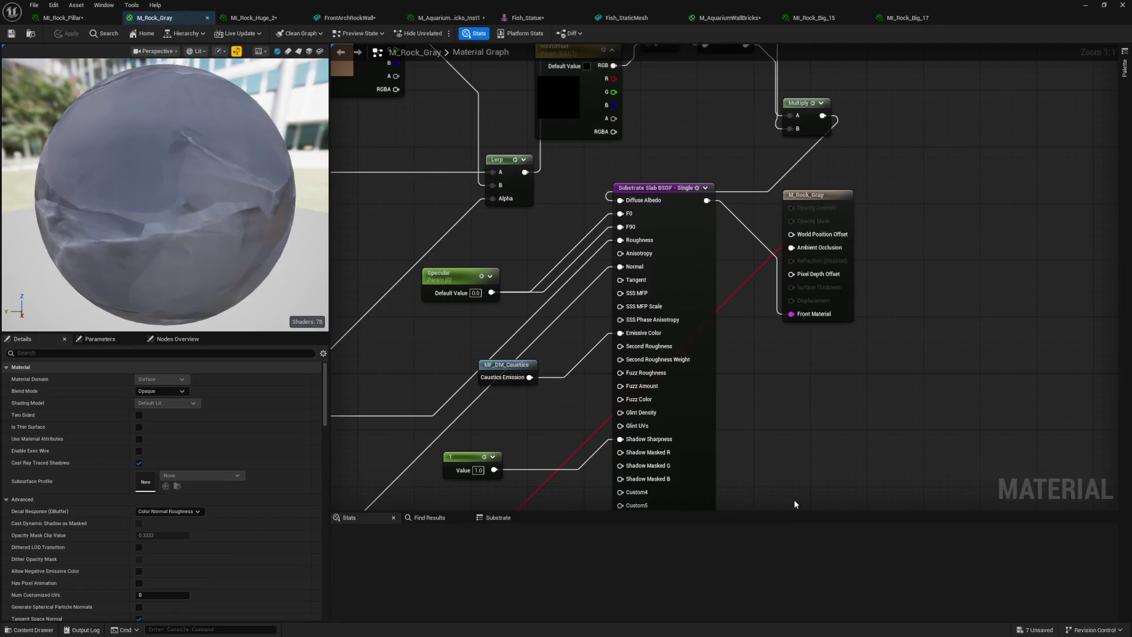
click(103, 340)
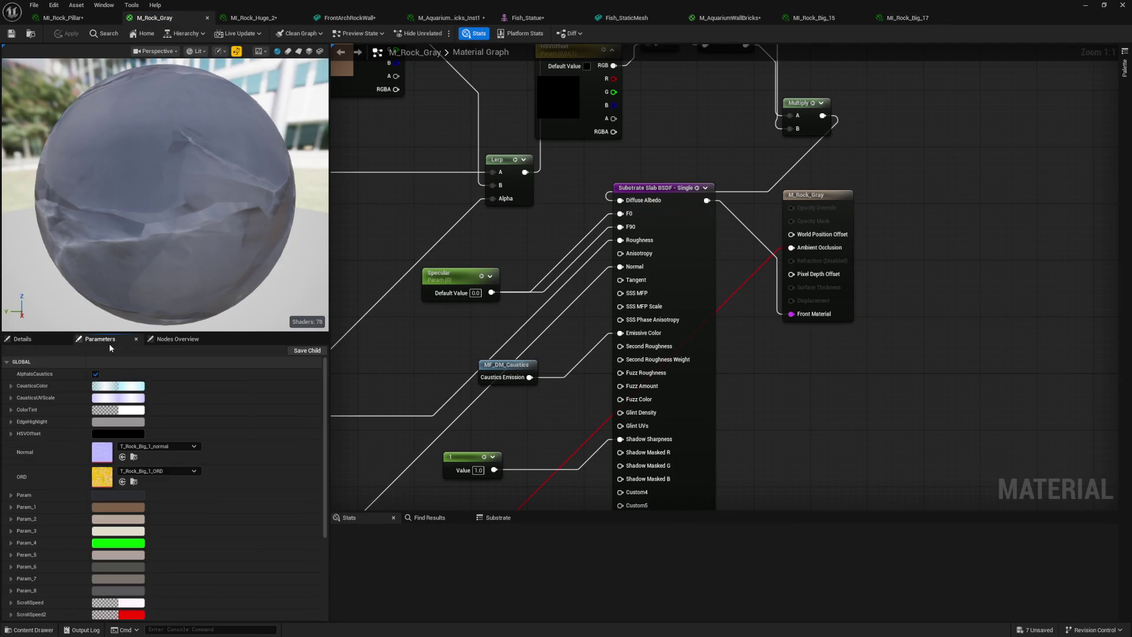
scroll(94, 482, down, 4)
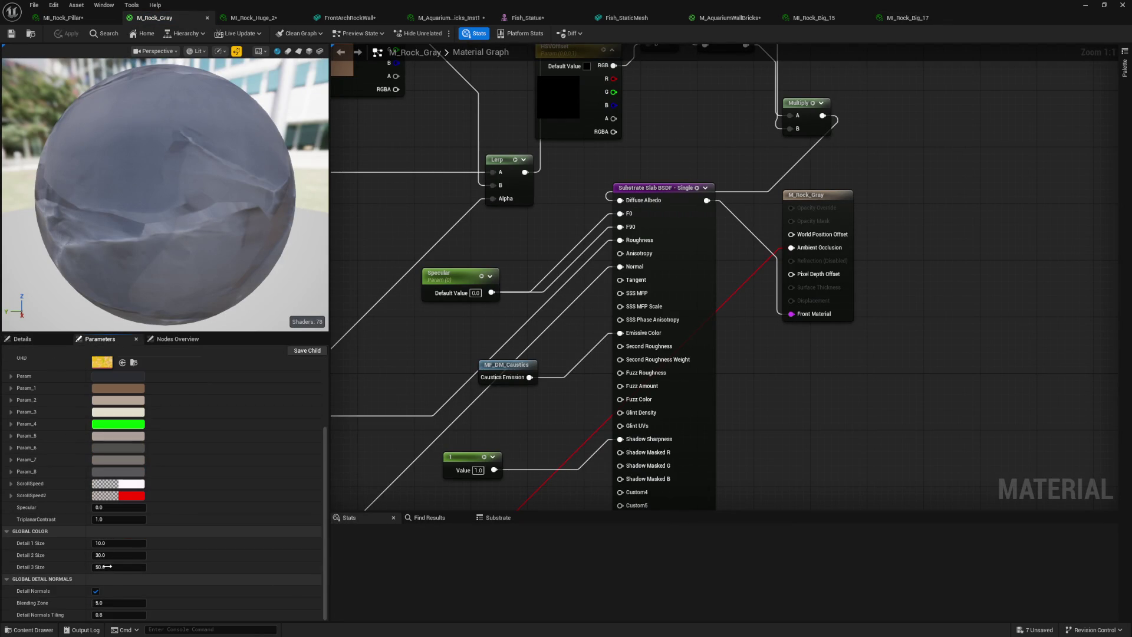
scroll(80, 519, up, 4)
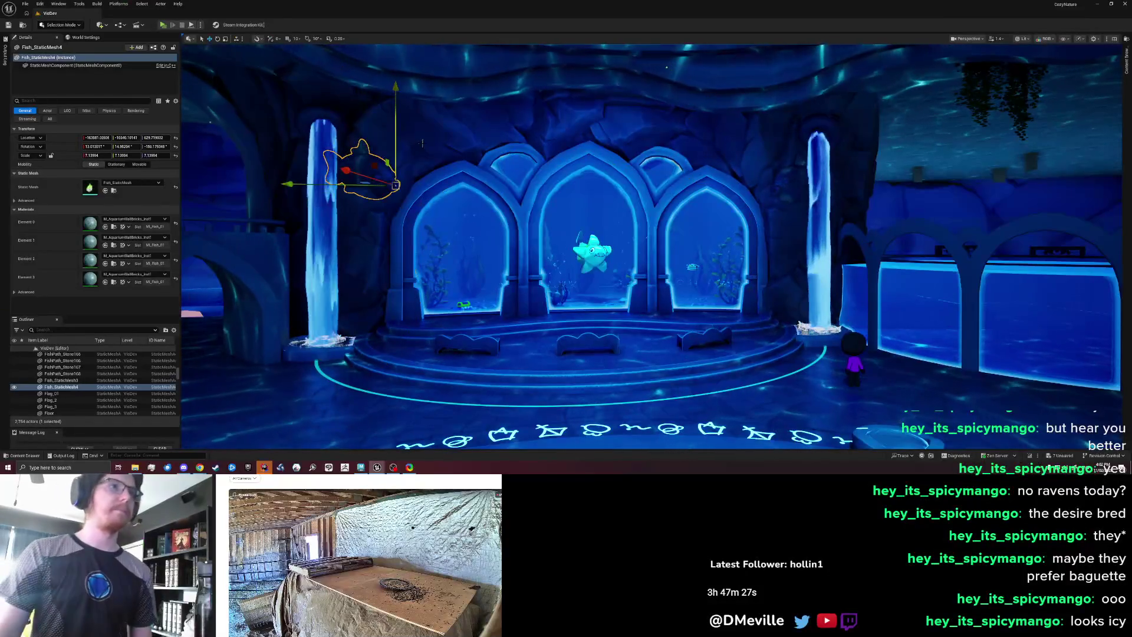
key(shift+4)
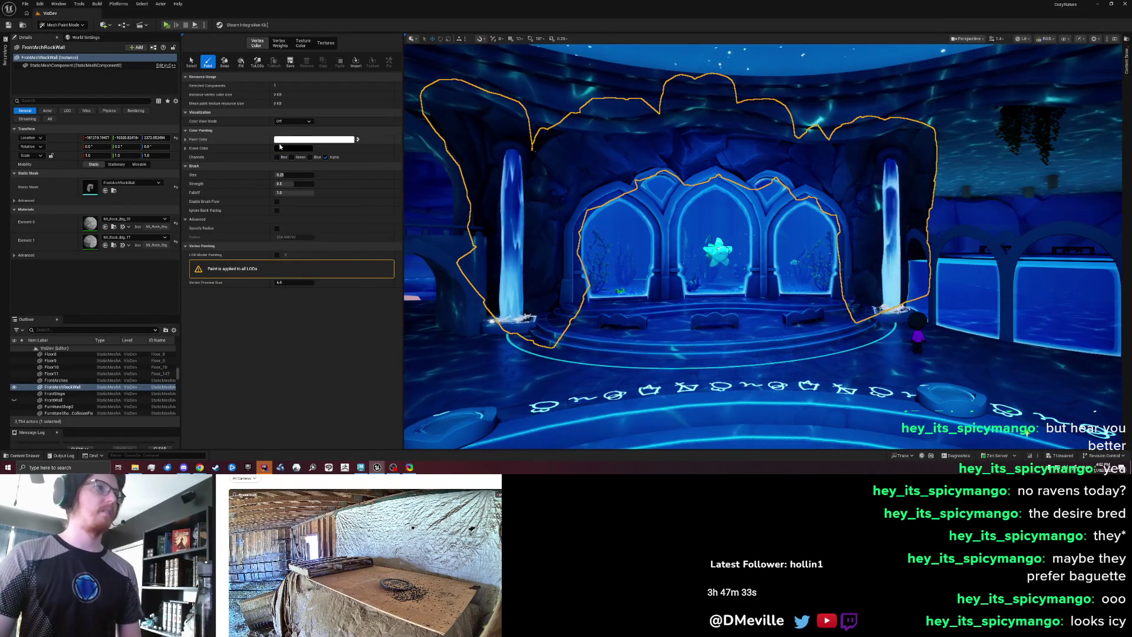
- Set a new erase colour for the rock wall and swap the paint and erase colours
click(293, 148)
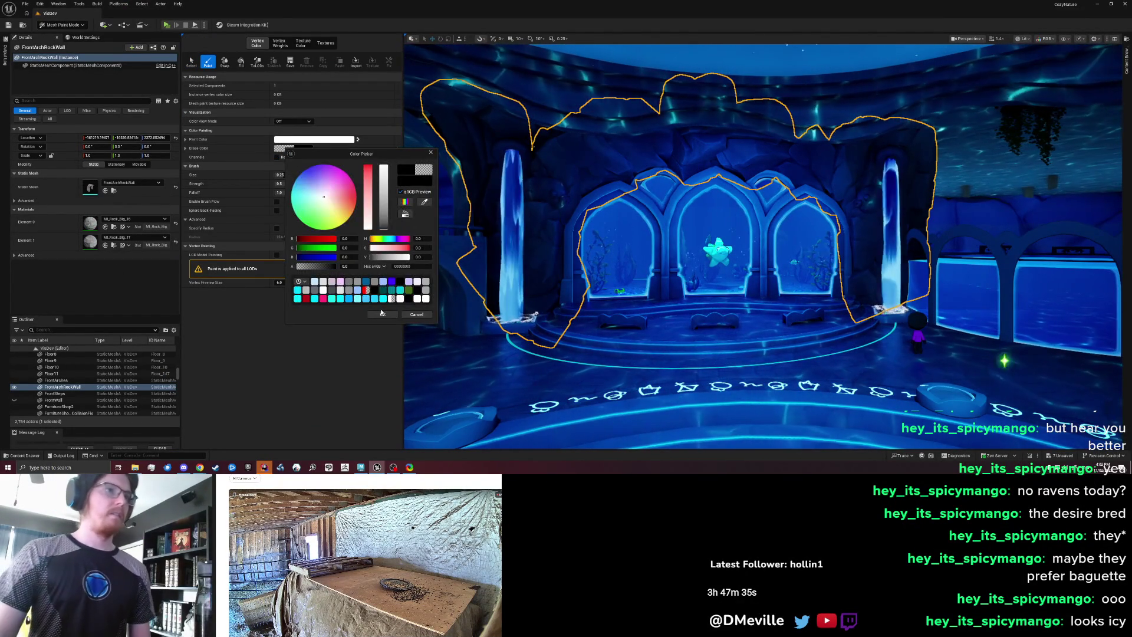
click(381, 313)
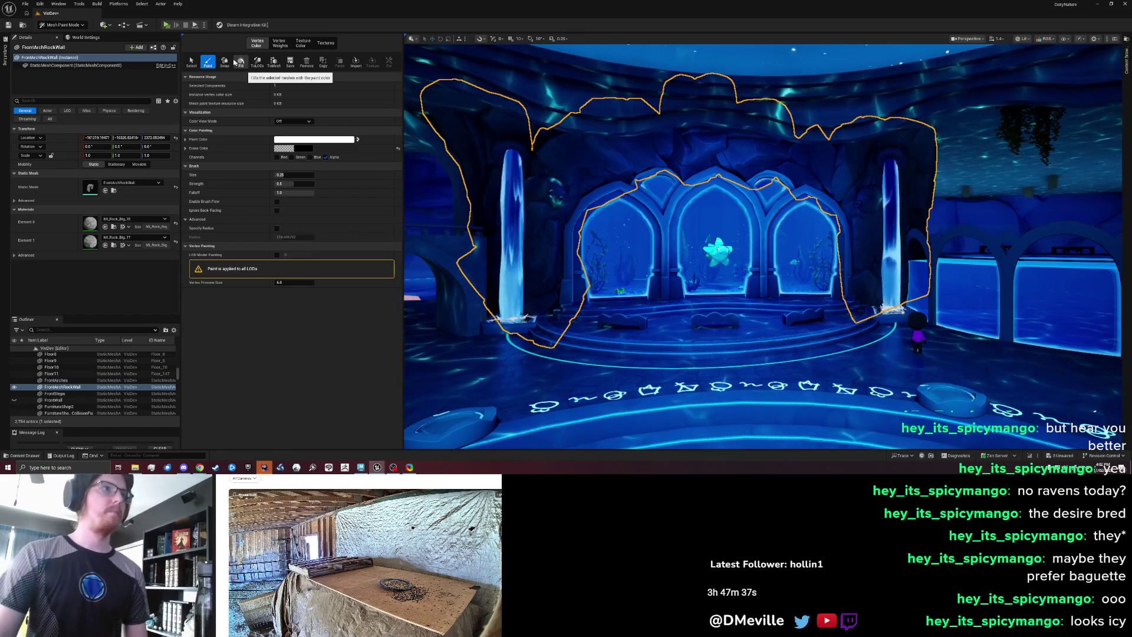
click(226, 63)
- Move closer to the rock wall and exit mesh paint mode back to Selection Mode
key(Up)
key(Right)
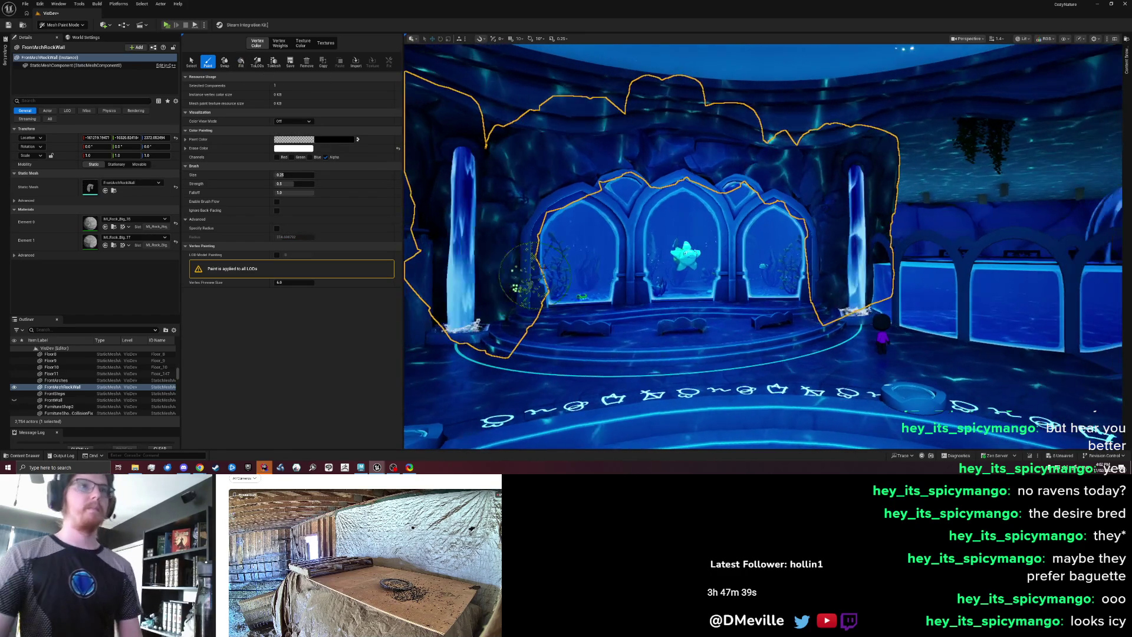
key(shift+1)
key(Escape)
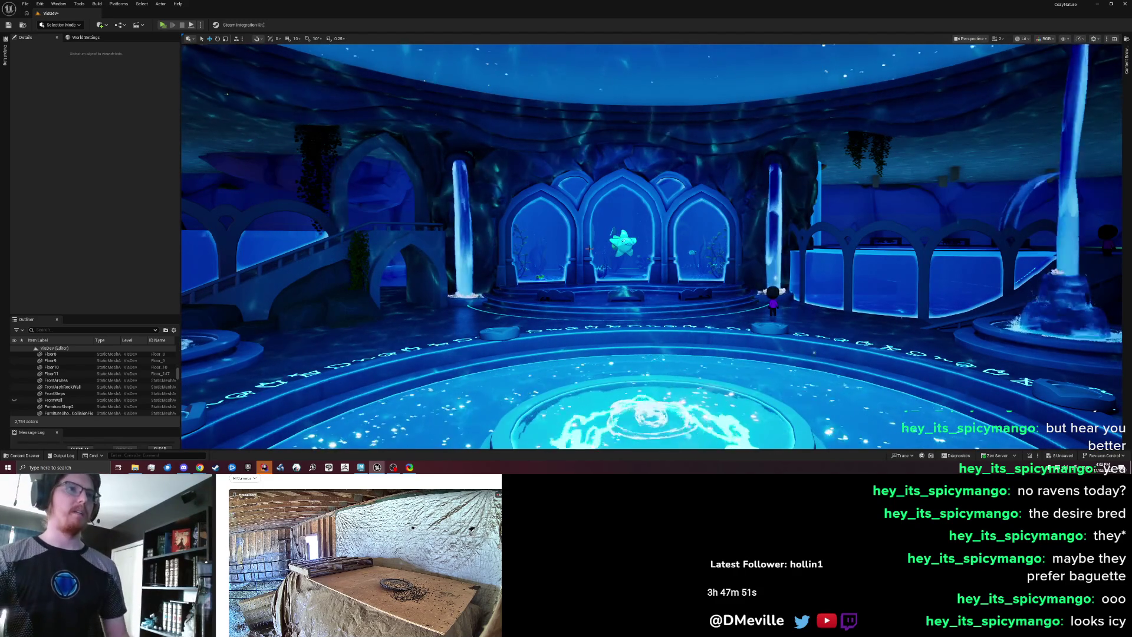
- Select and frame FrontArches, try vertex-colour painting them, then exit mesh paint mode
click(572, 221)
key(f)
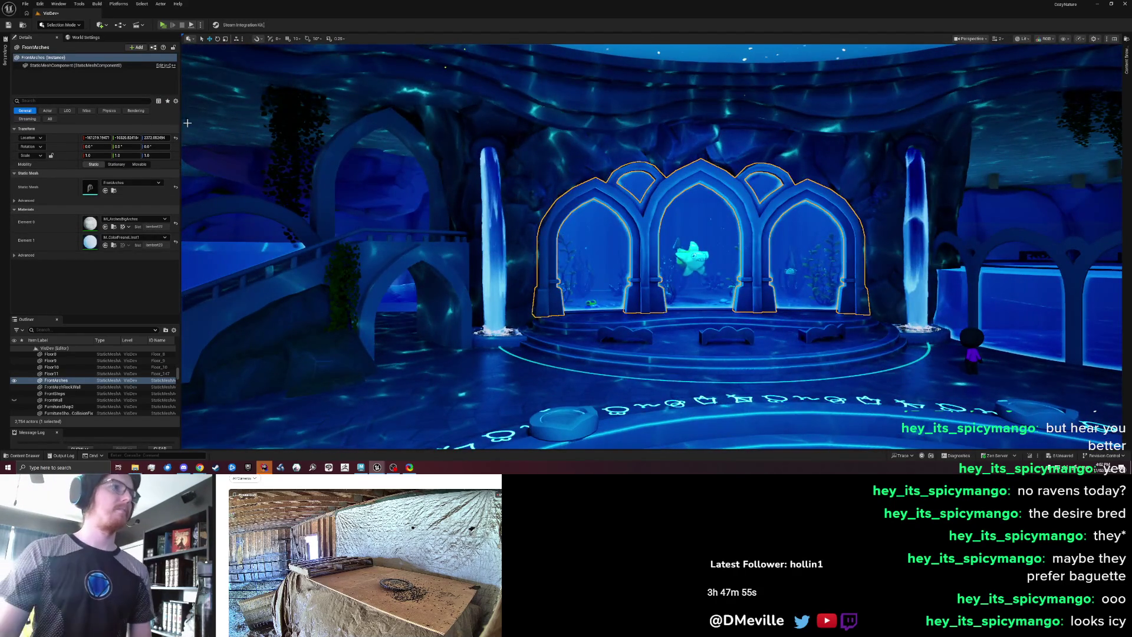
key(shift+4)
click(208, 62)
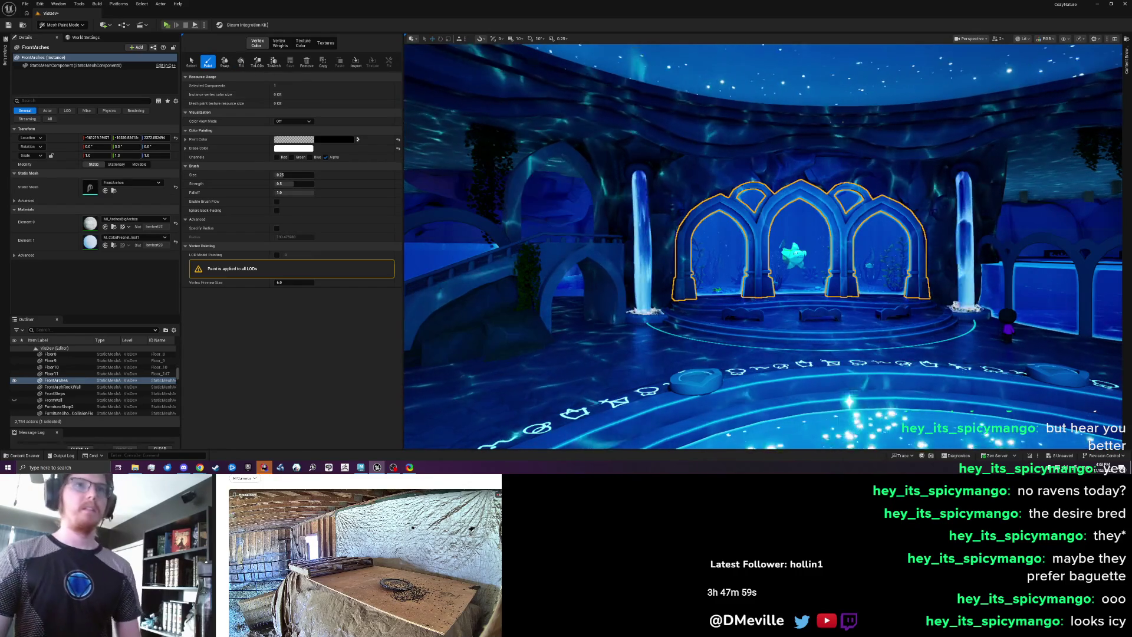
key(shift+1)
- Select the FrontArchRockWall around the arches and re-enter Mesh Paint Mode
scroll(560, 140, down, 10)
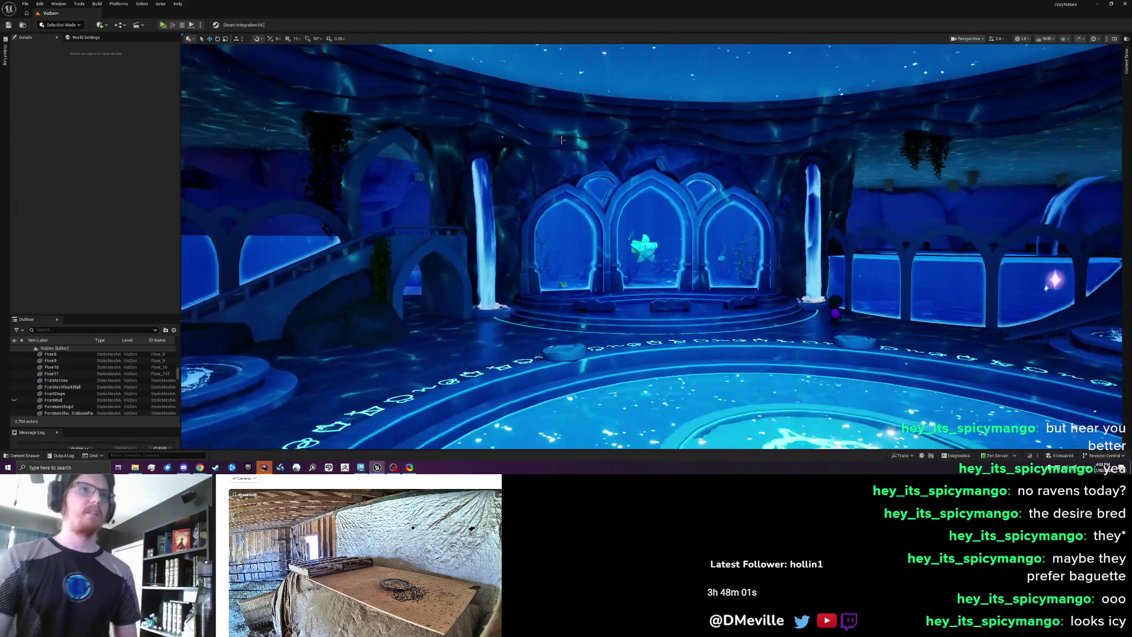
scroll(183, 194, up, 1)
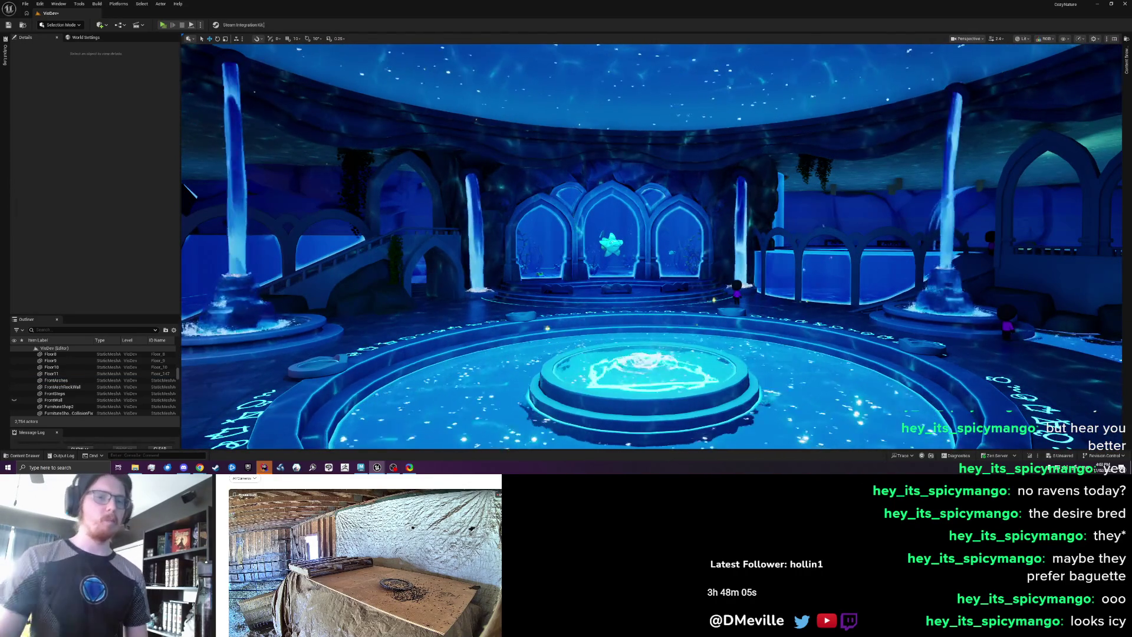
scroll(189, 192, up, 5)
scroll(651, 247, up, 1)
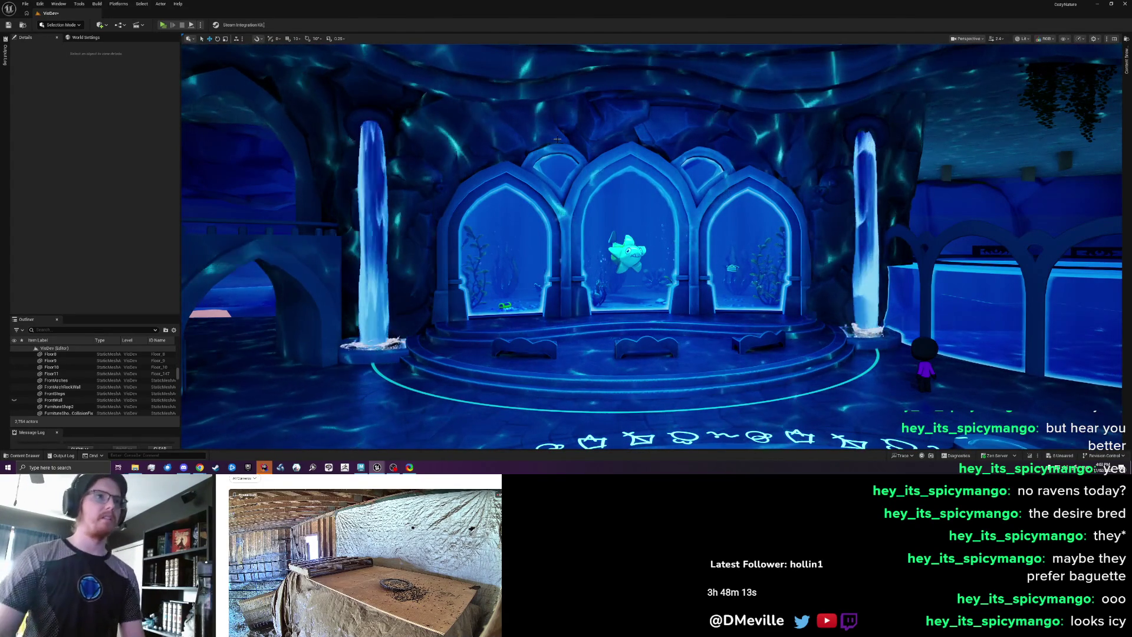
click(512, 113)
key(shift+4)
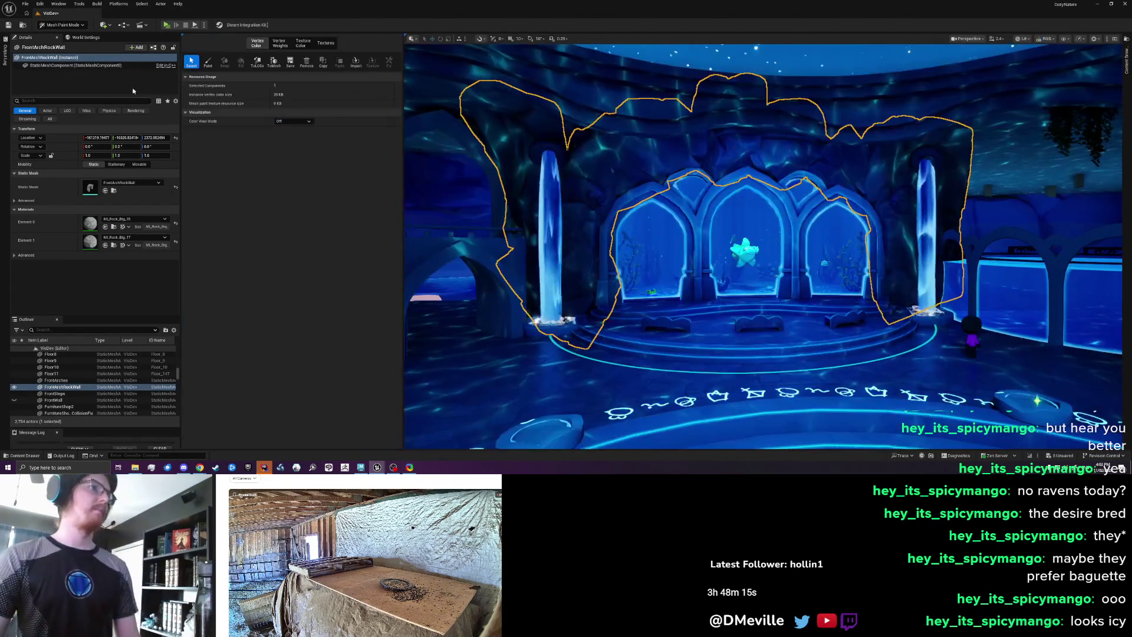
click(209, 62)
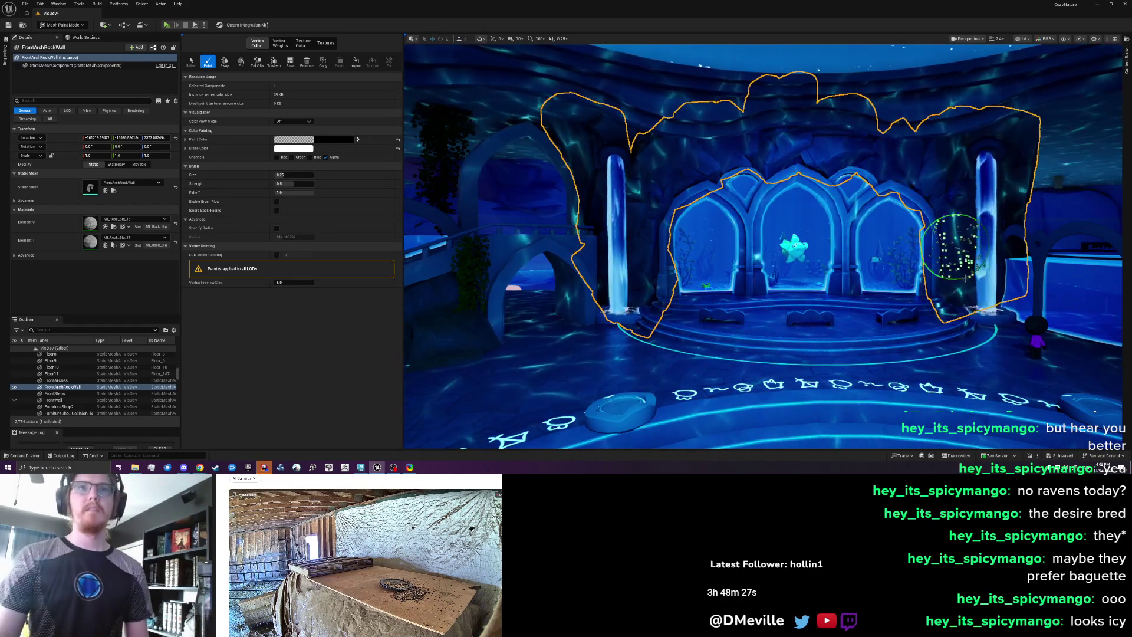
key(shift+1)
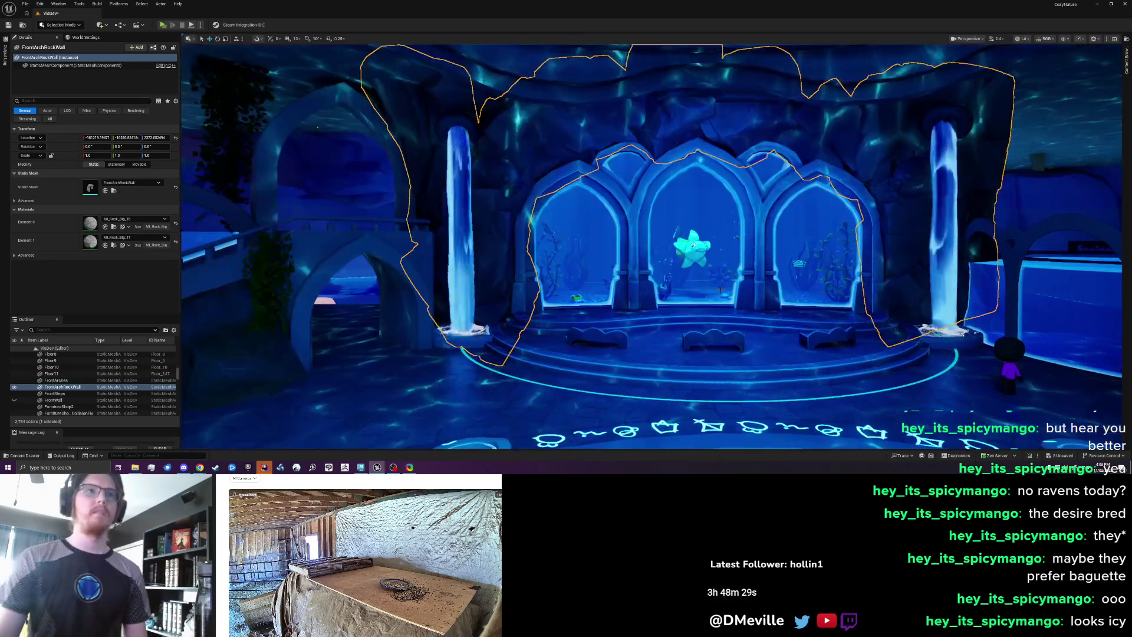
key(Escape)
key(s)
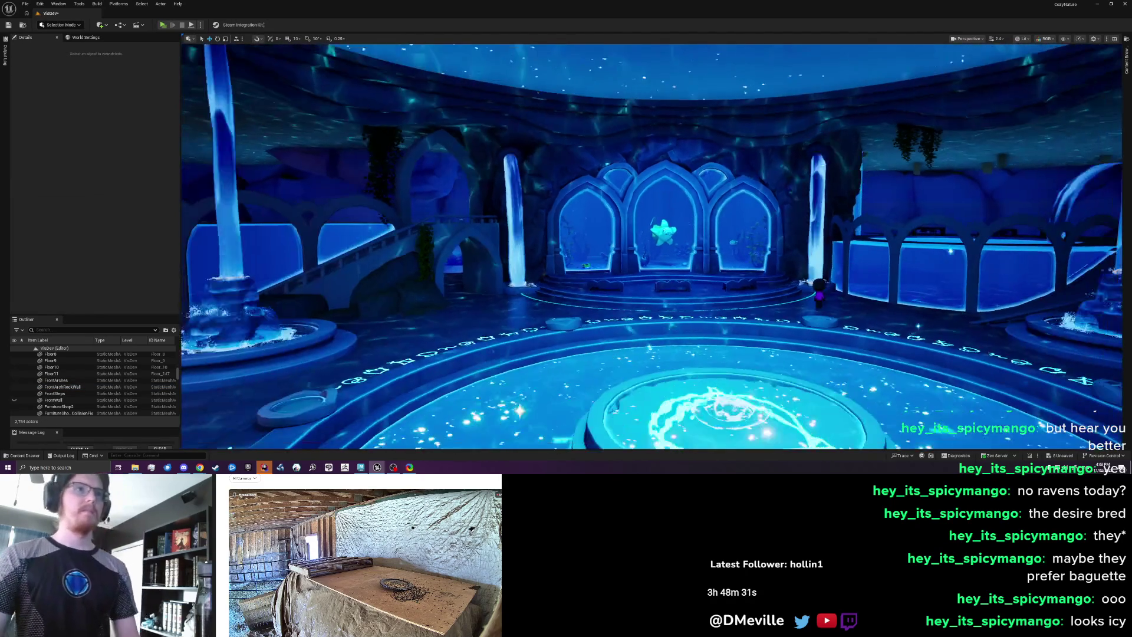
key(w)
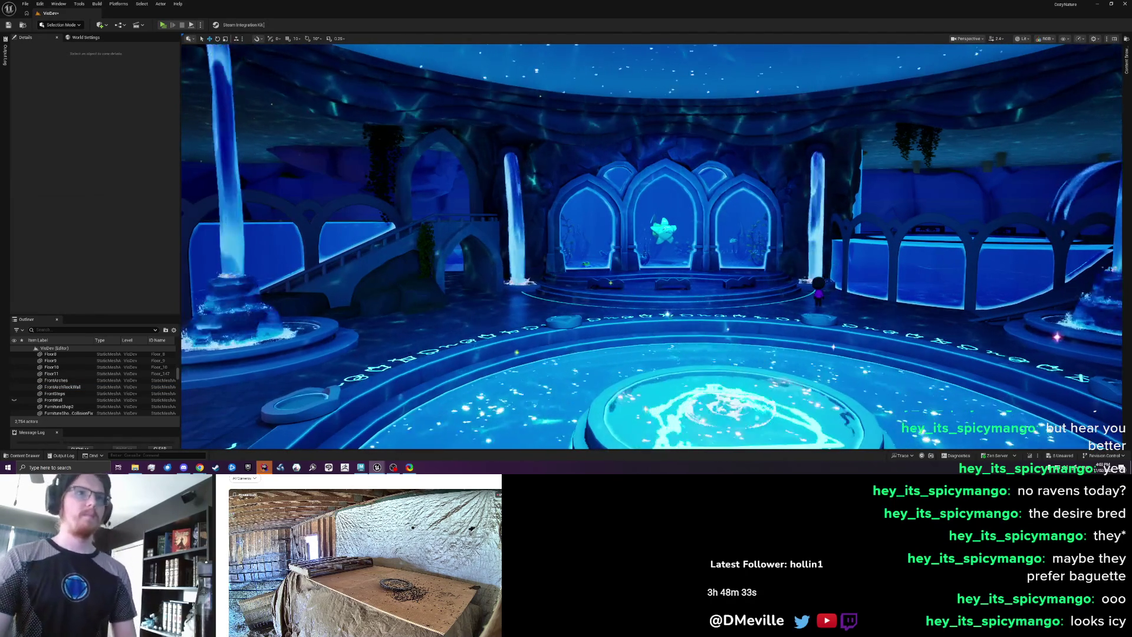
click(622, 251)
key(shift+4)
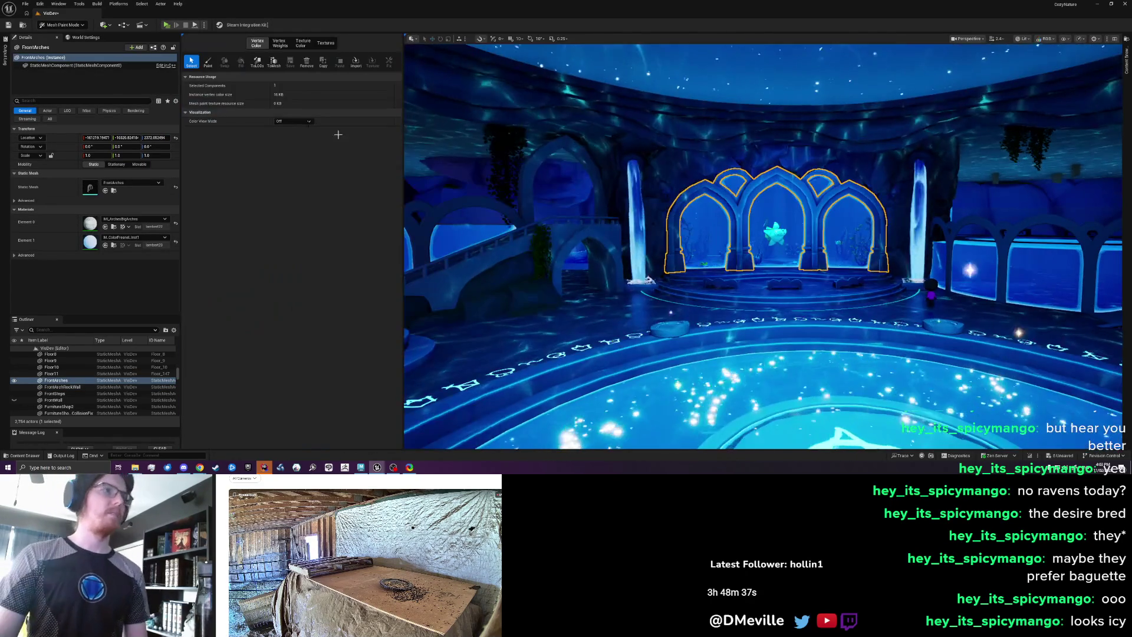
click(209, 62)
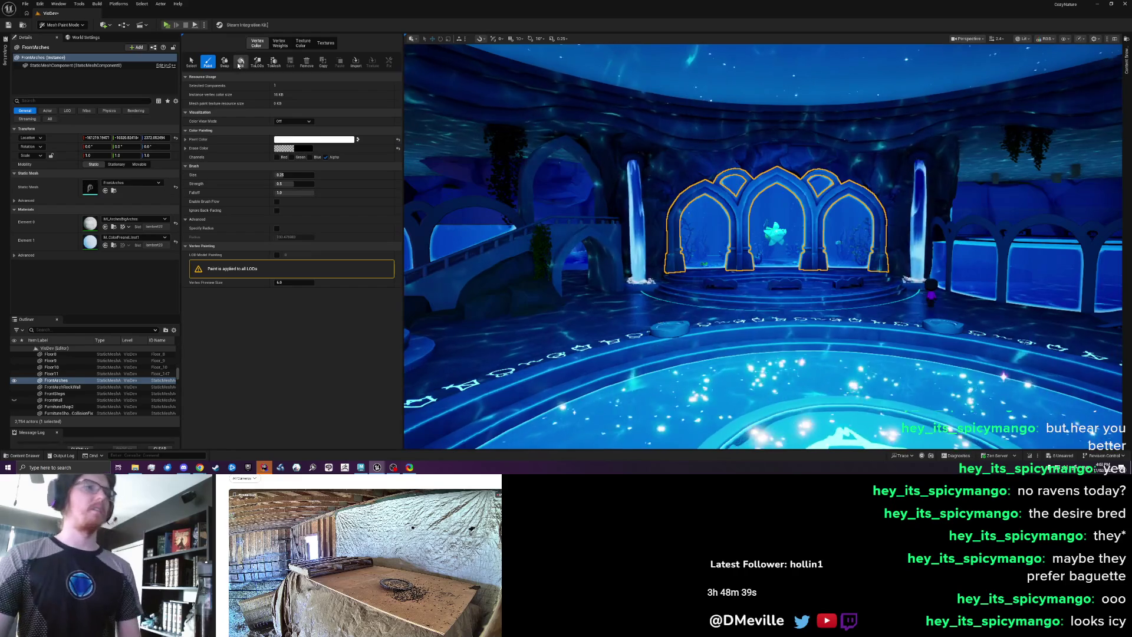
key(shift+1)
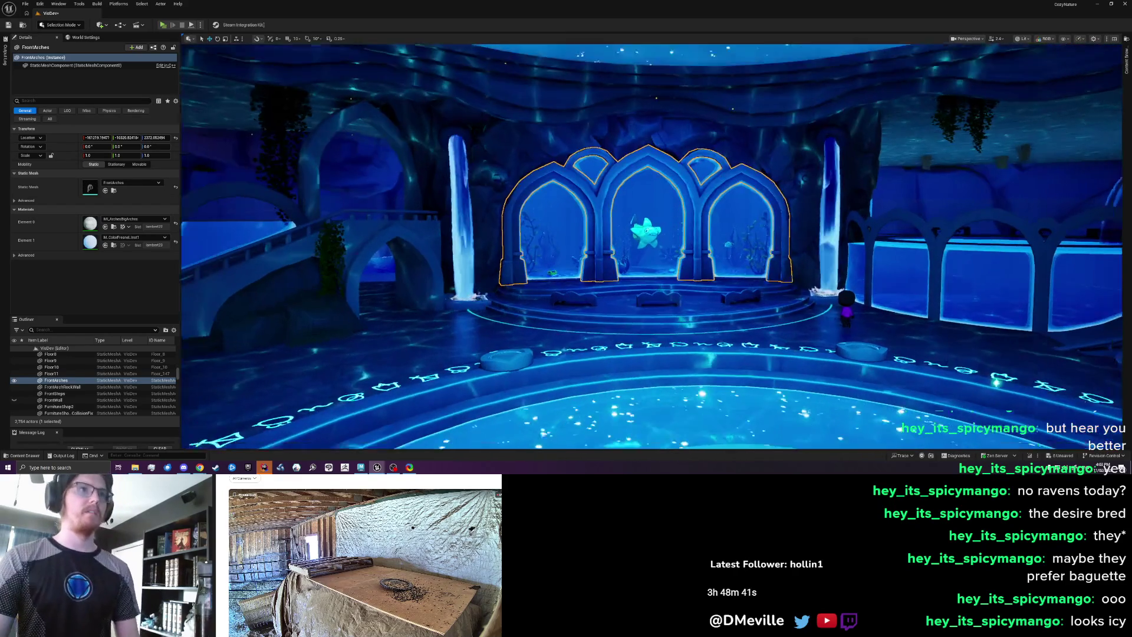
key(Escape)
scroll(656, 199, down, 3)
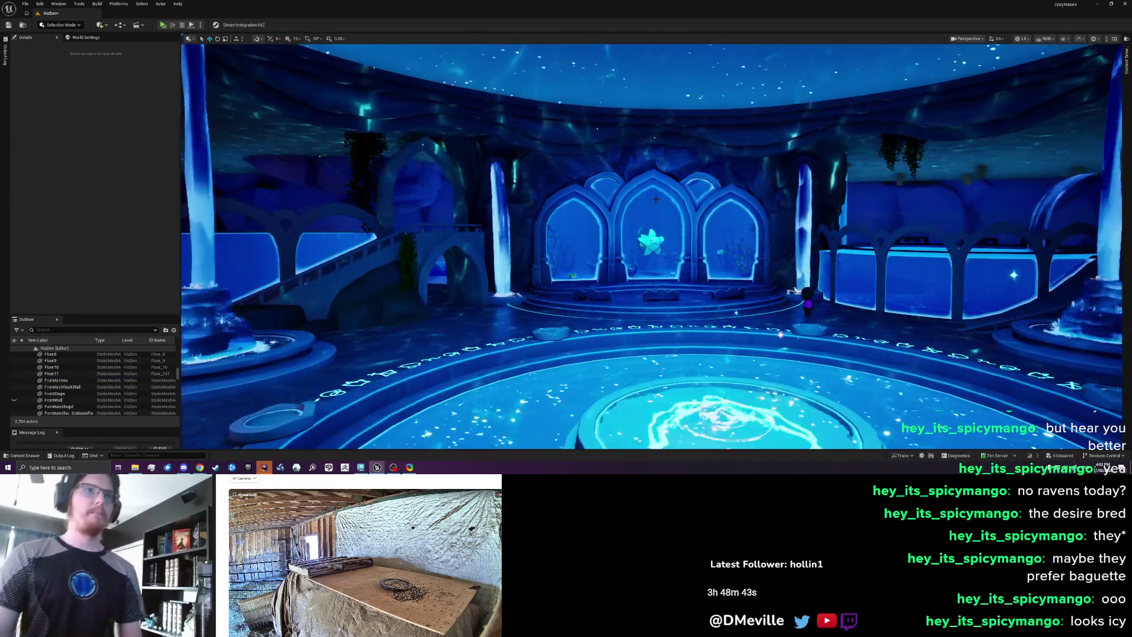
- Look over the arches from several angles and save the VisDev level
scroll(656, 200, up, 5)
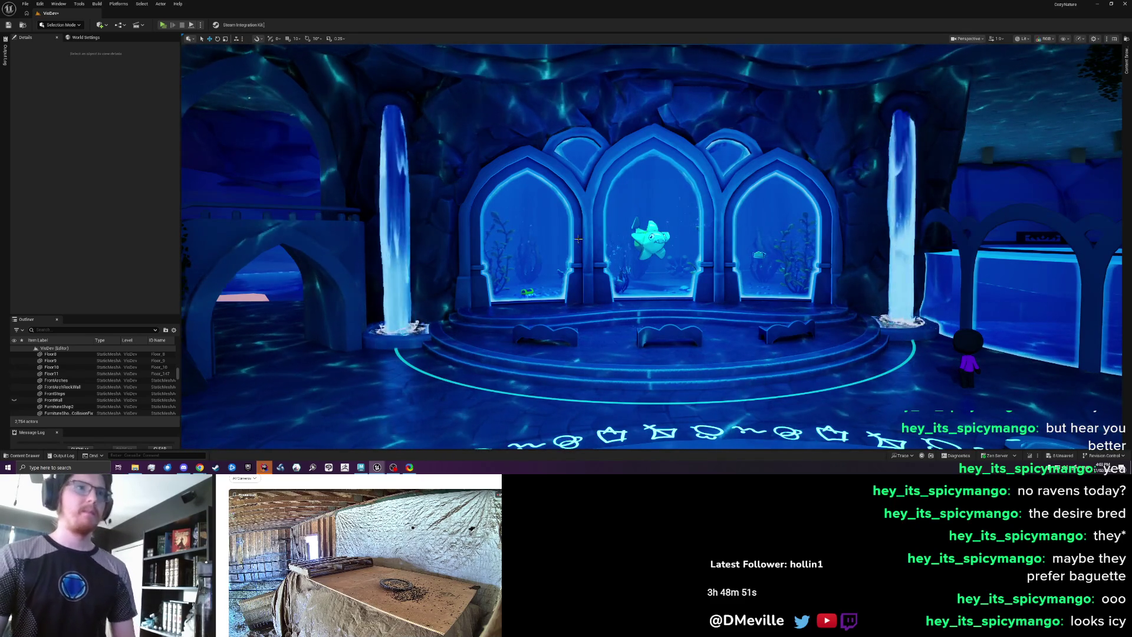
scroll(577, 238, up, 5)
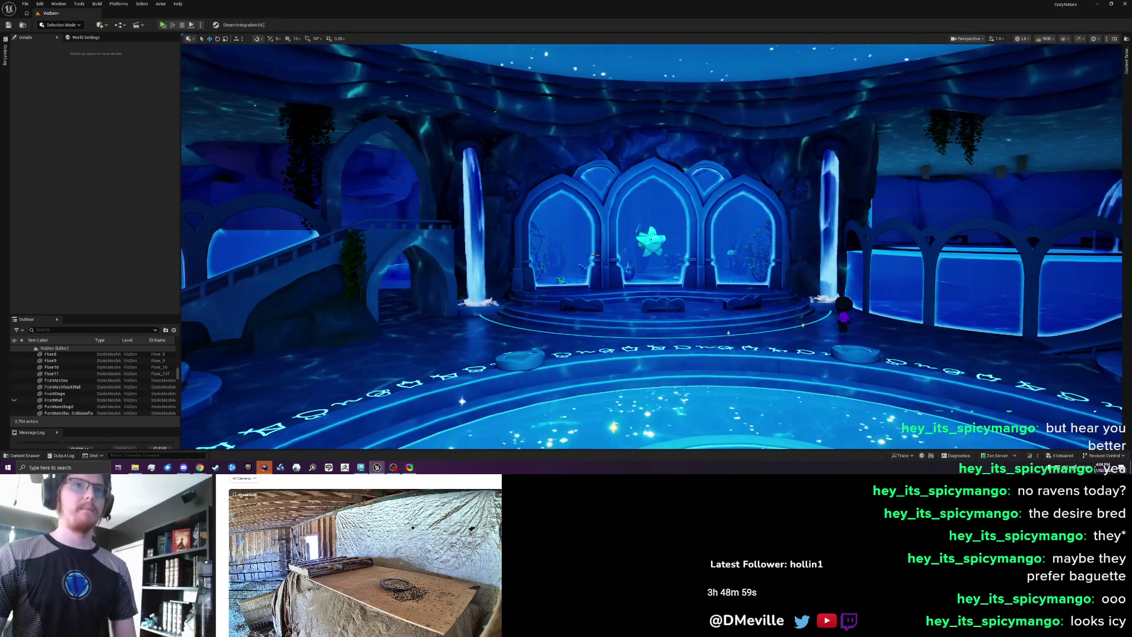
key(w)
key(s)
key(s)
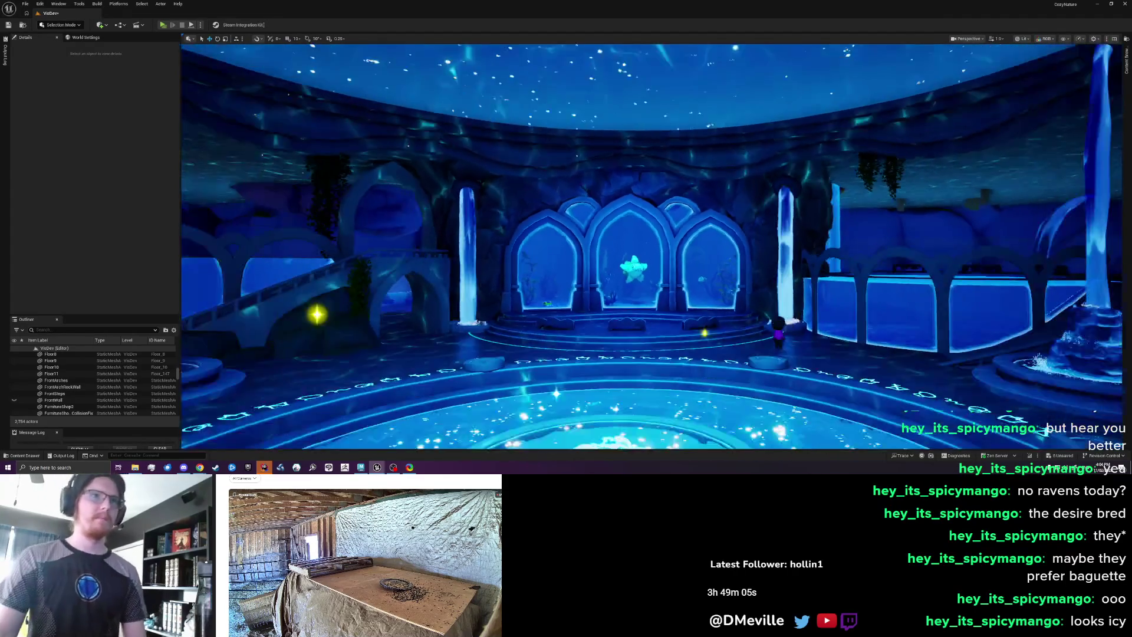
key(s)
key(w)
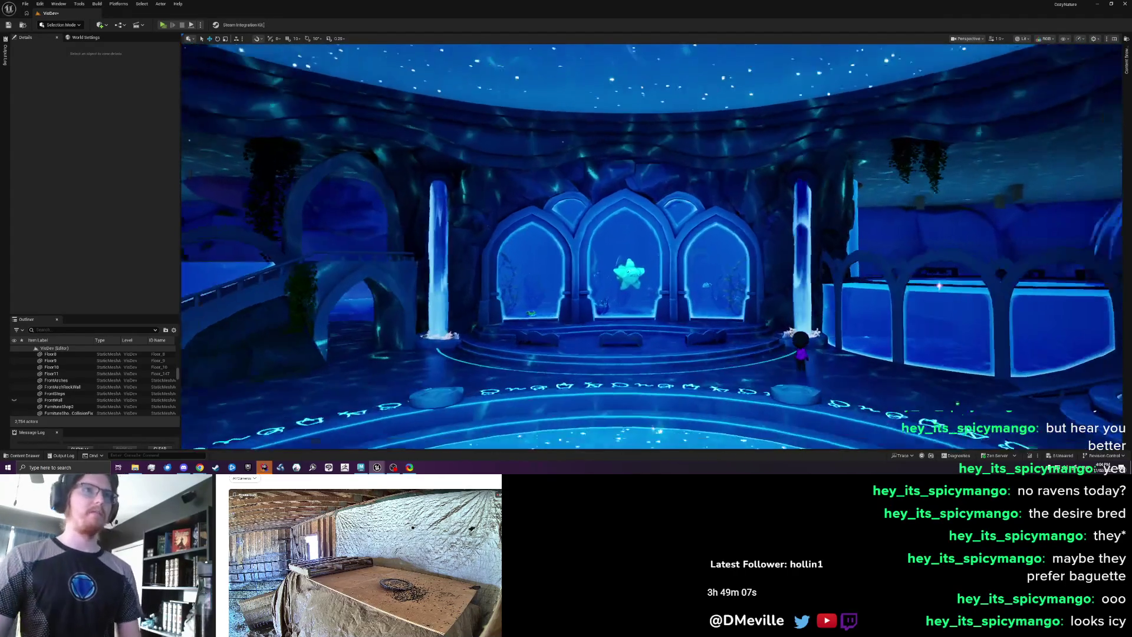
key(ctrl+s)
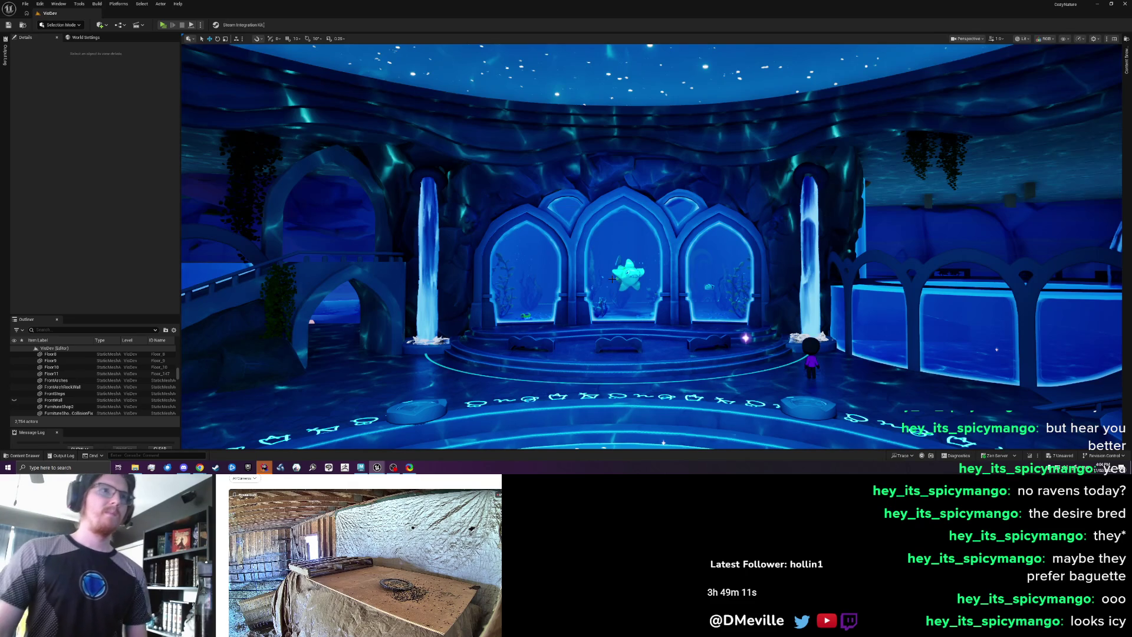
- Fly toward the arches, tilt up, and select the ceiling trim piece
key(w)
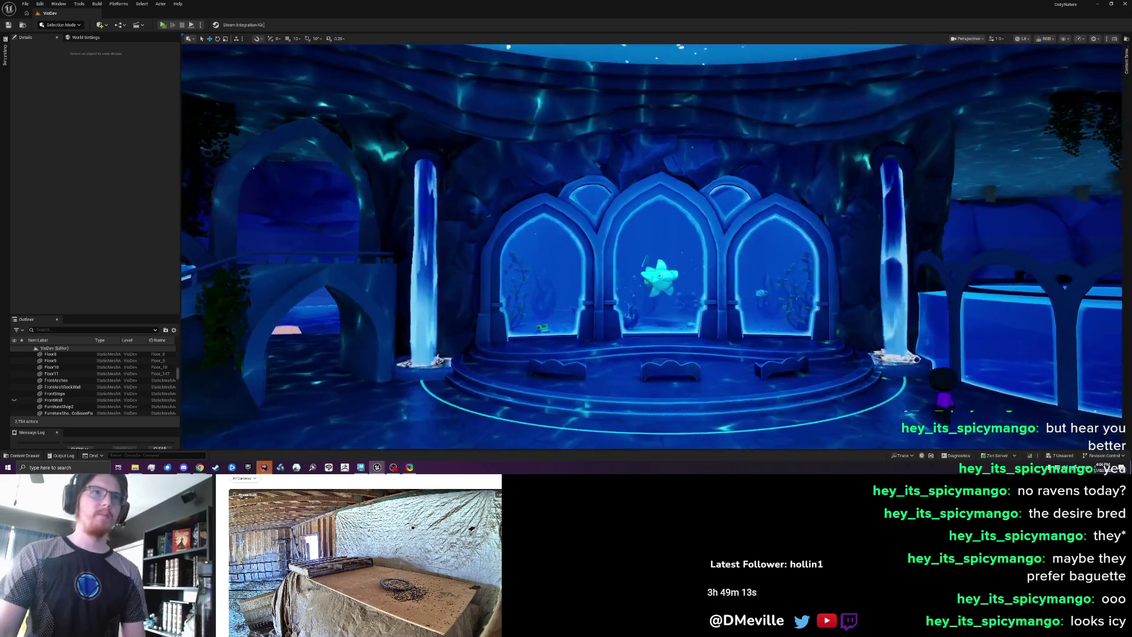
key(w)
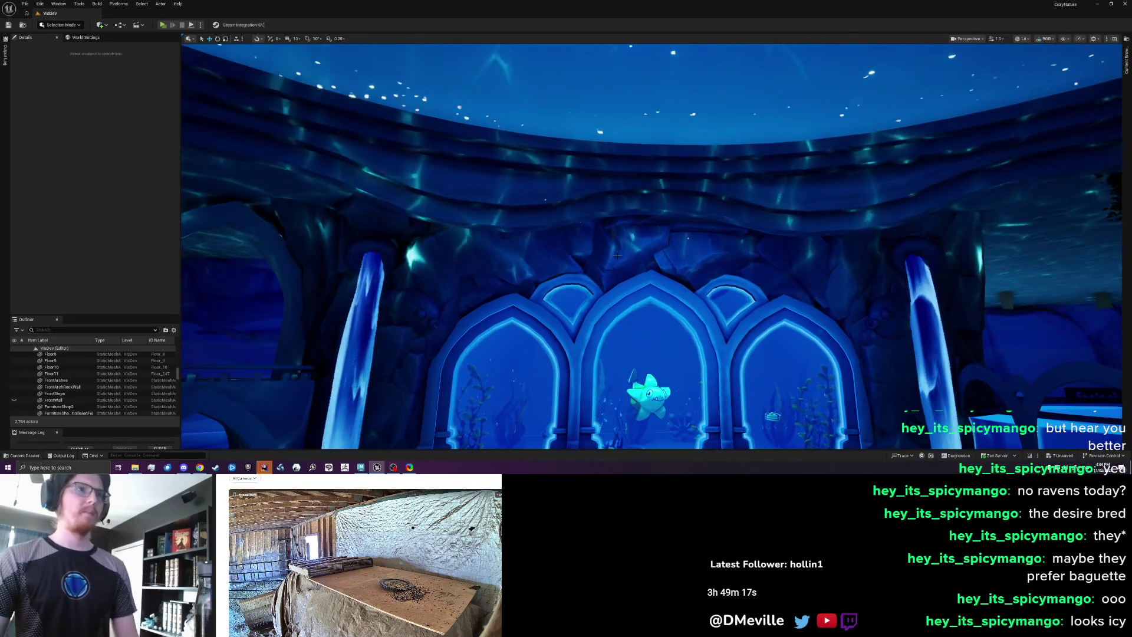
click(457, 183)
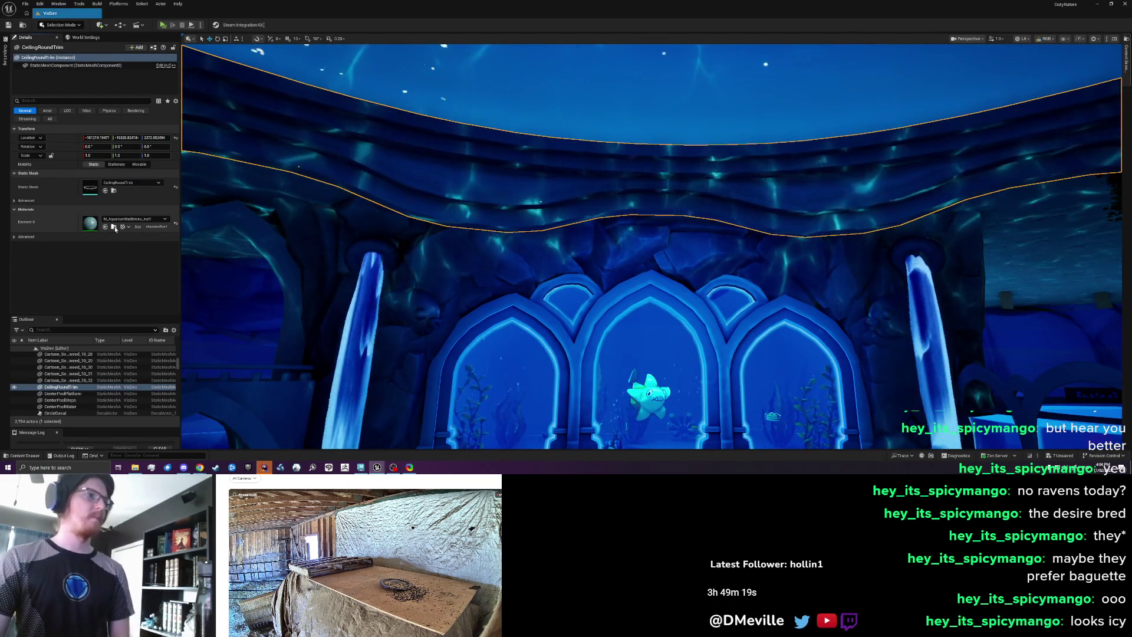
- Locate the ceiling trim's wall bricks material instance in the Content Browser
click(114, 226)
right_click(878, 197)
click(902, 284)
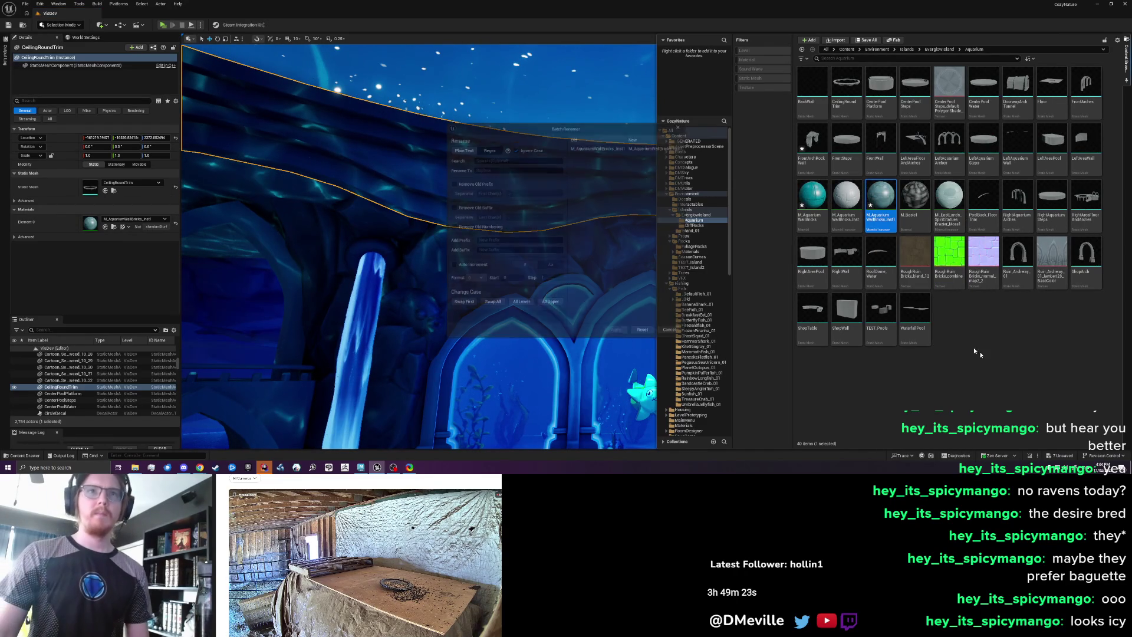
click(680, 125)
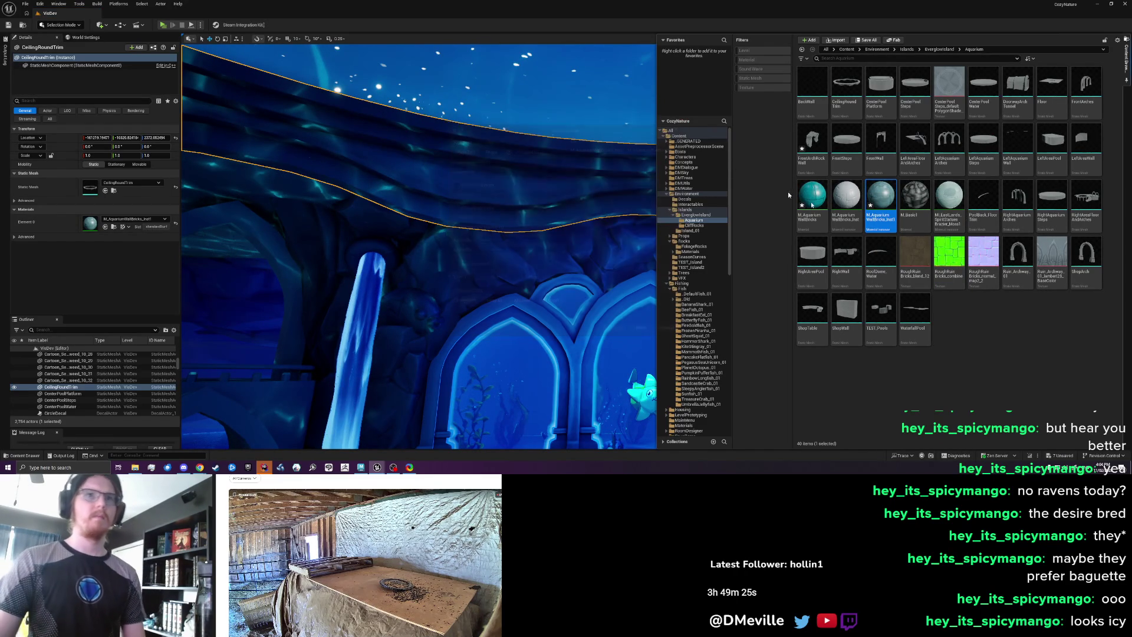
- Duplicate it as M_AquariumWallBricks_Inst2, assign it to CeilingRoundTrim, and open it
right_click(881, 192)
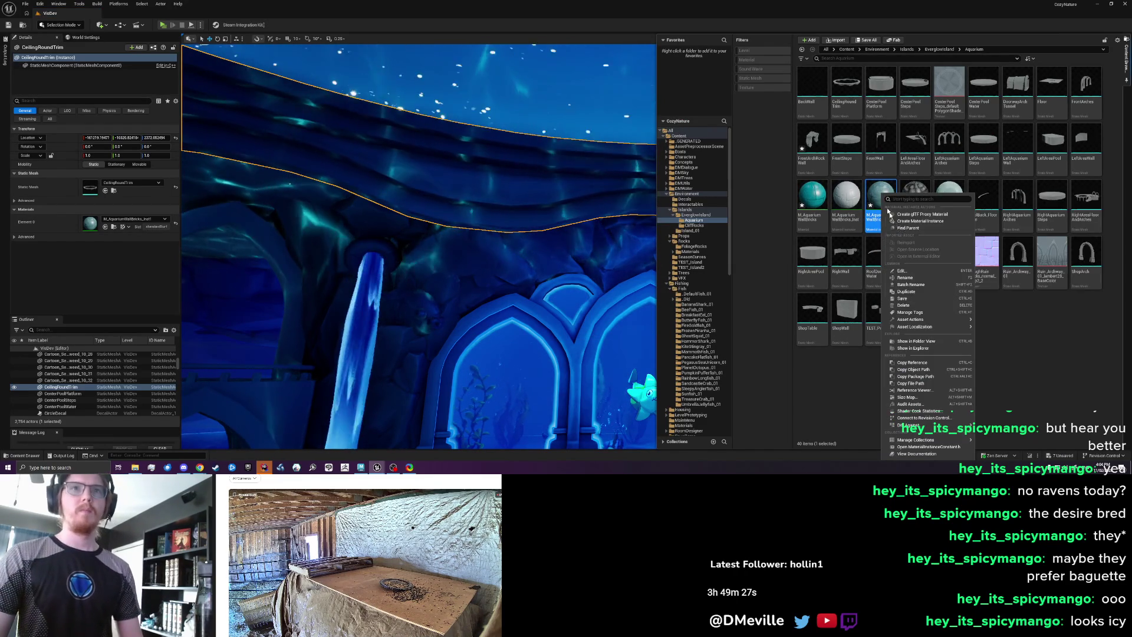
click(913, 293)
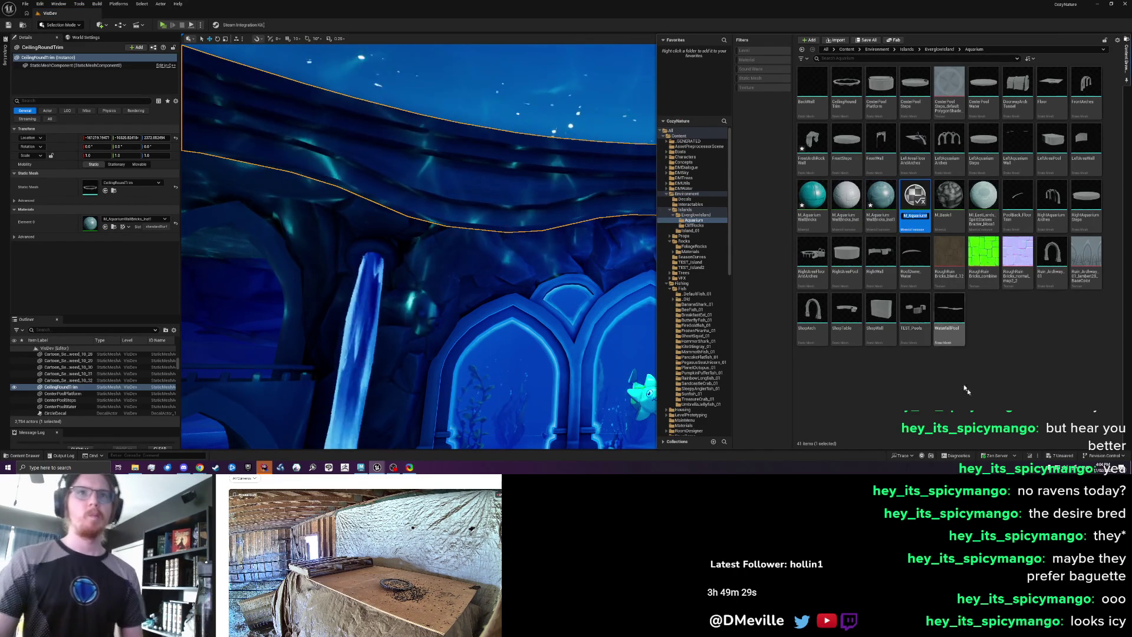
click(106, 226)
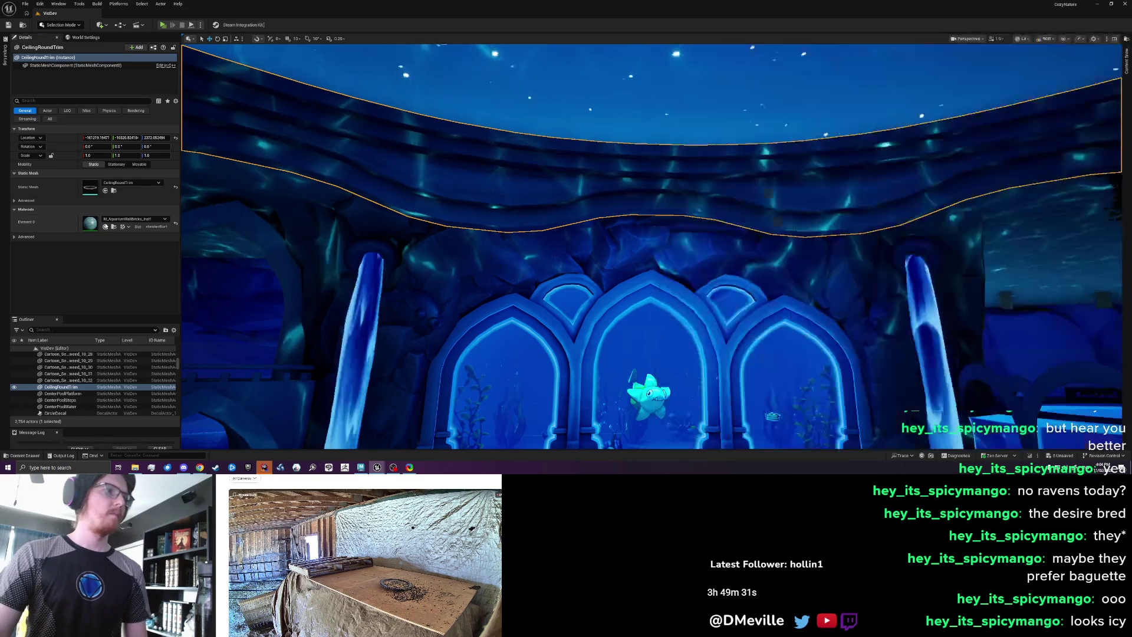
double_click(89, 222)
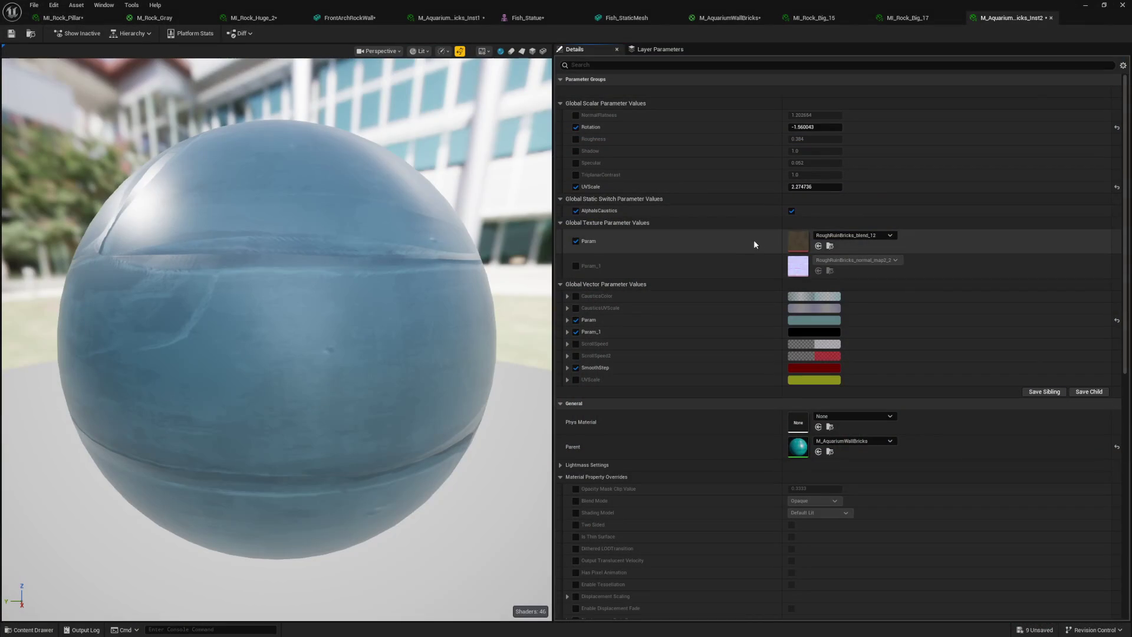
- Set the Inst2 material's Param texture to T_White for a plain light blue surface
click(831, 239)
text(whie)
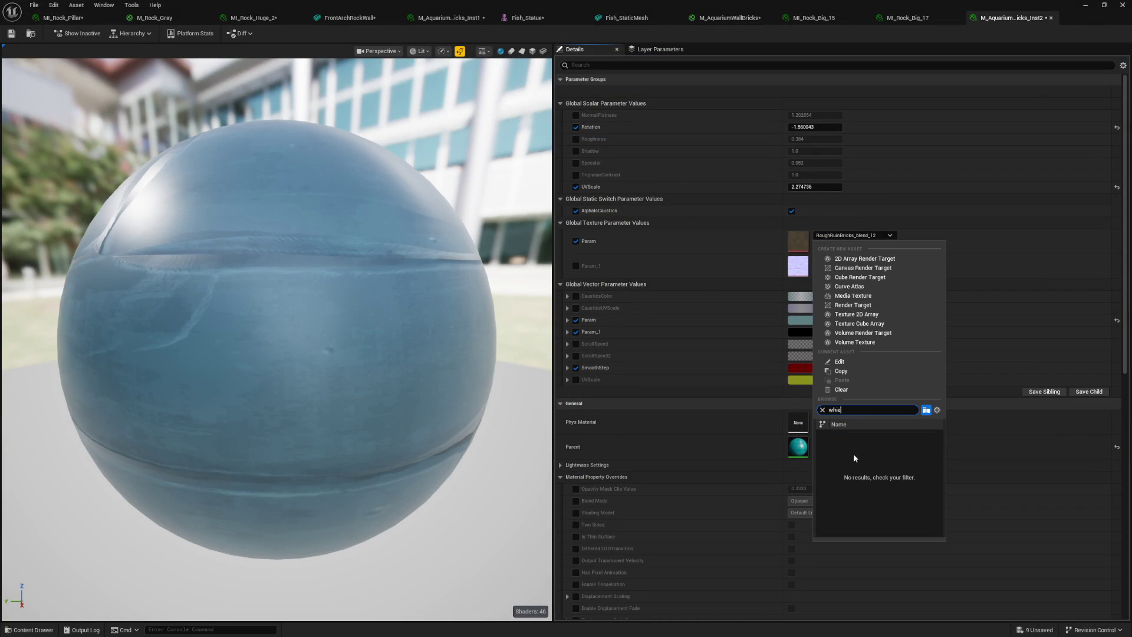
key(ctrl+a)
text(T_White)
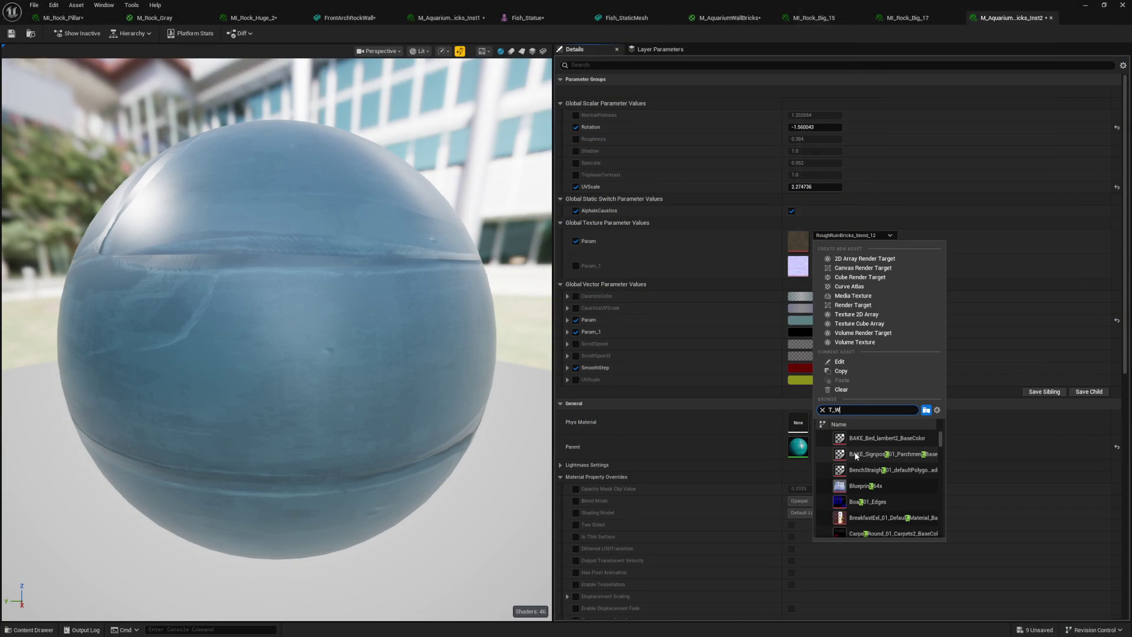
click(868, 440)
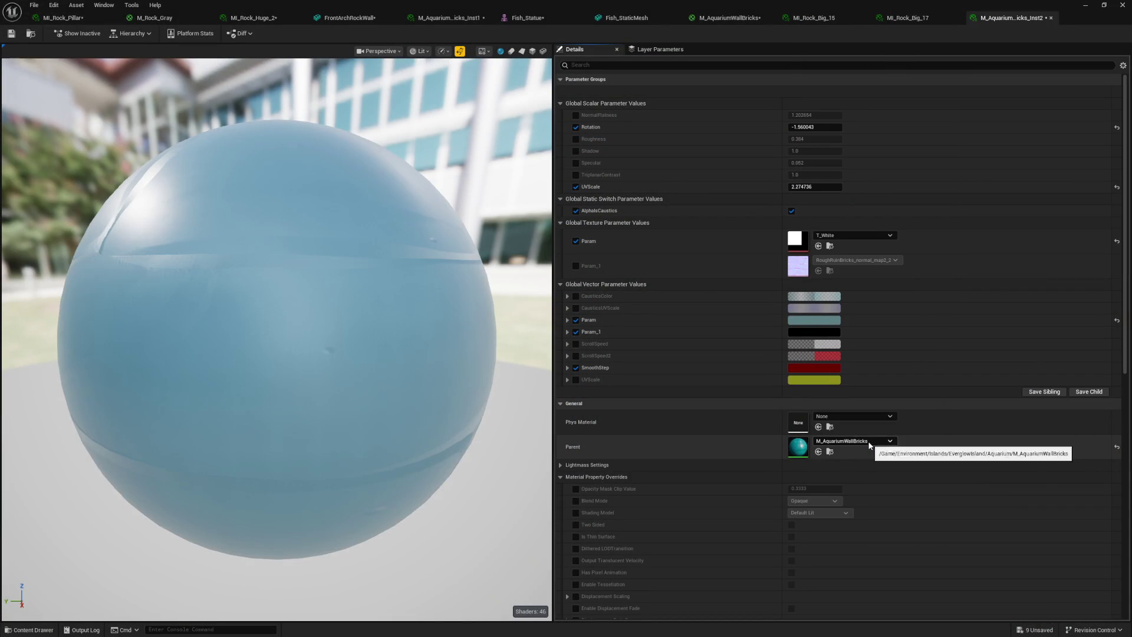
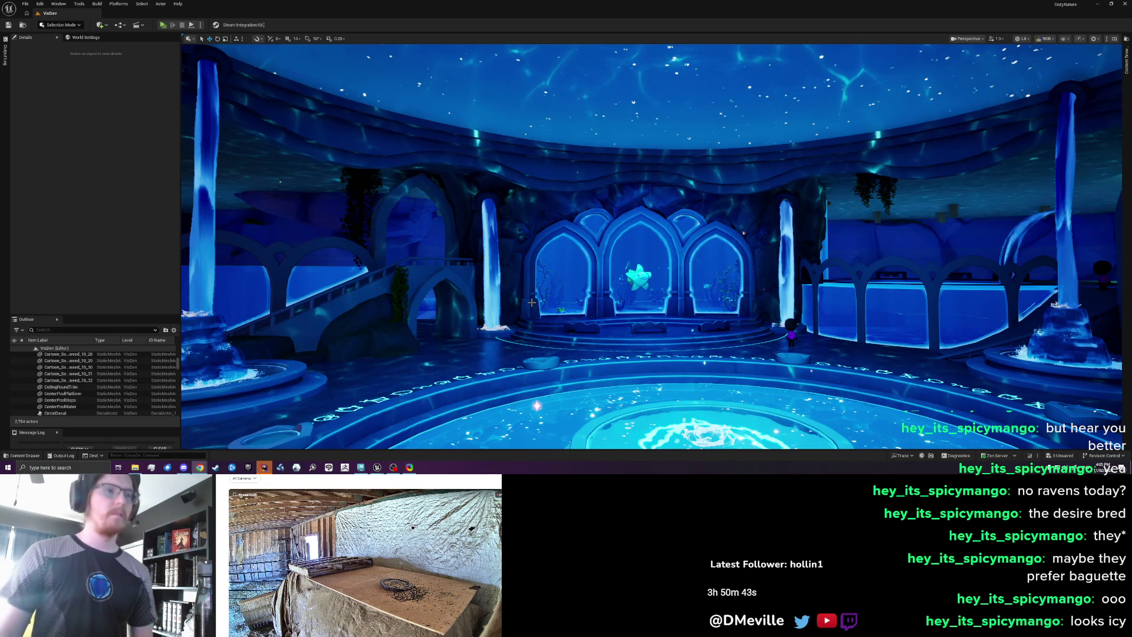
- Select the right waterfall pillar in the hall, undoing the accidental left-pillar selection
mouse_move(436, 280)
mouse_down()
mouse_move(448, 294)
mouse_move(448, 259)
mouse_move(468, 263)
mouse_up()
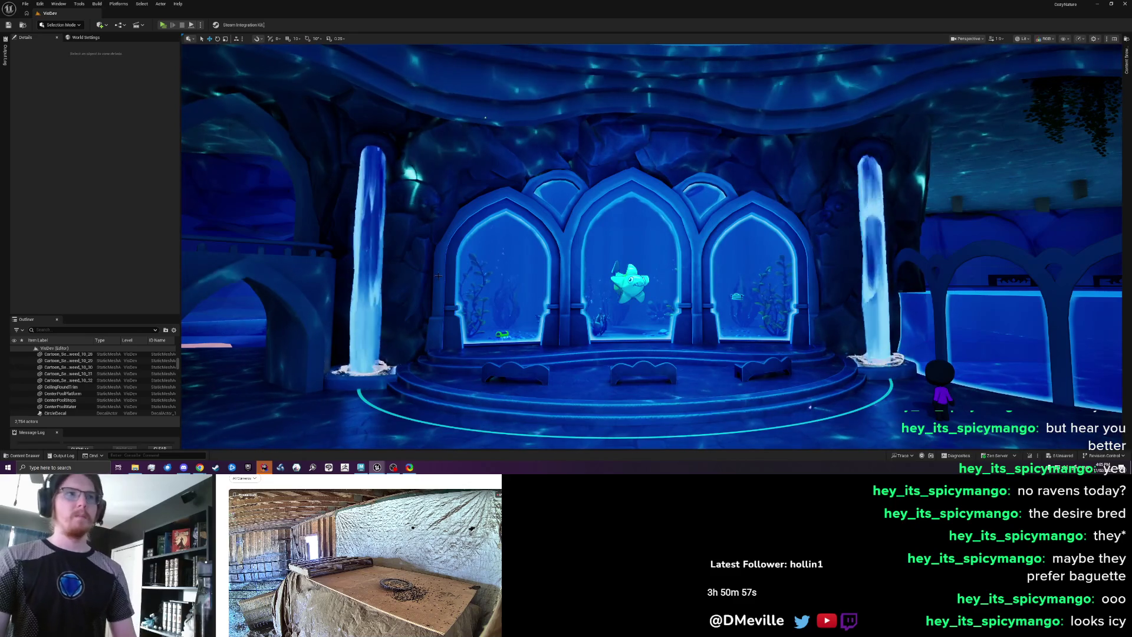
scroll(437, 275, down, 5)
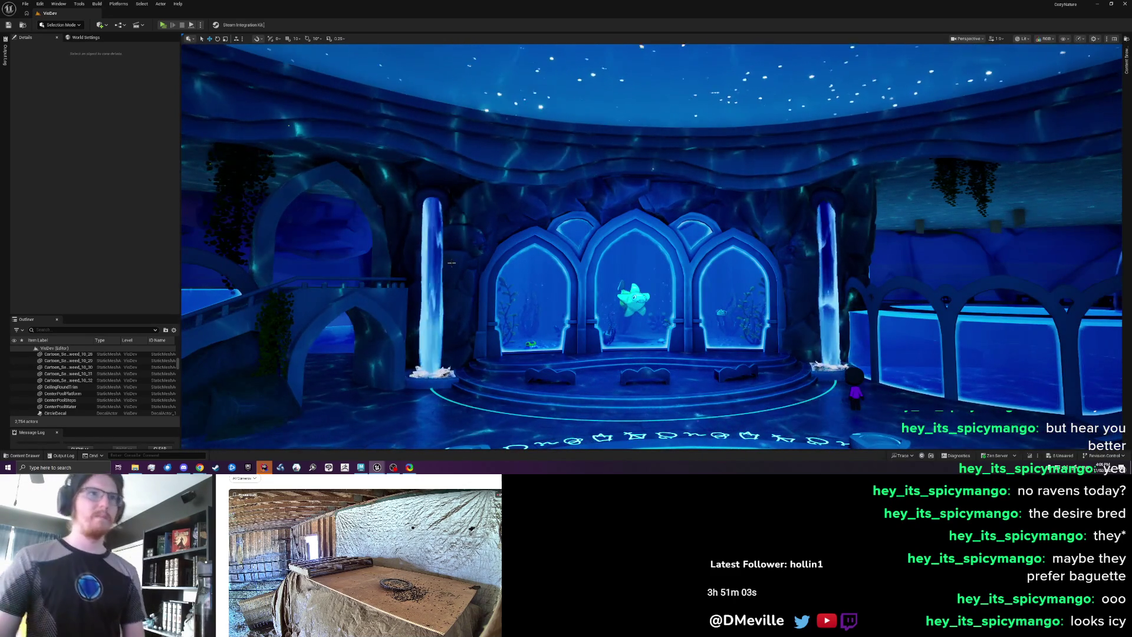
scroll(452, 263, up, 6)
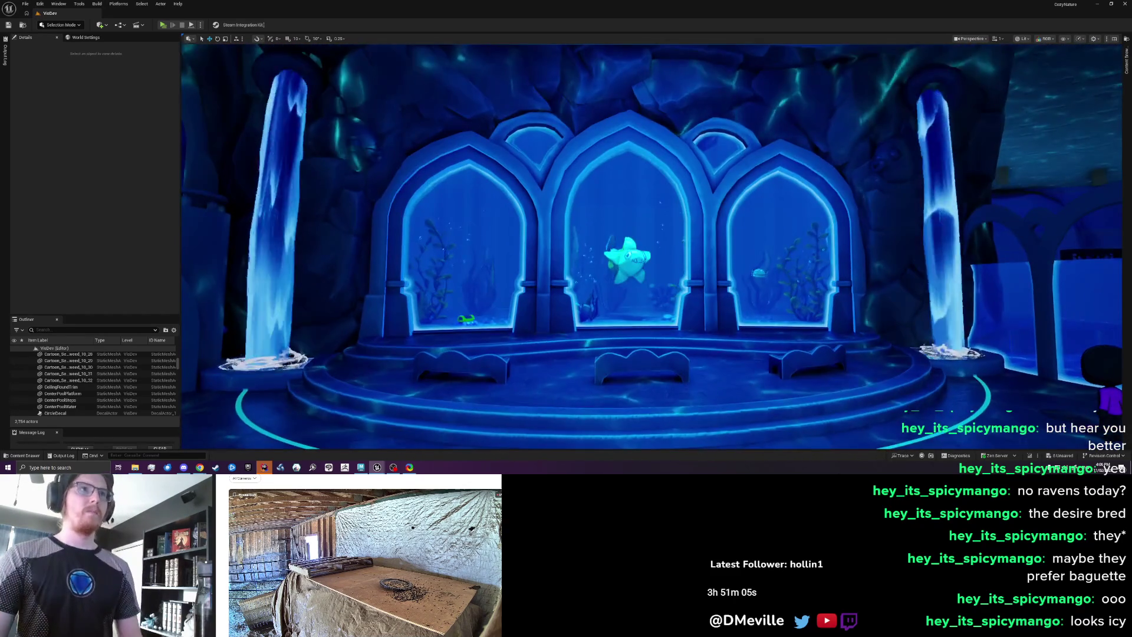
scroll(451, 262, down, 4)
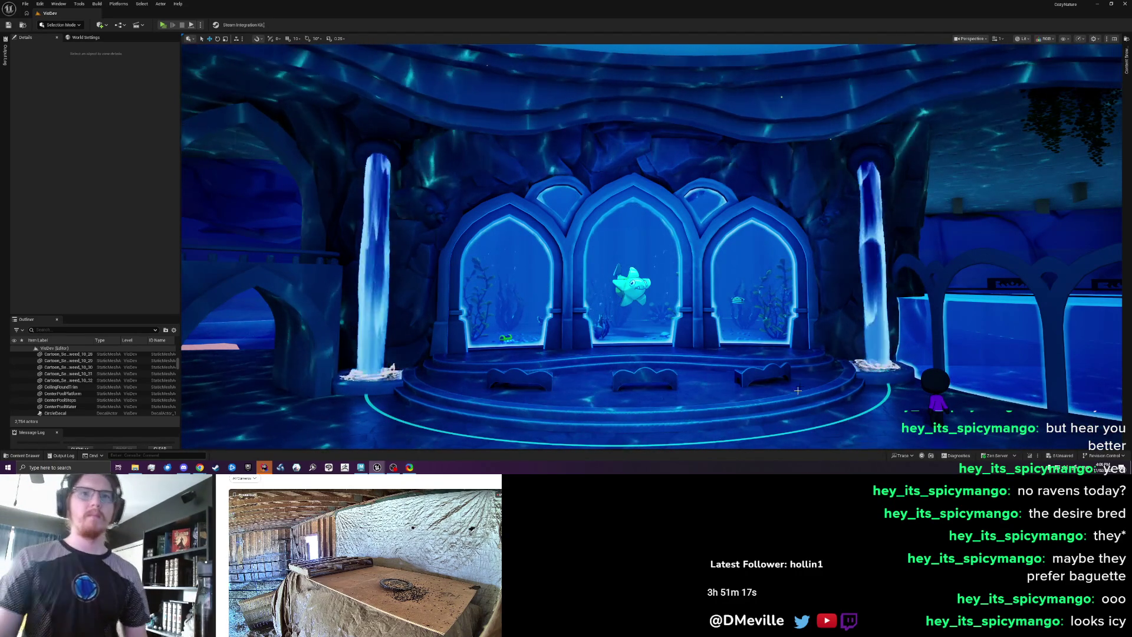
click(870, 277)
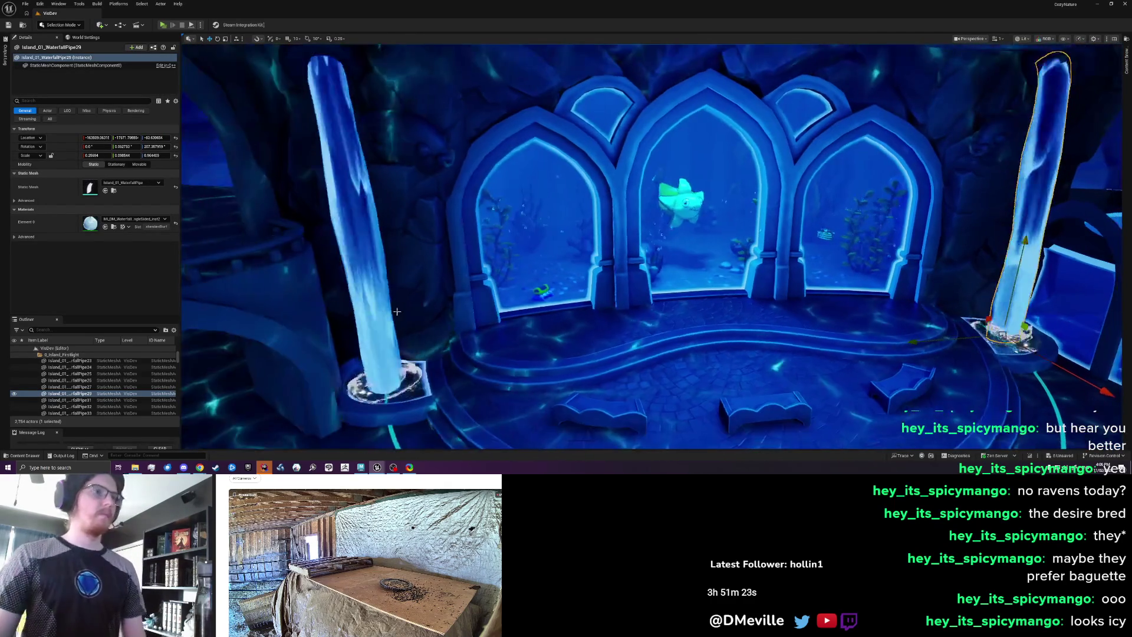
click(389, 314)
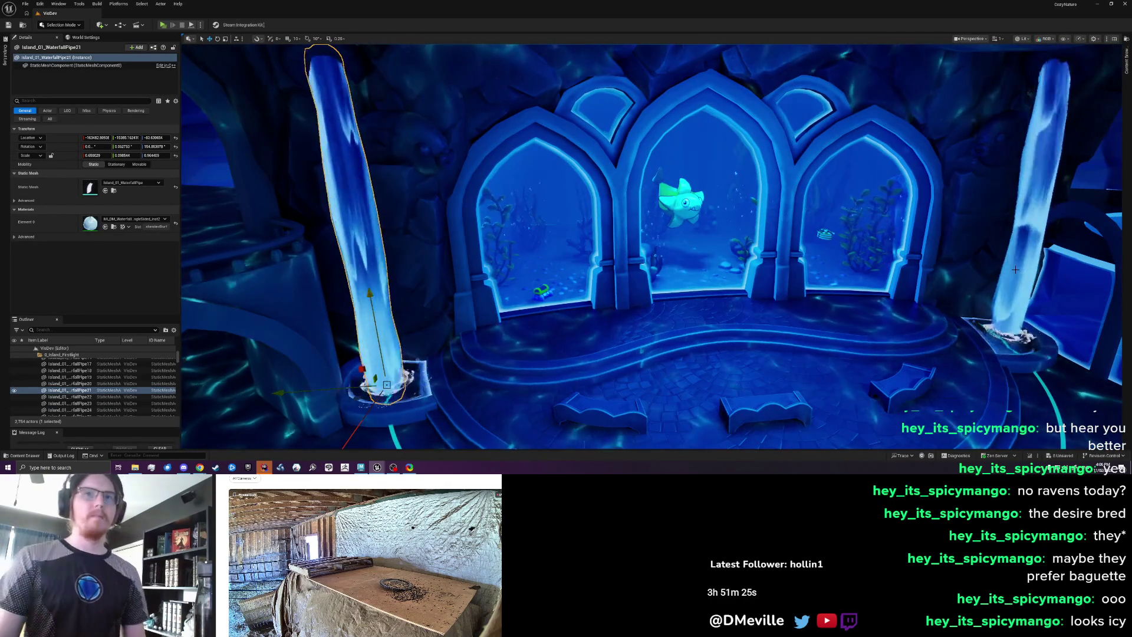
click(353, 287)
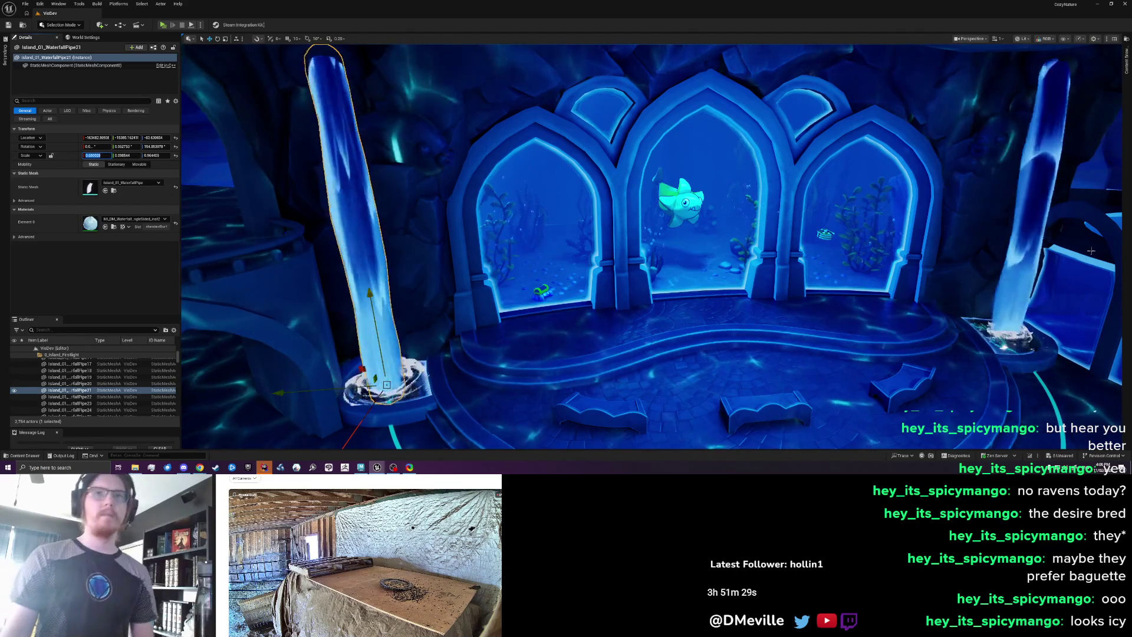
key(ctrl+z)
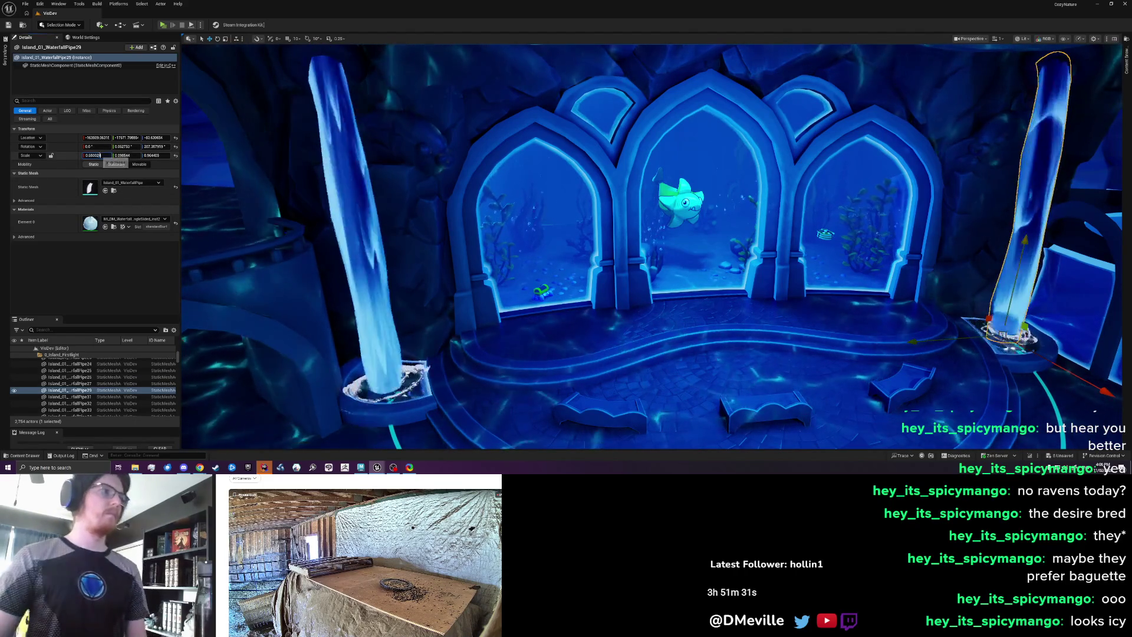
- Frame the view on the waterfall pipe Island_01_WaterfallPipe29
mouse_move(648, 295)
mouse_down()
mouse_move(684, 259)
mouse_move(636, 155)
mouse_up()
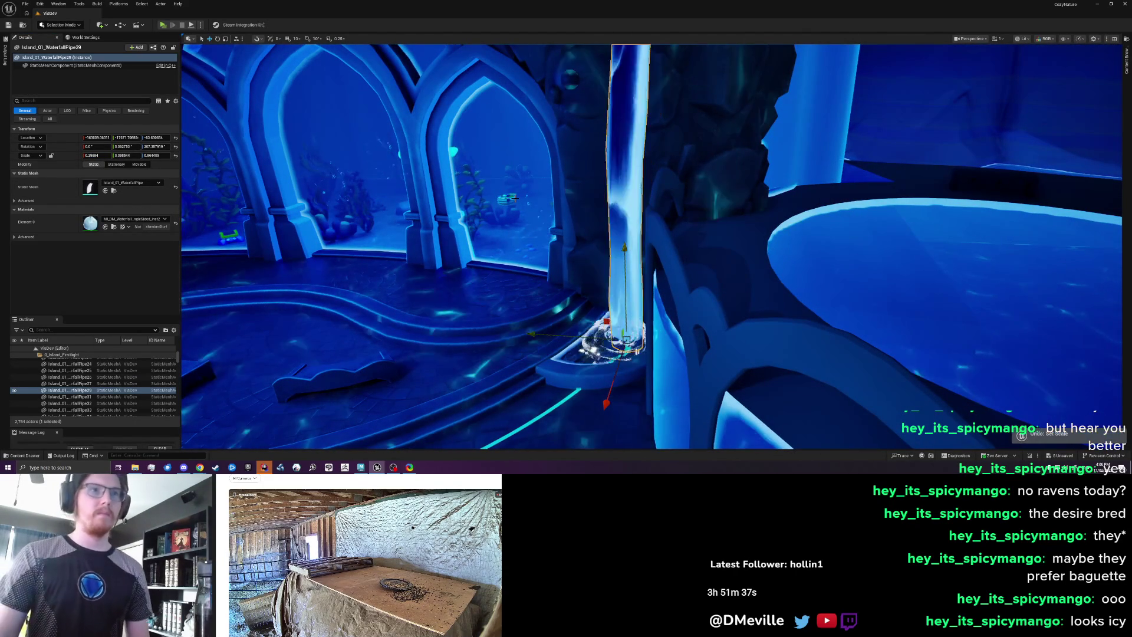
mouse_move(636, 155)
mouse_down()
mouse_move(696, 159)
mouse_move(744, 192)
mouse_move(729, 237)
mouse_move(761, 264)
mouse_move(625, 263)
mouse_up()
key(Escape)
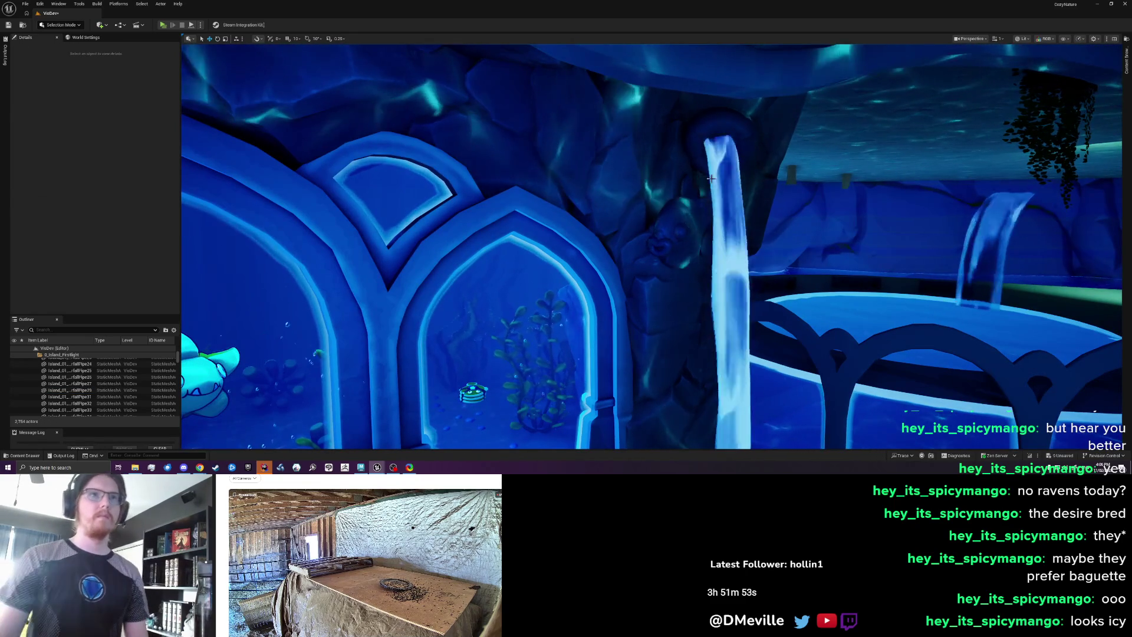
key(ctrl+z)
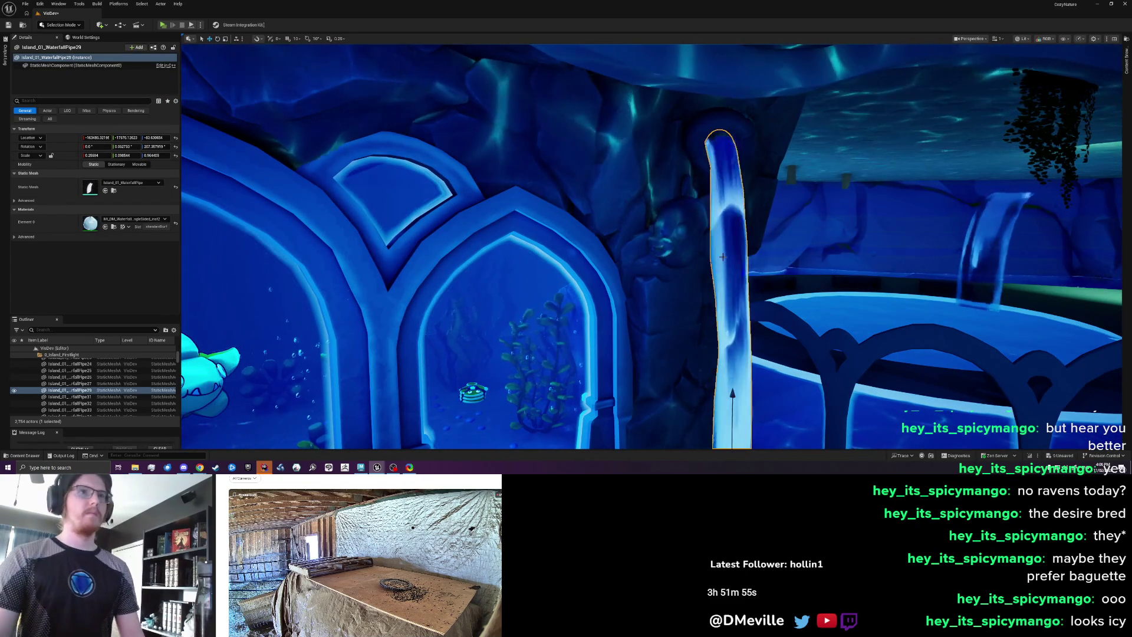
key(f)
- Scale the pipe wider along X and Y and slightly shorter along Z
mouse_move(630, 372)
mouse_down()
mouse_move(577, 338)
mouse_move(658, 363)
mouse_up()
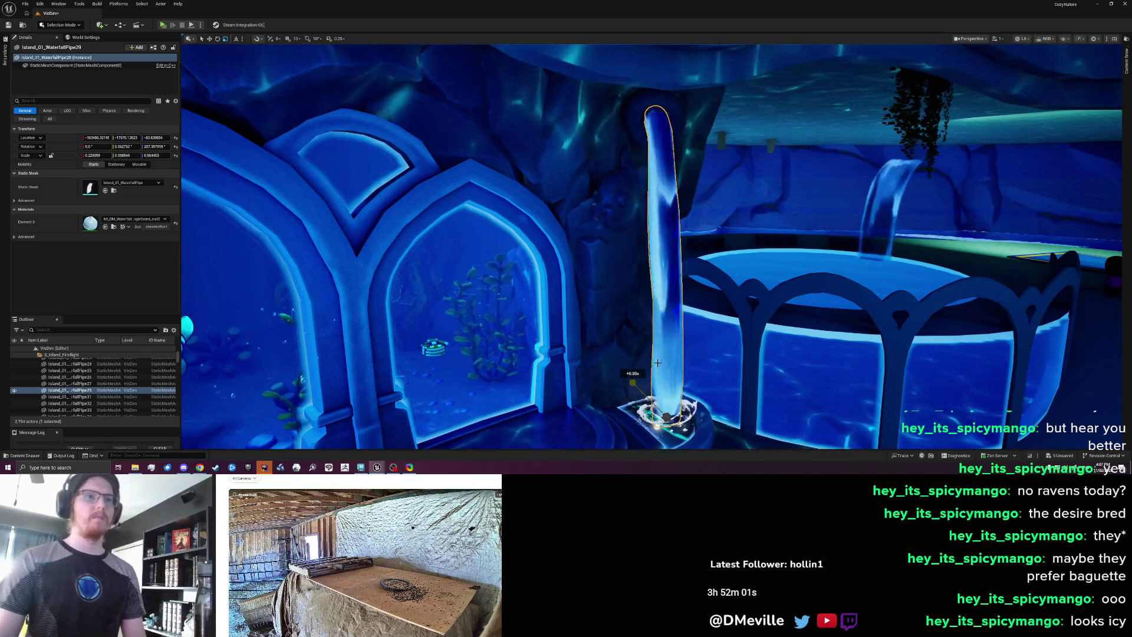
key(Escape)
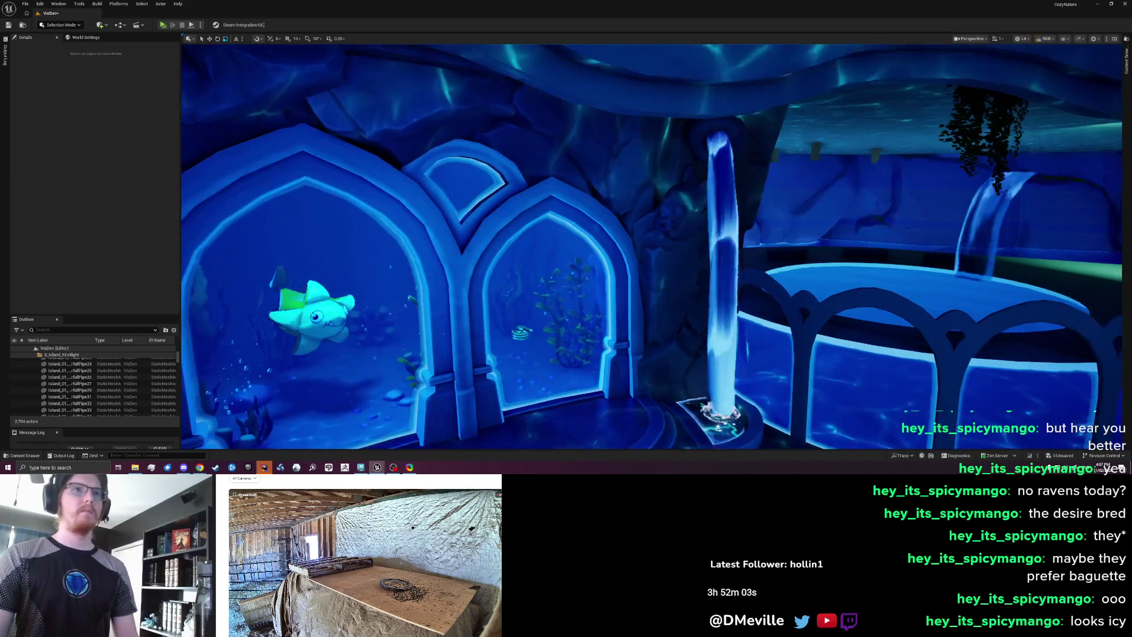
click(710, 286)
drag(715, 313, 716, 321)
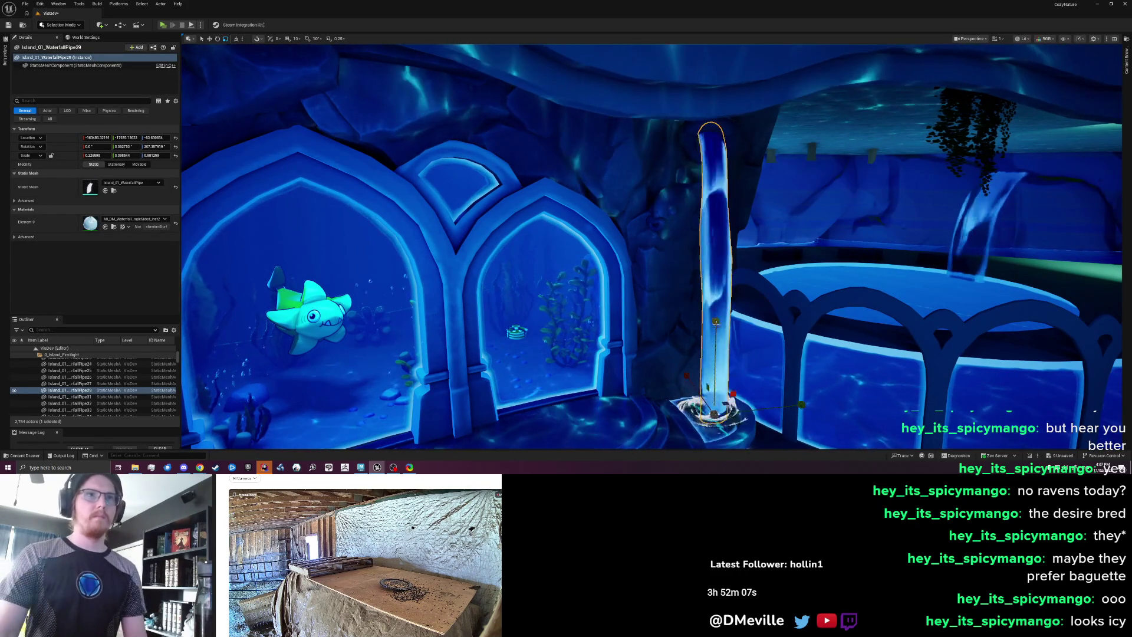
mouse_move(804, 405)
mouse_down()
mouse_move(680, 421)
mouse_move(660, 400)
mouse_move(625, 436)
mouse_up()
mouse_move(858, 425)
mouse_down()
mouse_move(840, 425)
mouse_move(858, 424)
mouse_up()
scroll(858, 424, up, 2)
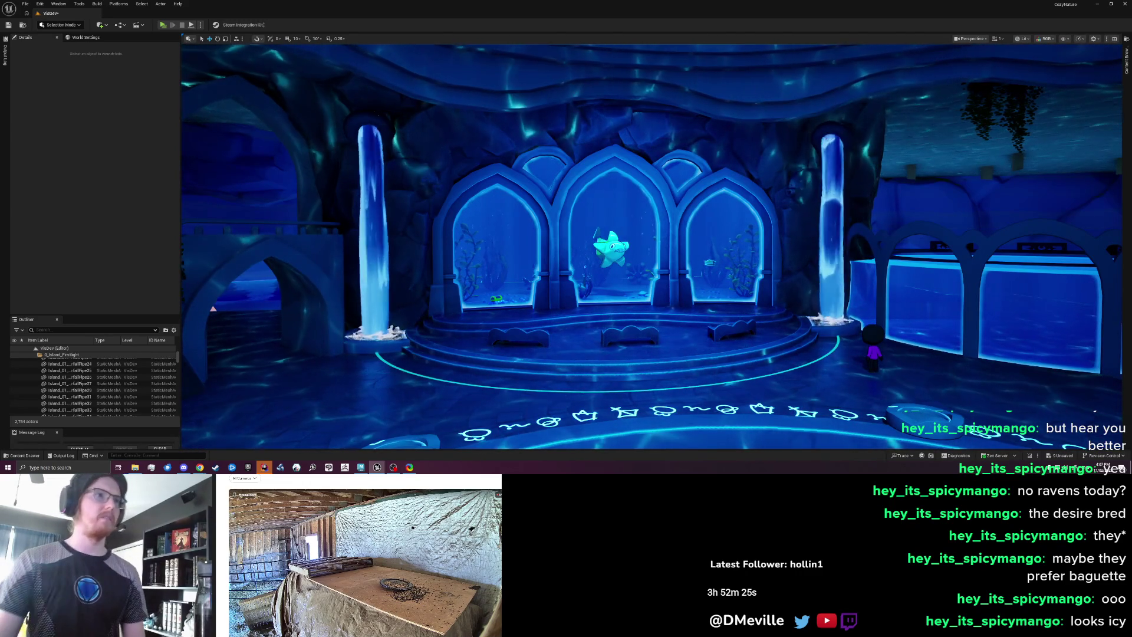
- Rotate the left pillar's torus ring about 18 degrees around its vertical axis
click(368, 128)
mouse_move(368, 128)
mouse_down()
mouse_move(322, 112)
mouse_move(310, 133)
mouse_up()
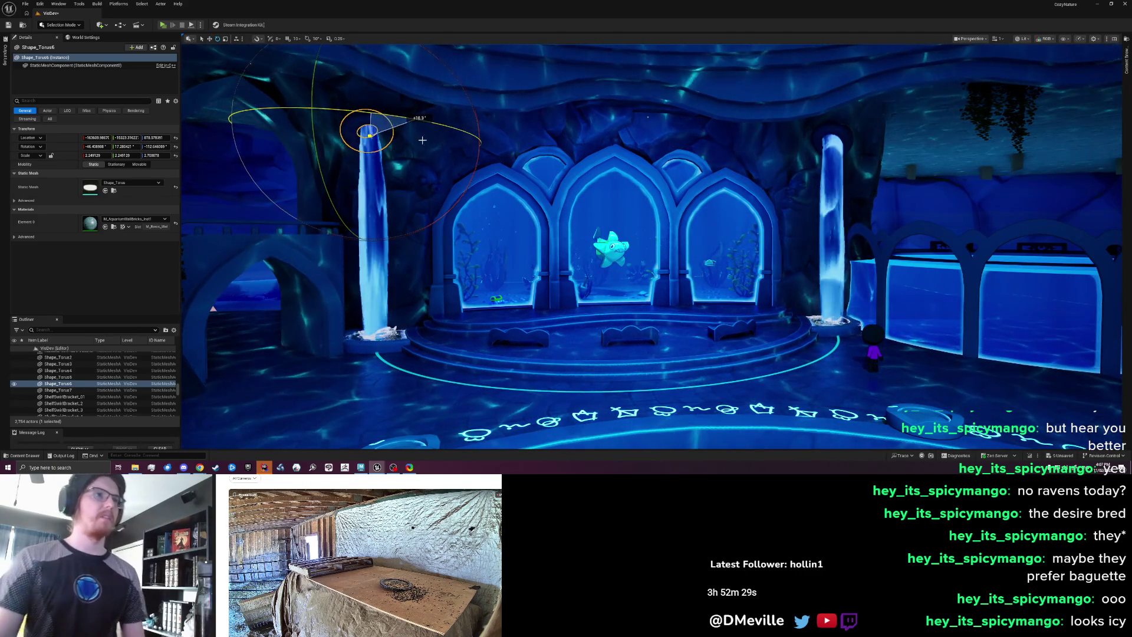
key(w)
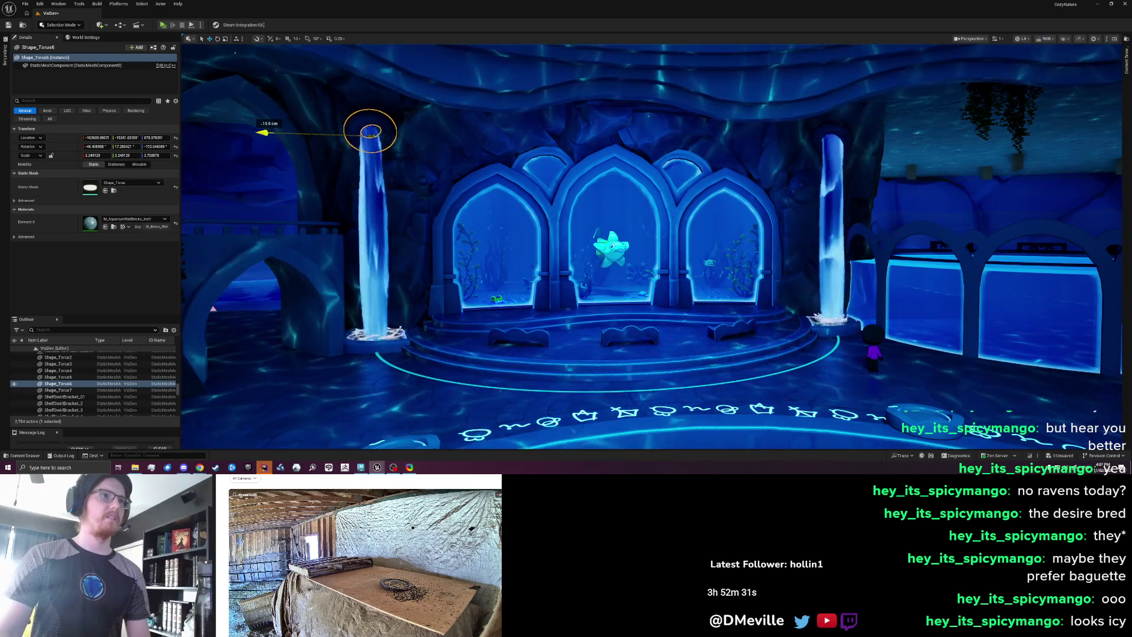
key(Escape)
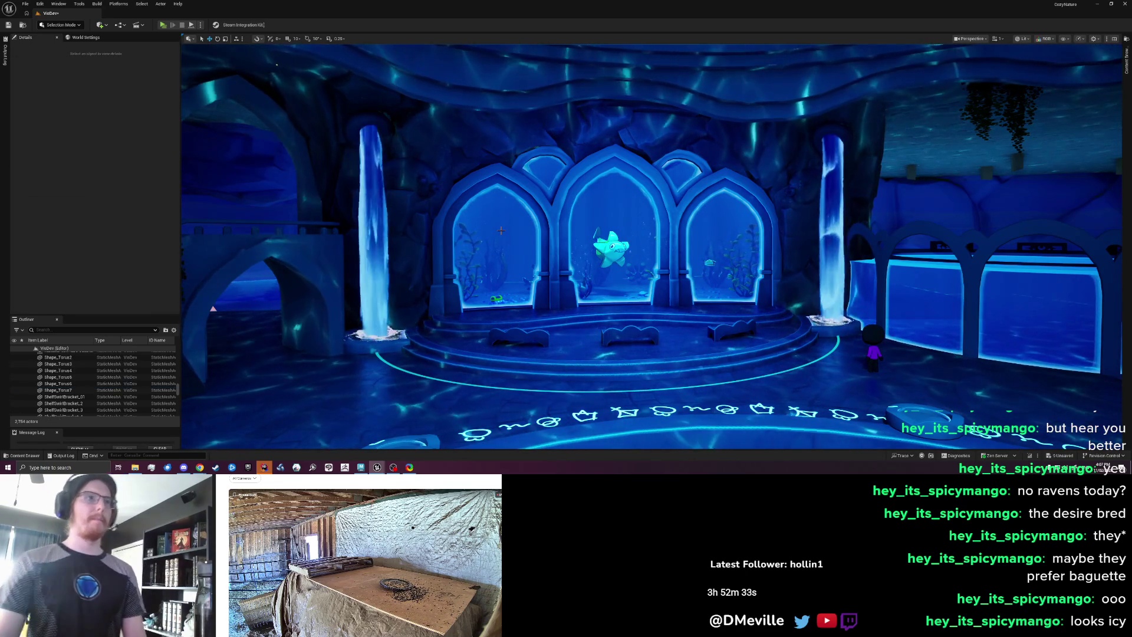
scroll(474, 212, down, 3)
drag(474, 213, 416, 142)
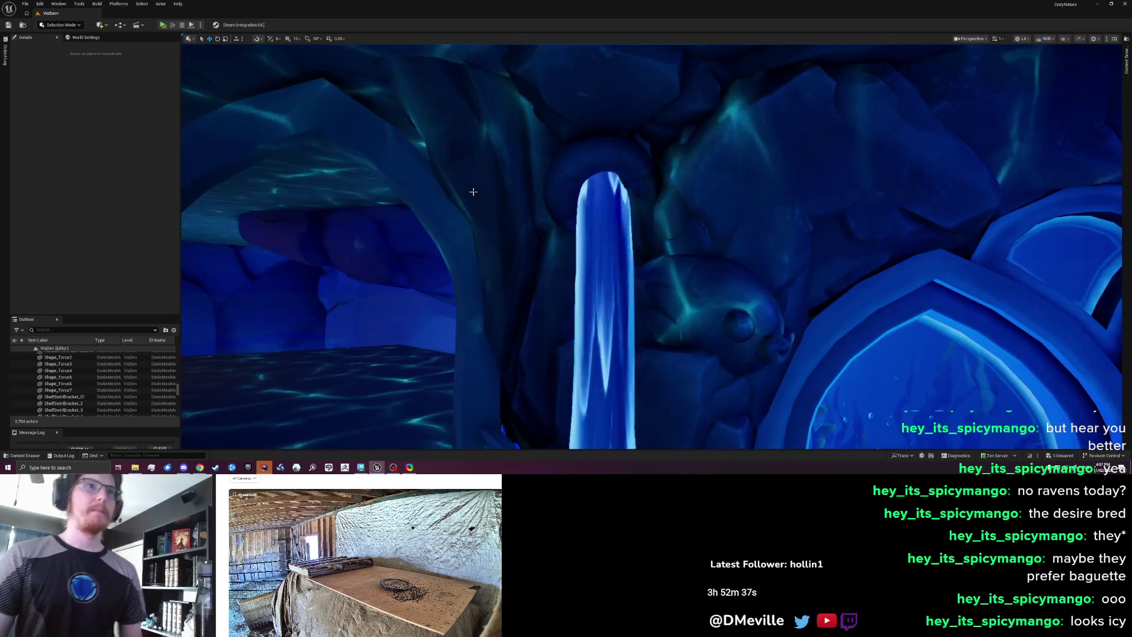
- Select both torus rings in Mesh Paint mode, swap the paint colours, then return to Selection mode
click(566, 161)
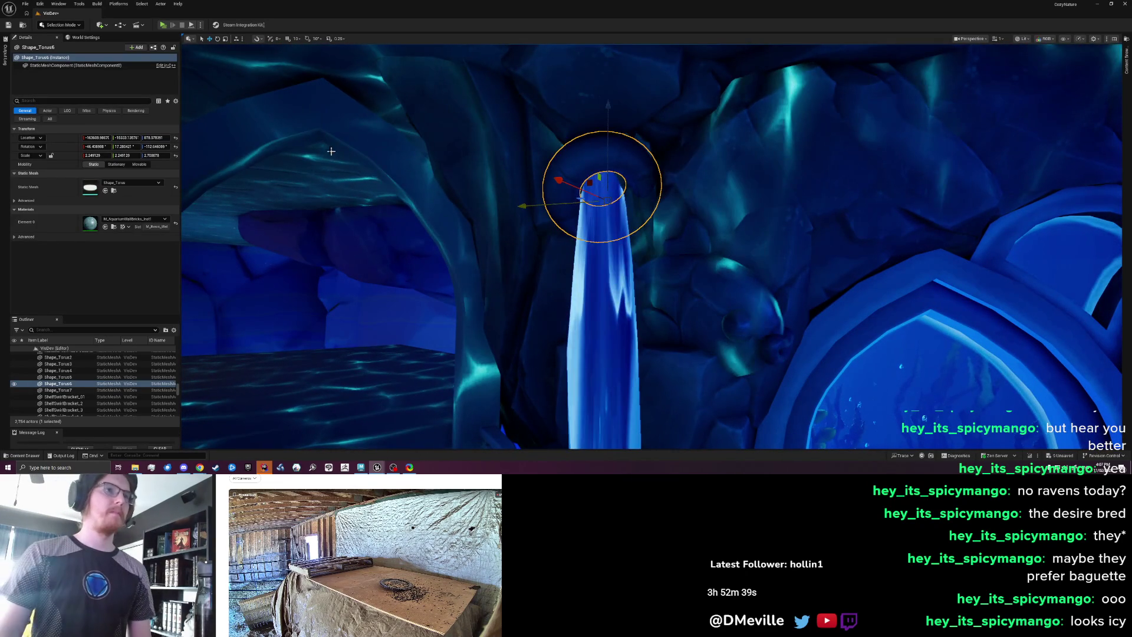
key(shift+4)
click(208, 61)
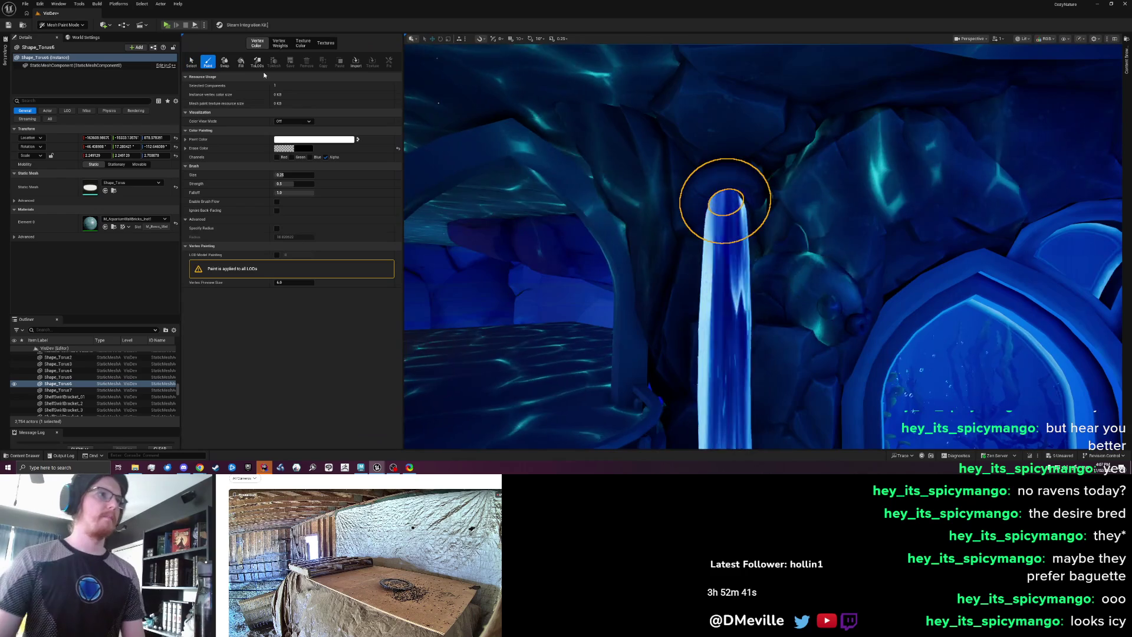
click(224, 61)
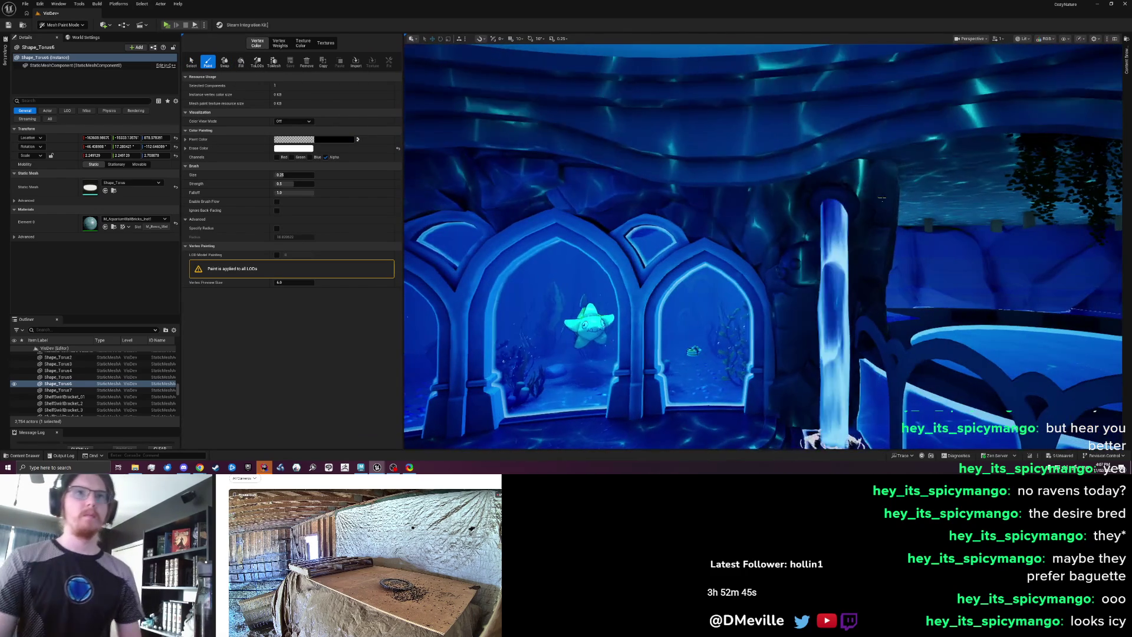
ctrl+click(833, 205)
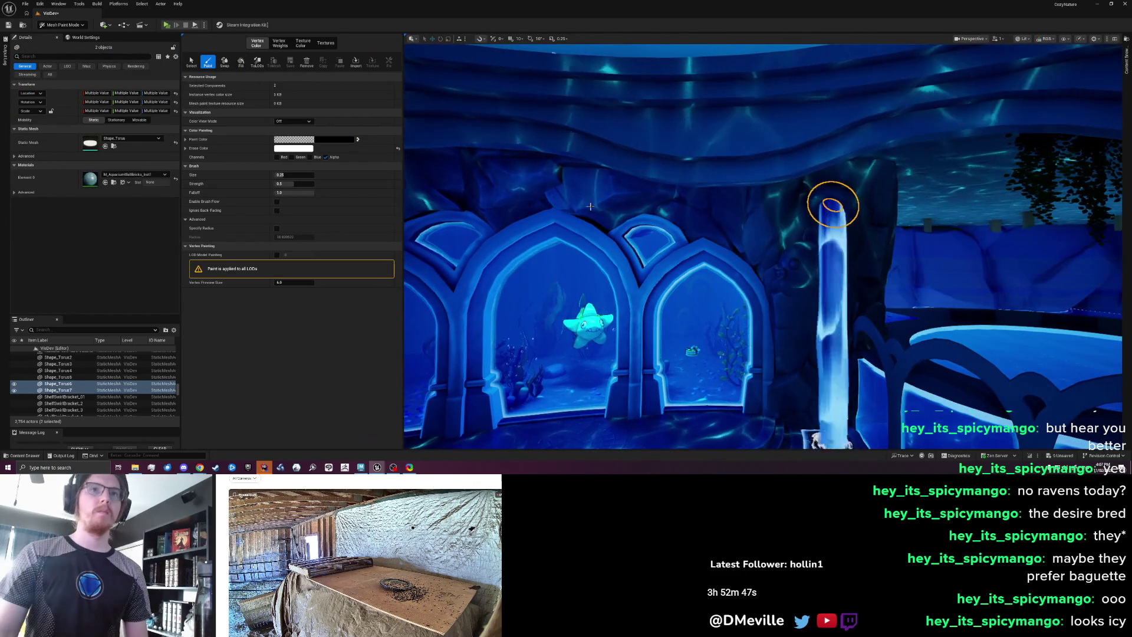
key(shift+1)
key(Escape)
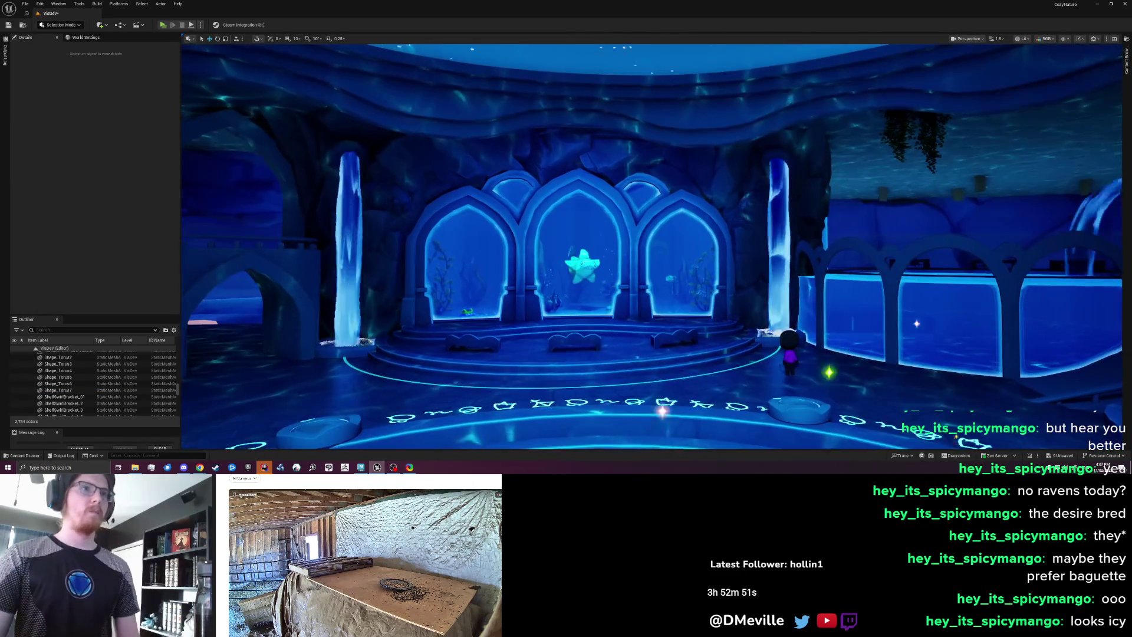
- Save the VisDev level and fly through the arches toward the pools to review it
key(ctrl+s)
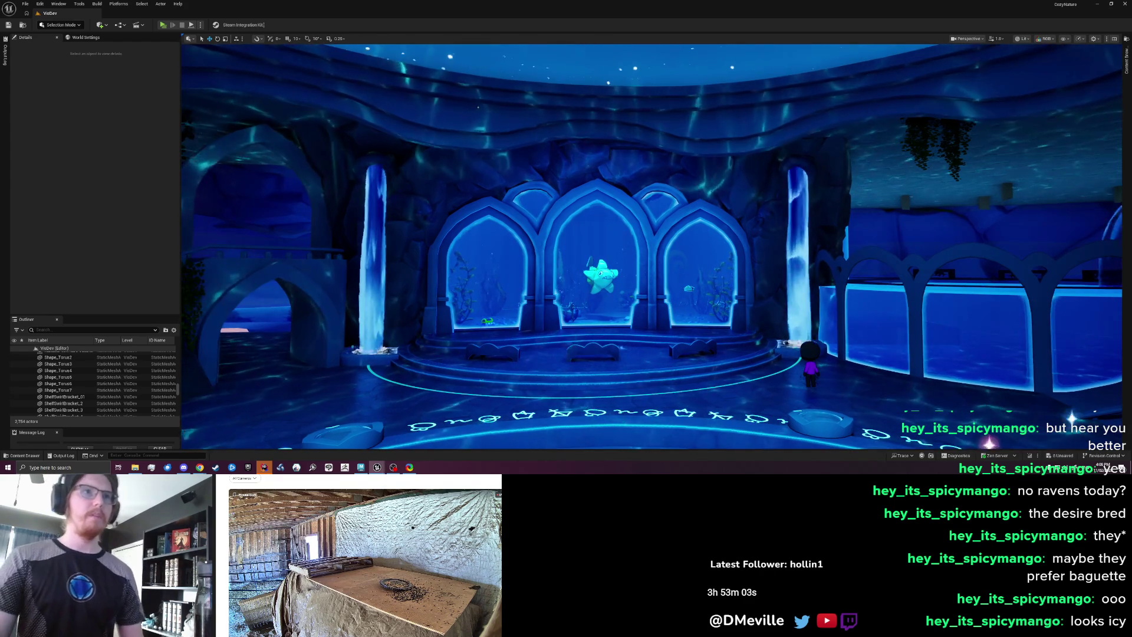
scroll(478, 299, up, 5)
scroll(478, 299, up, 10)
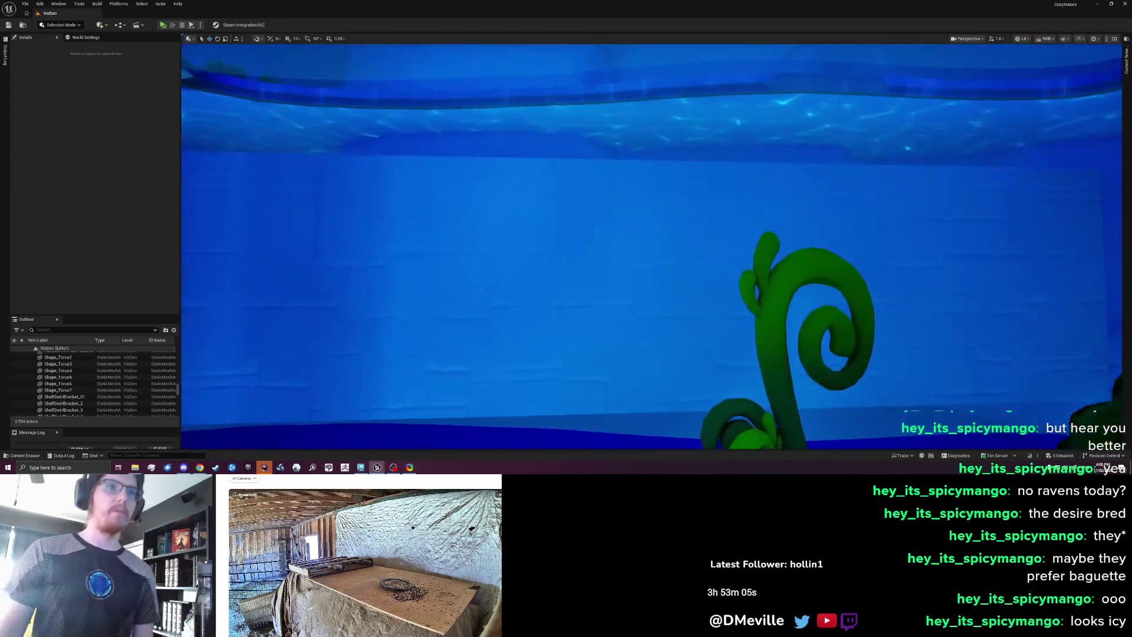
scroll(478, 299, down, 10)
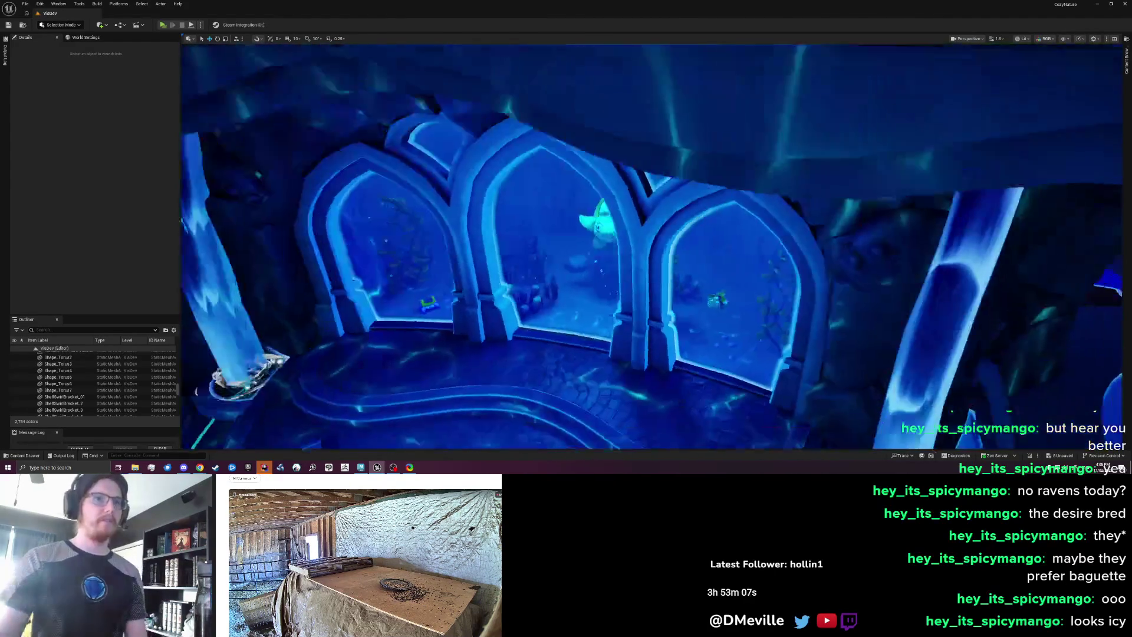
scroll(478, 299, down, 5)
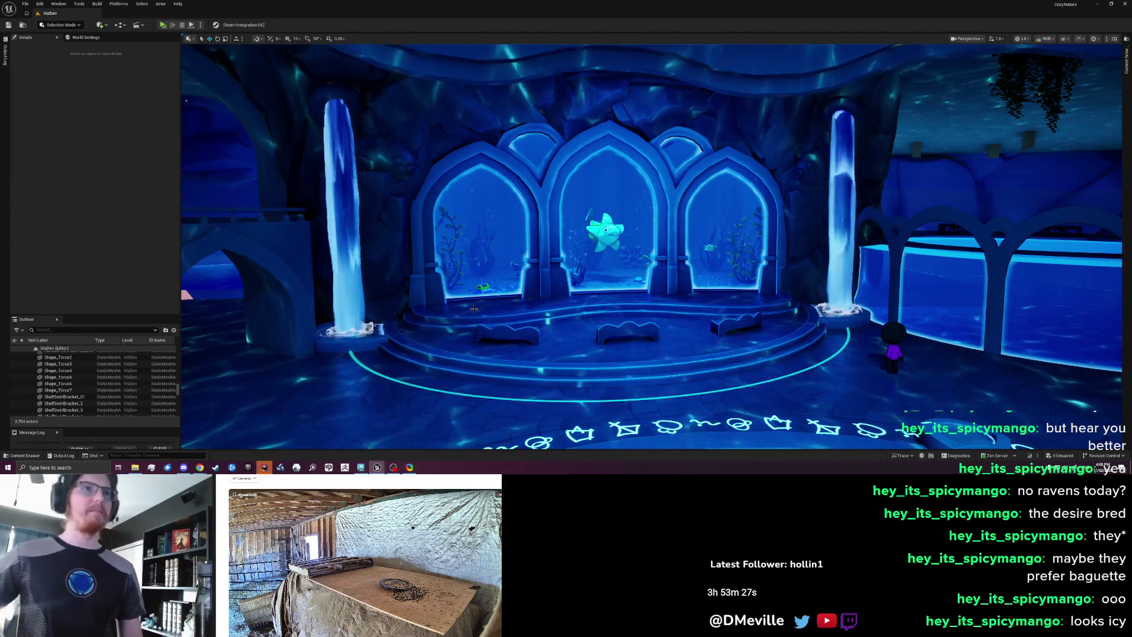
drag(471, 240, 471, 224)
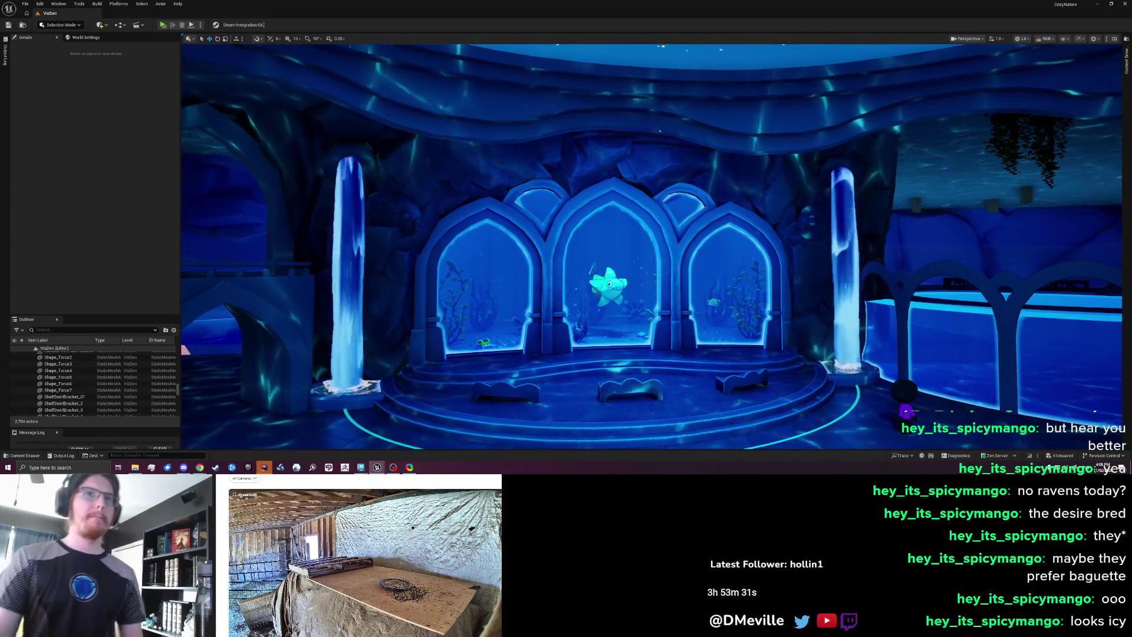
drag(471, 224, 530, 224)
mouse_move(602, 262)
mouse_down()
mouse_move(661, 262)
mouse_move(602, 261)
mouse_move(602, 224)
mouse_move(608, 274)
mouse_move(596, 274)
mouse_up()
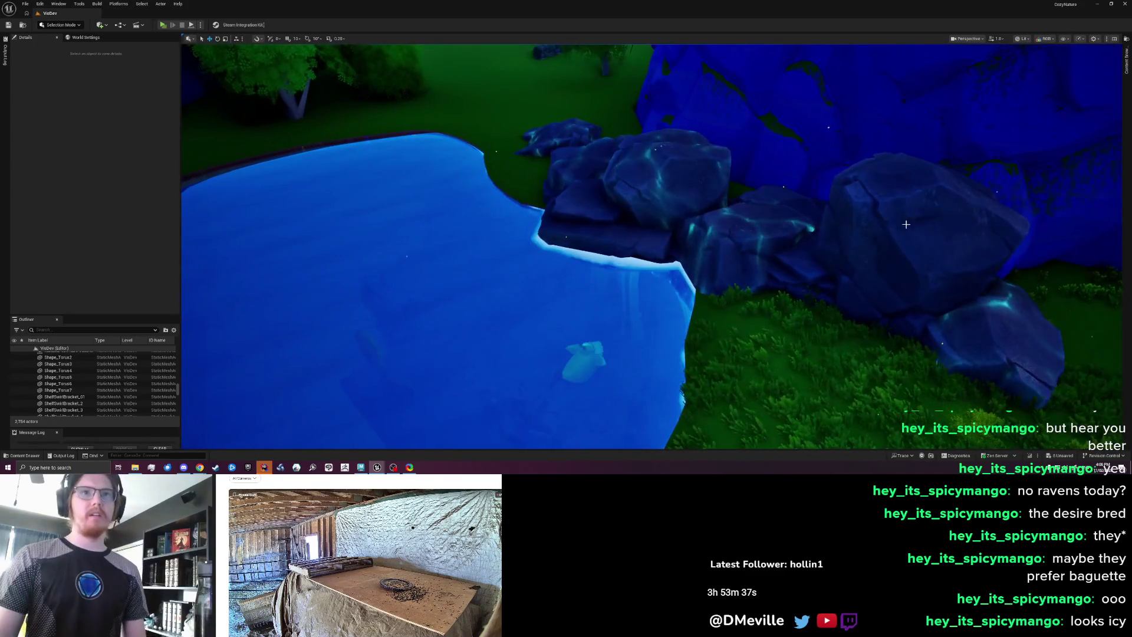
- Select PS_MistDroplets_Box13 at the outdoor waterfall, then fly toward the underwater hall
click(906, 224)
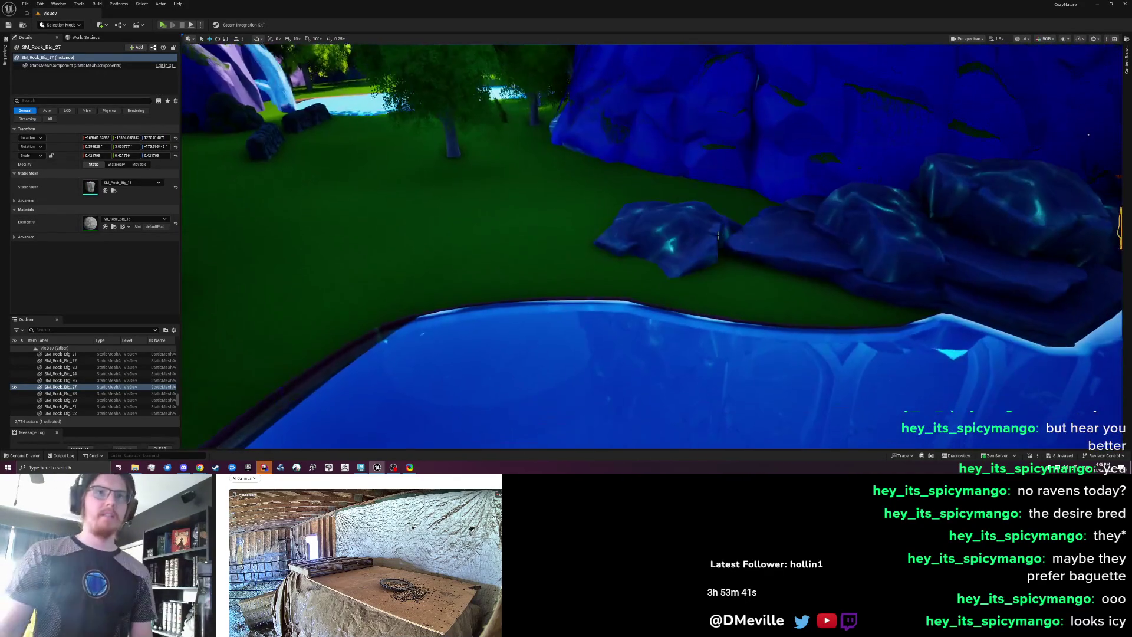
key(Escape)
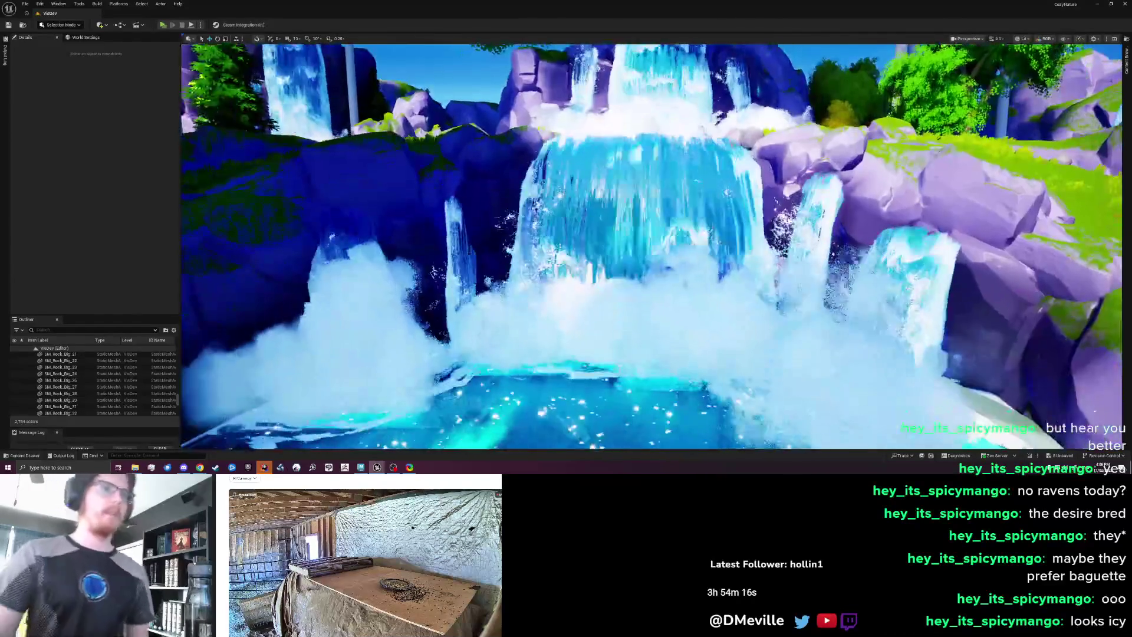
click(457, 253)
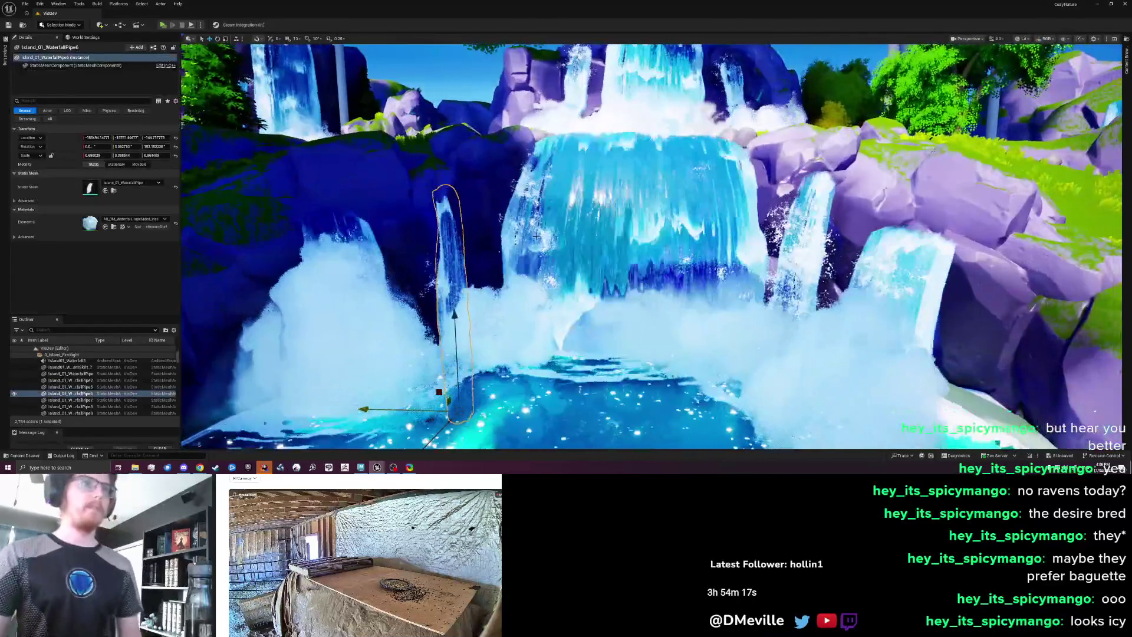
click(530, 190)
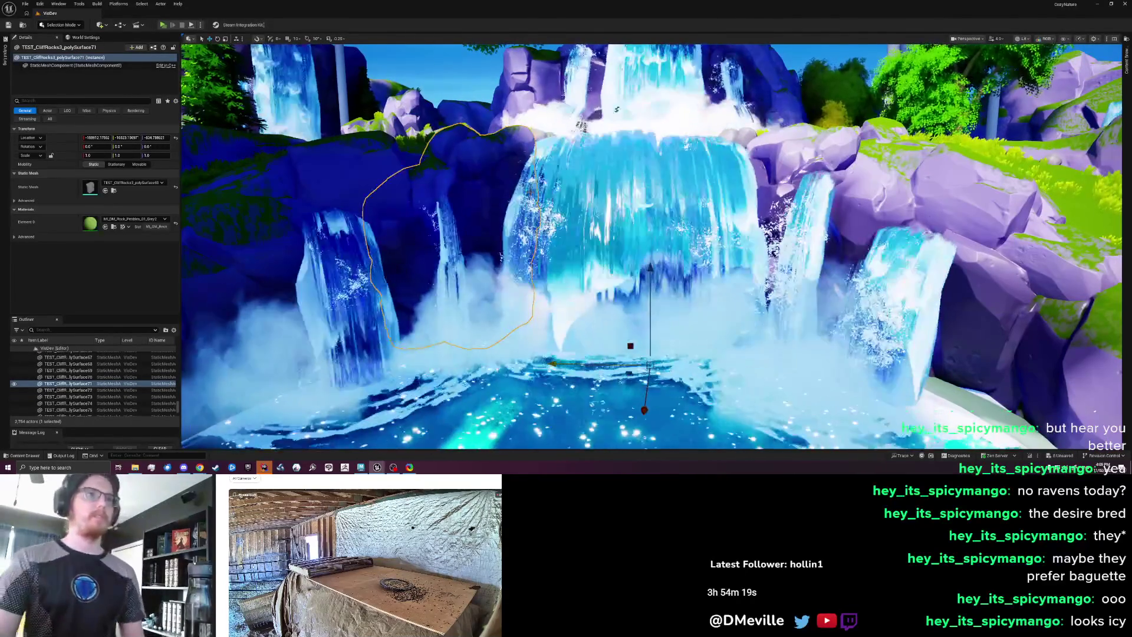
click(523, 215)
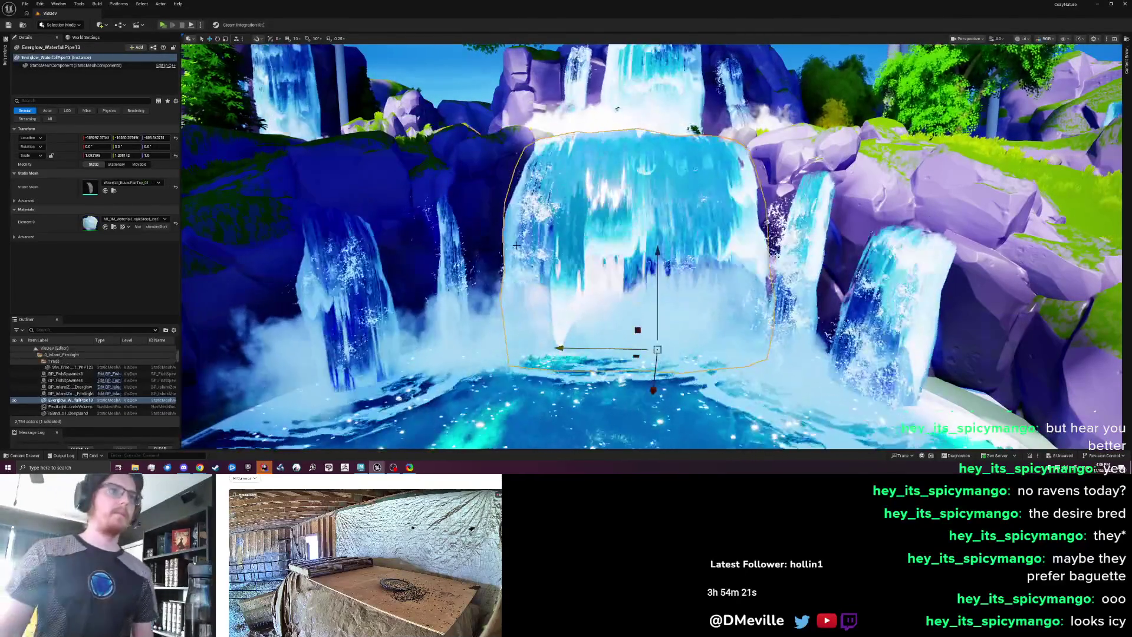
click(522, 240)
key(w)
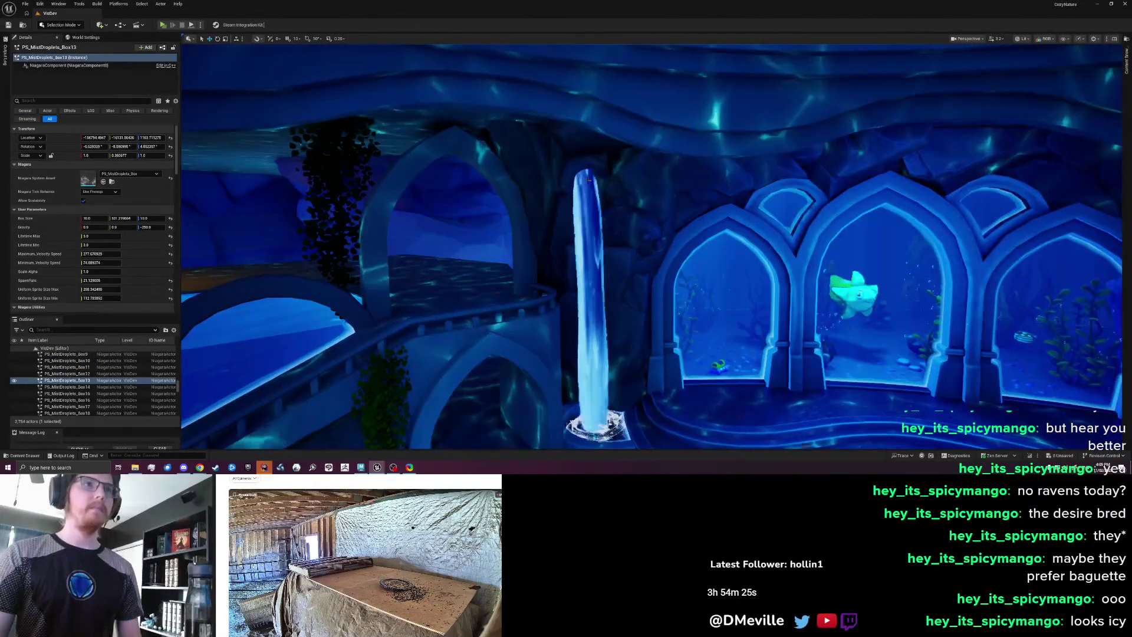
- Duplicate the mist emitter by the glowing pillar, raise it to the top, and turn it to about -19° yaw
key(ctrl+d)
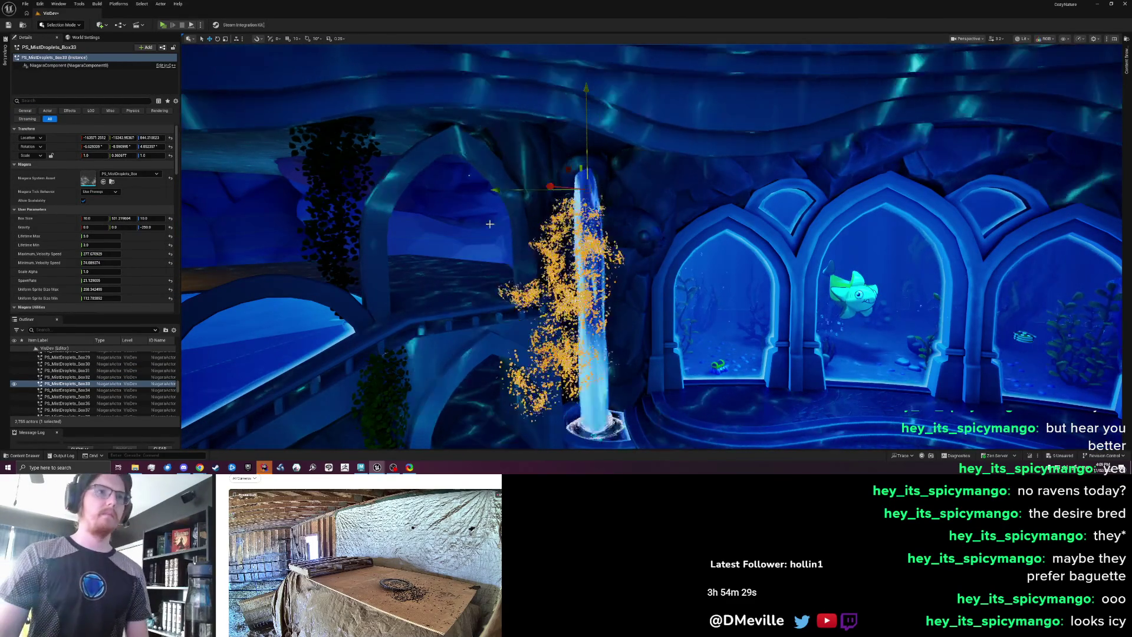
scroll(489, 224, down, 2)
key(w)
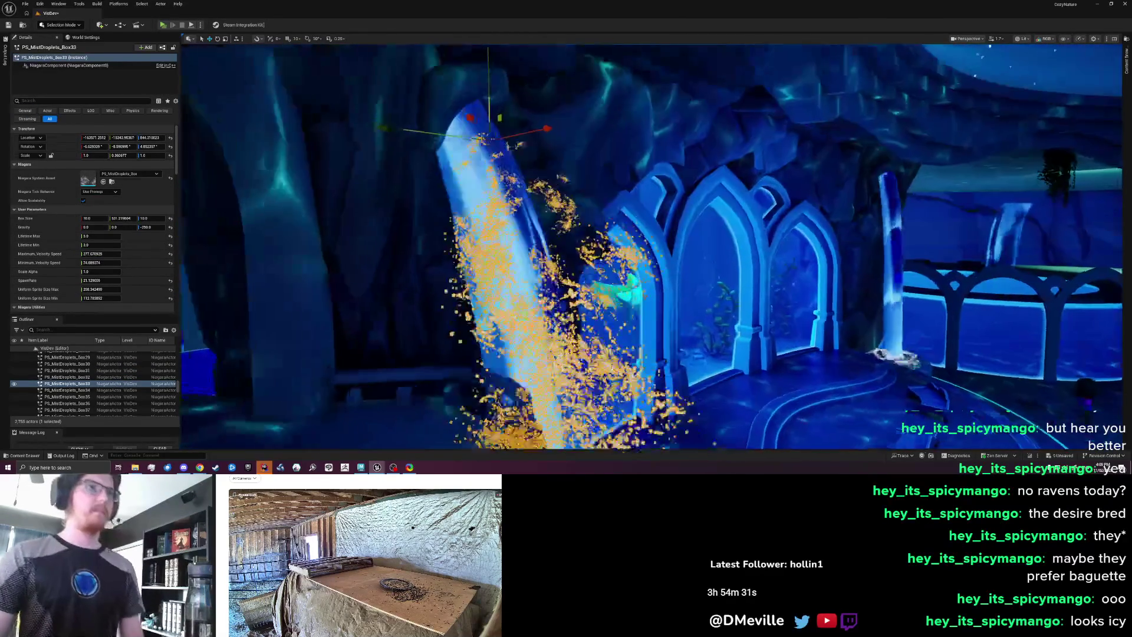
drag(483, 118, 474, 39)
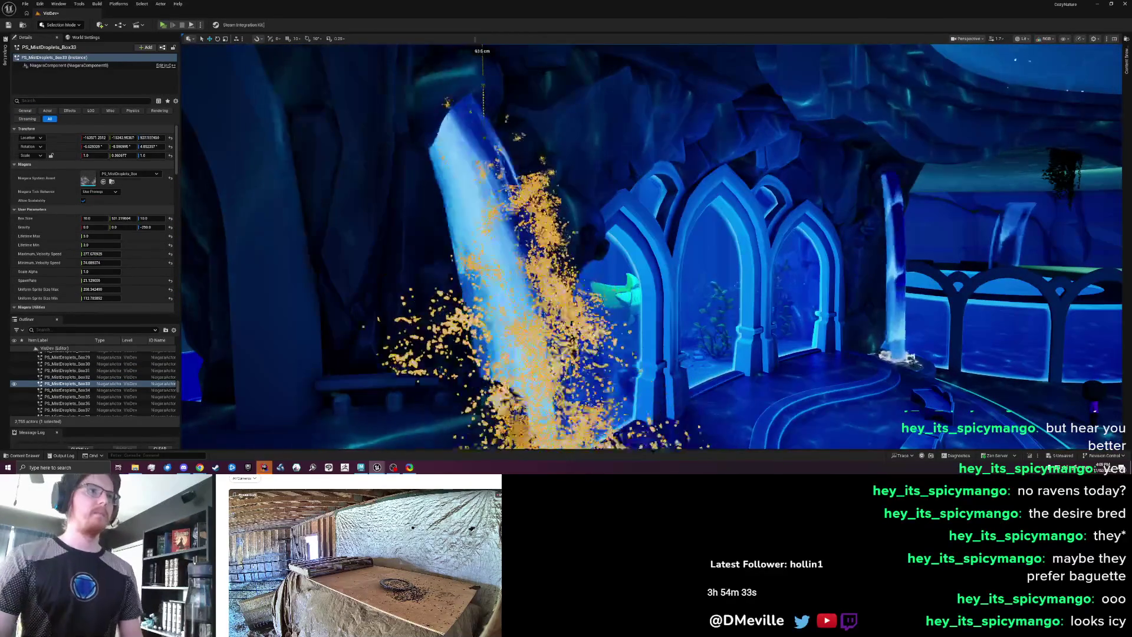
key(w)
key(w)
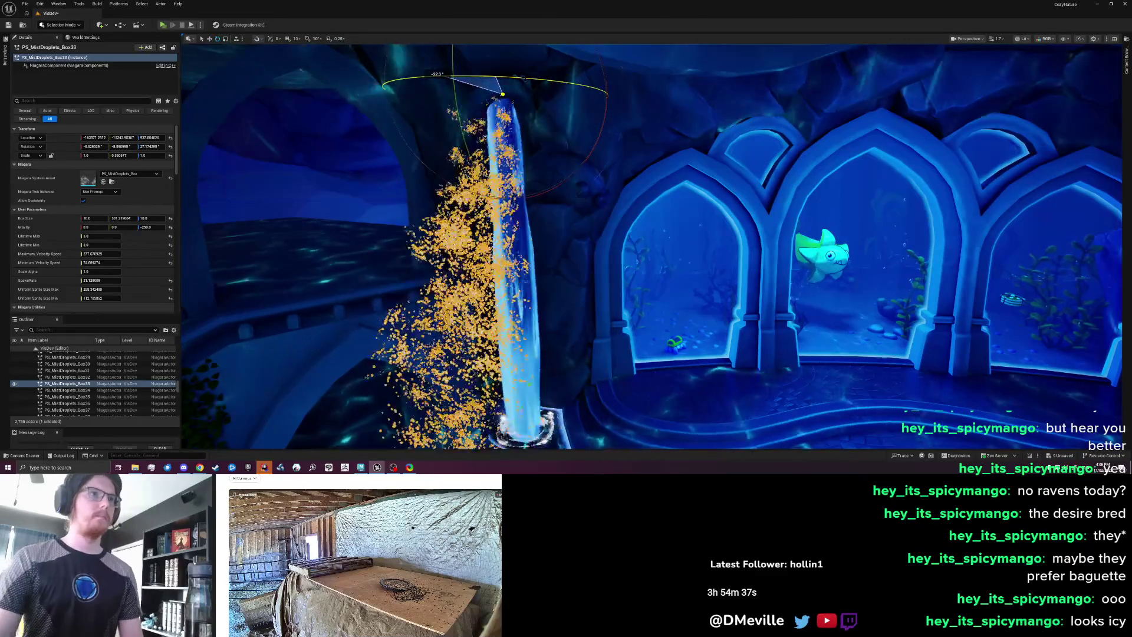
drag(498, 82, 502, 101)
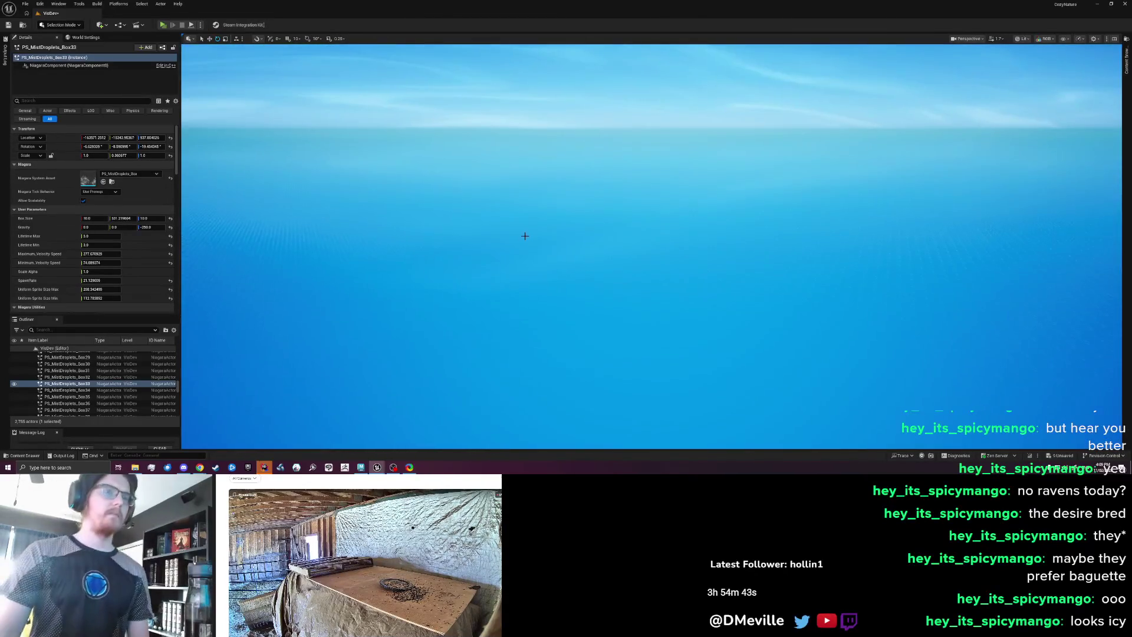
key(f)
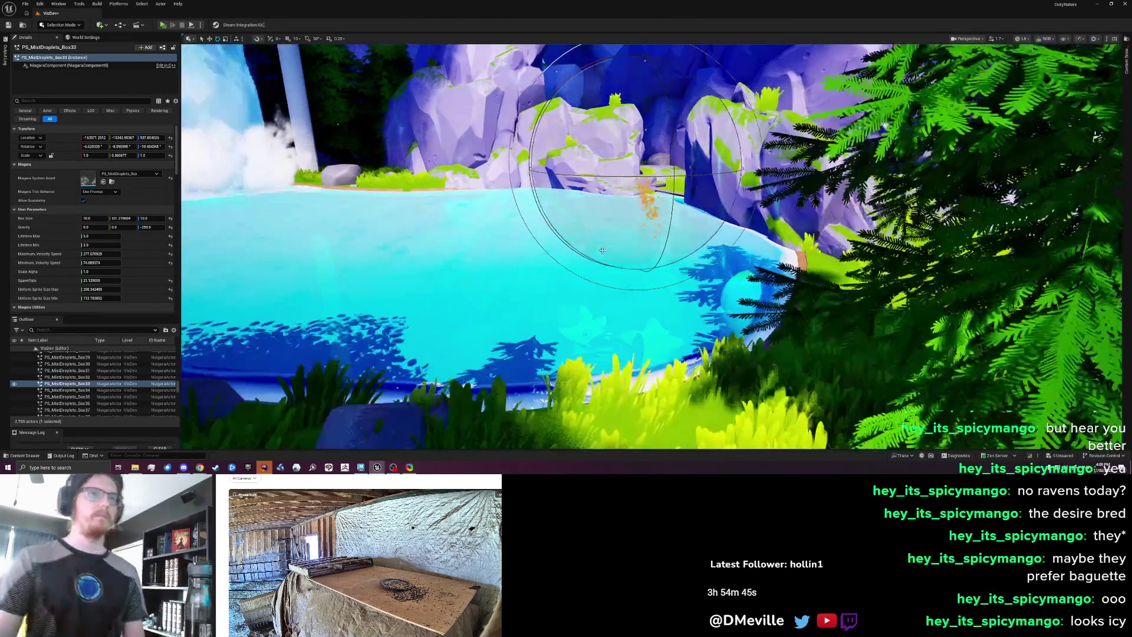
scroll(651, 247, up, 2)
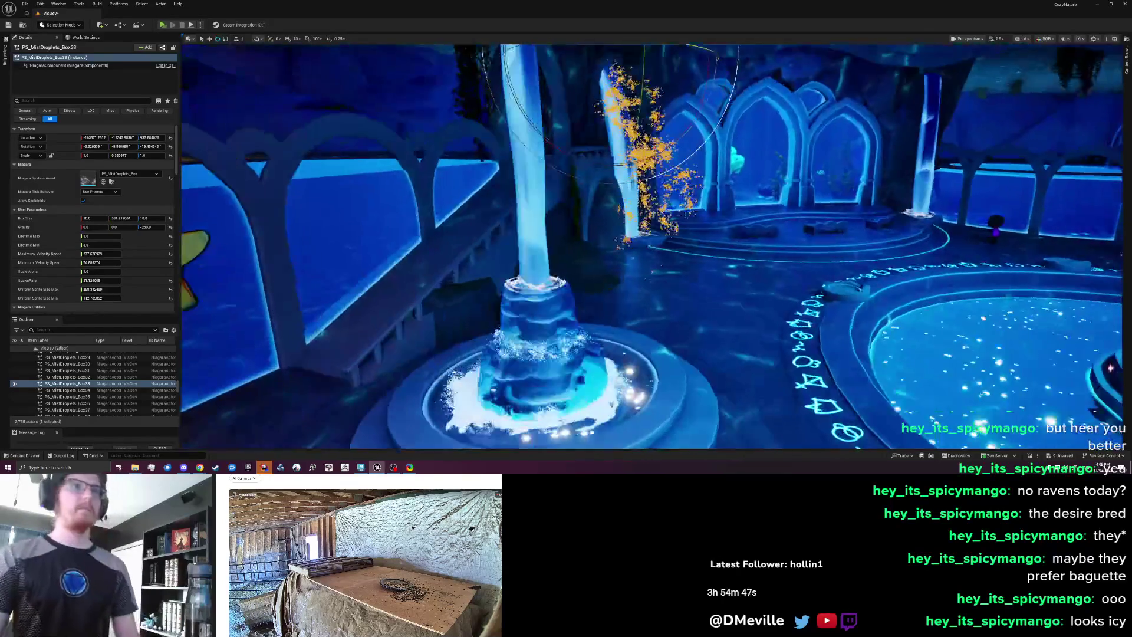
scroll(652, 246, down, 2)
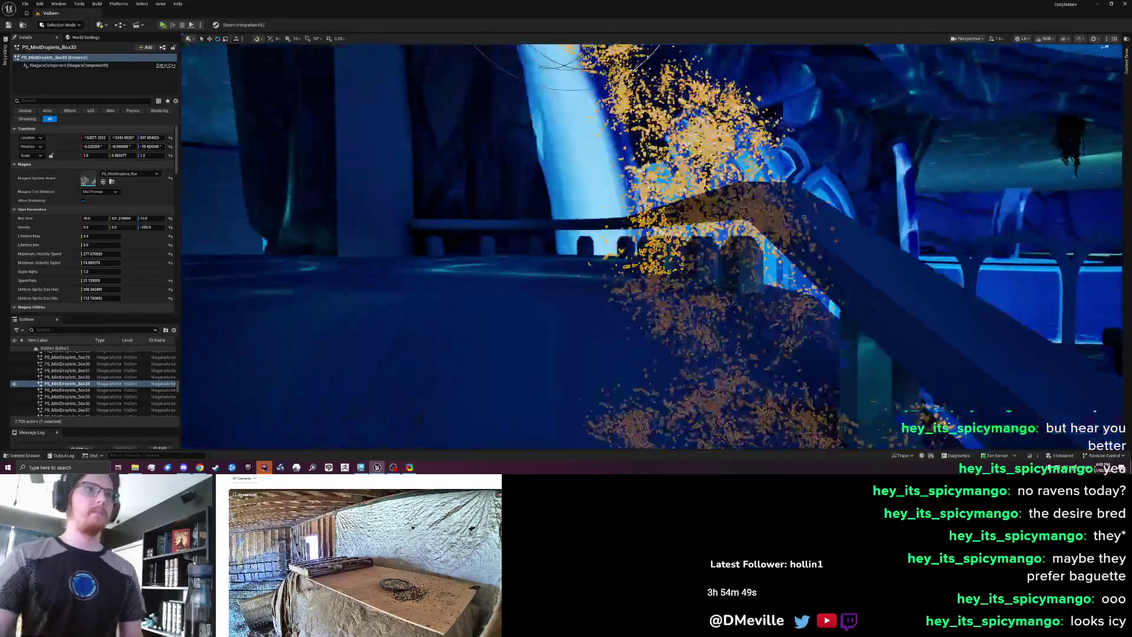
- Lower the mist's Maximum Velocity Speed to about 152
scroll(651, 246, down, 2)
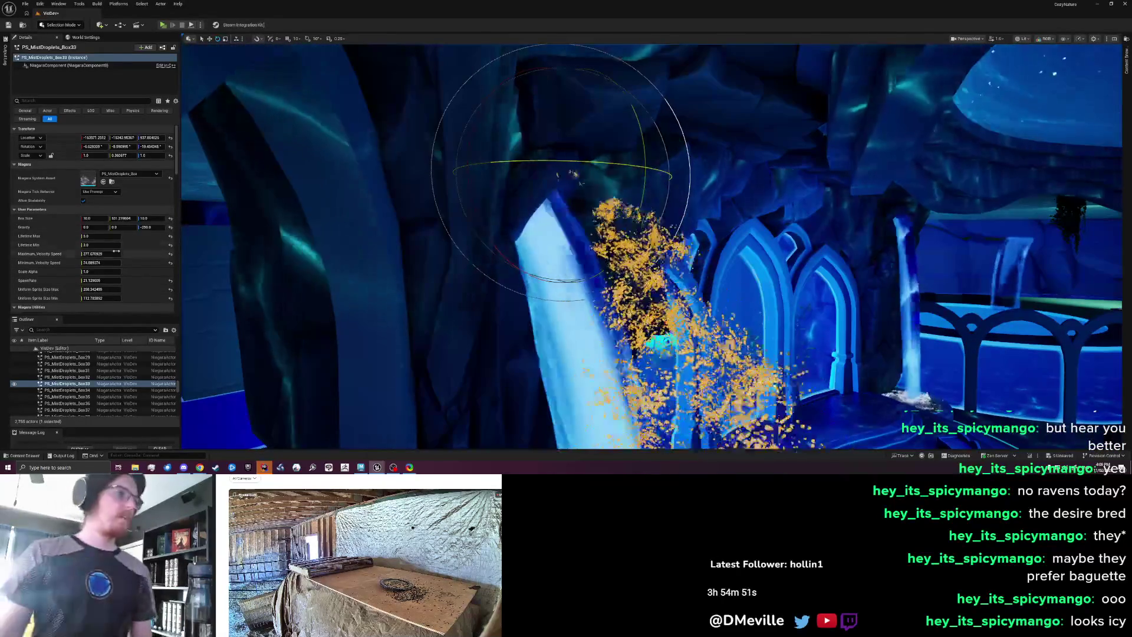
scroll(97, 234, down, 2)
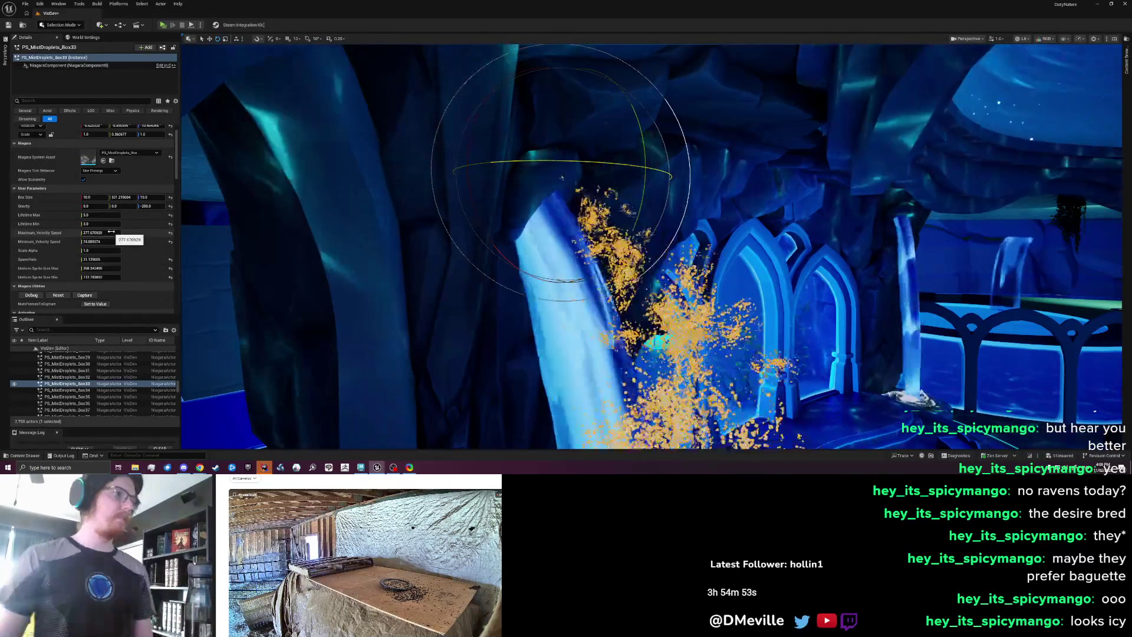
click(110, 232)
drag(111, 232, 98, 232)
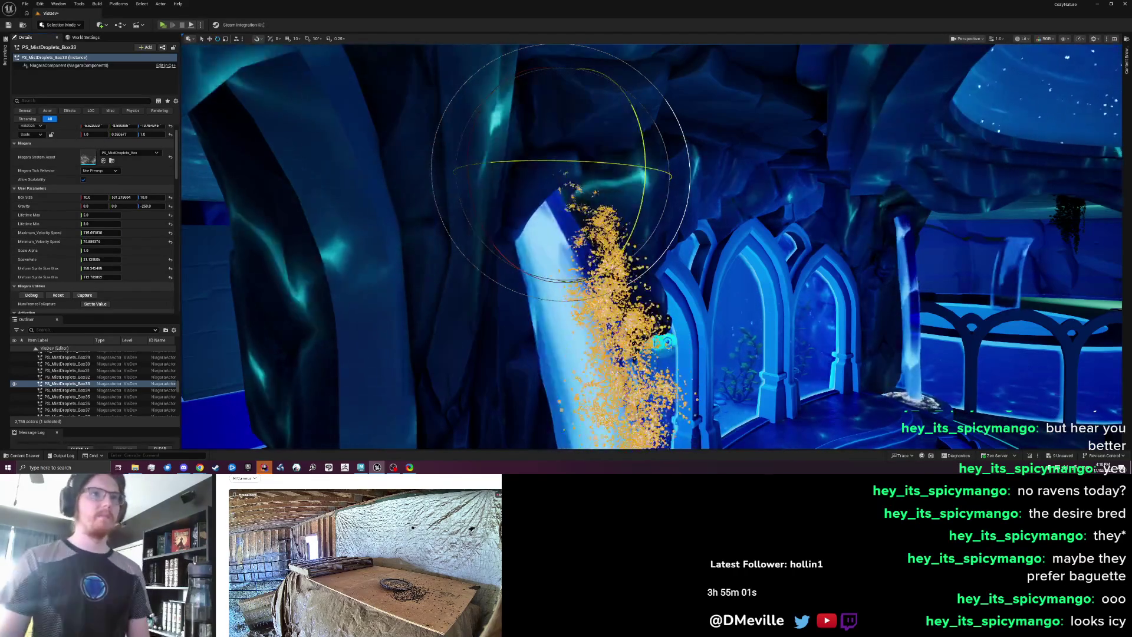
drag(567, 177, 586, 215)
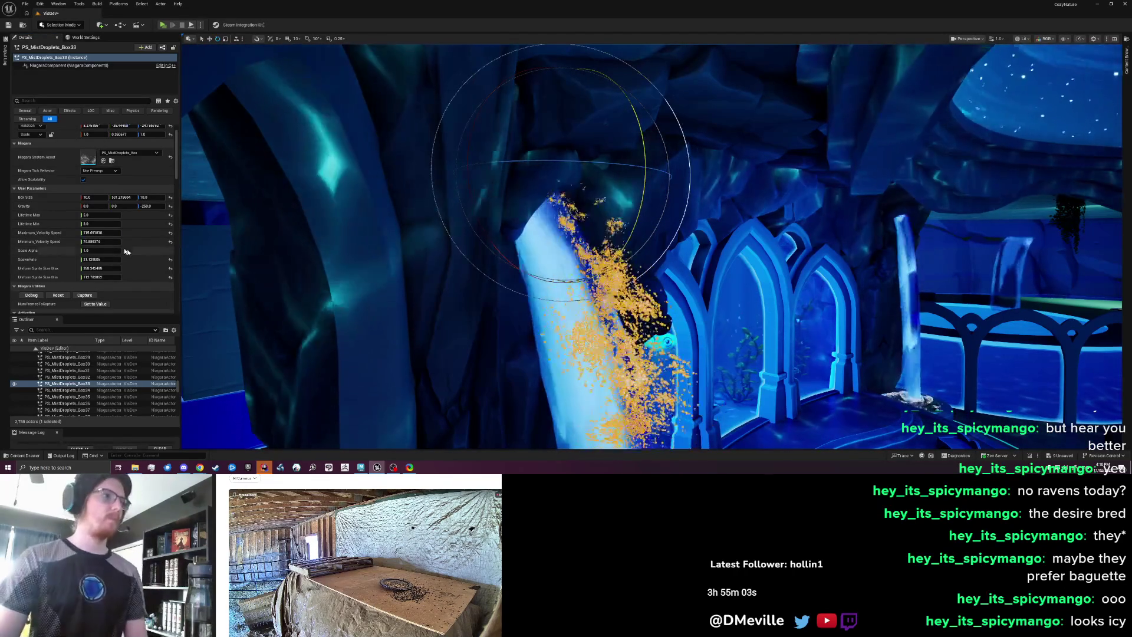
drag(101, 232, 136, 232)
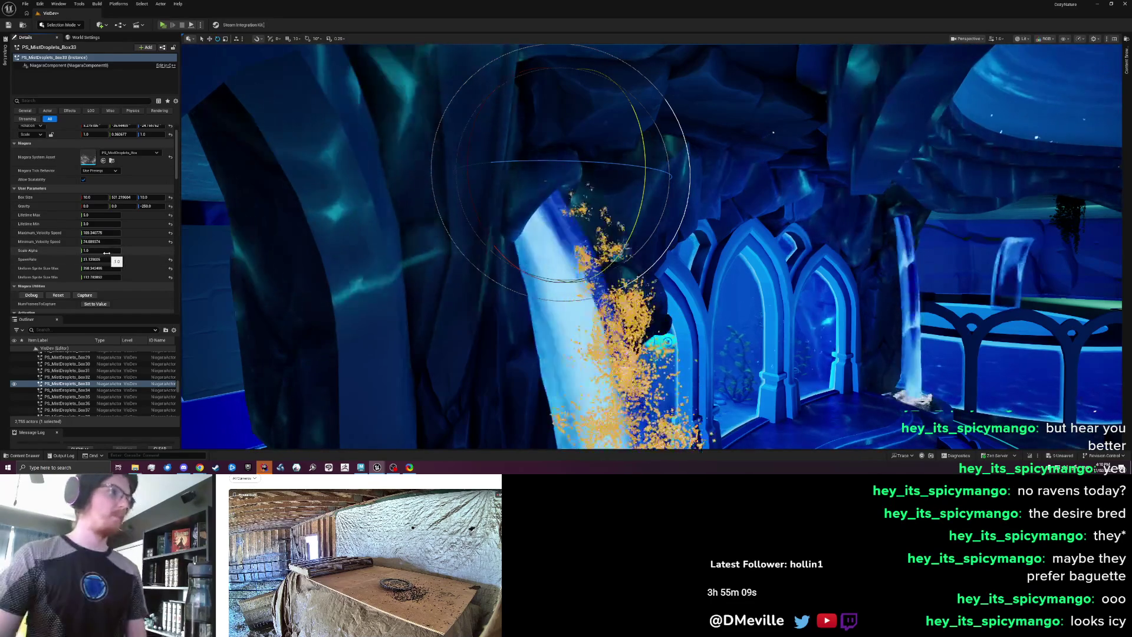
- Set the mist spawn Box Size Y to 10 and Box Size X to 100
click(122, 197)
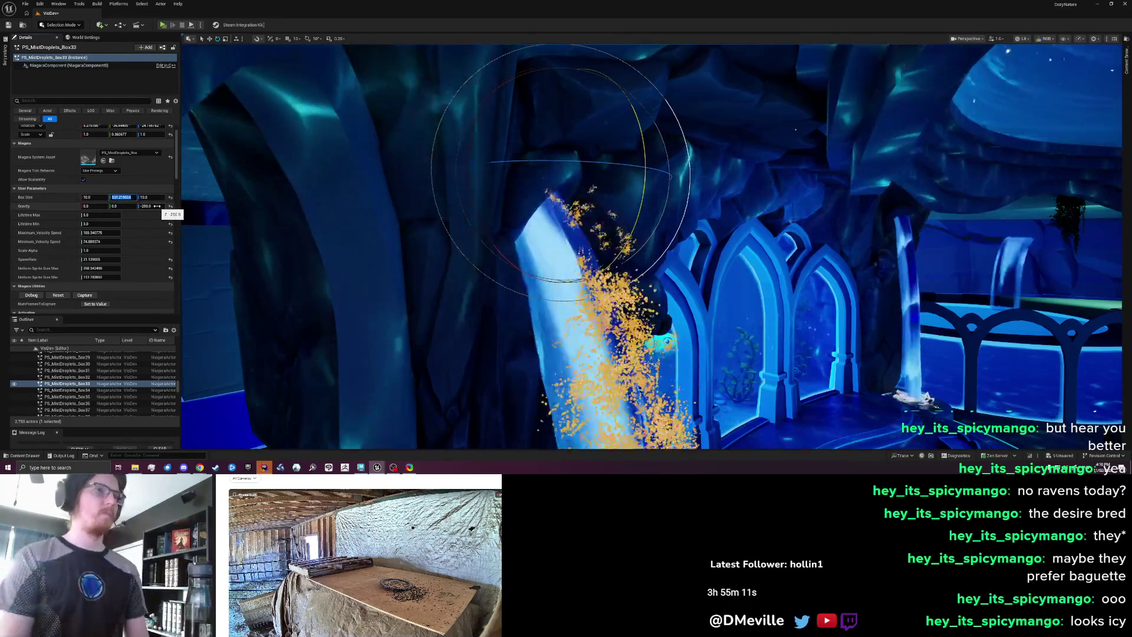
text(10)
key(Return)
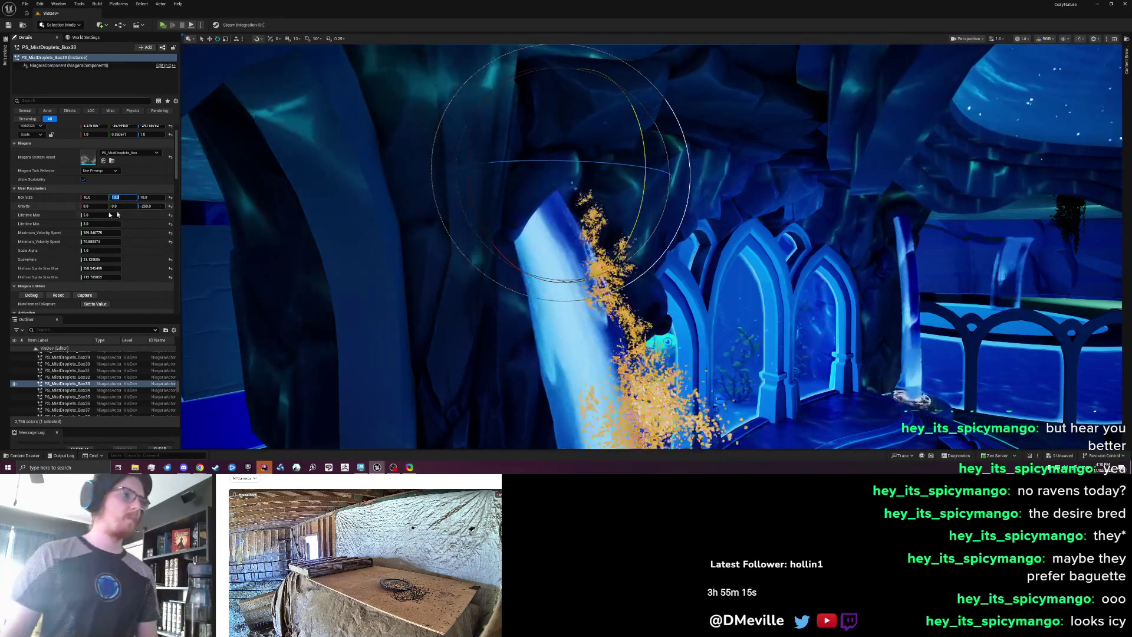
click(97, 197)
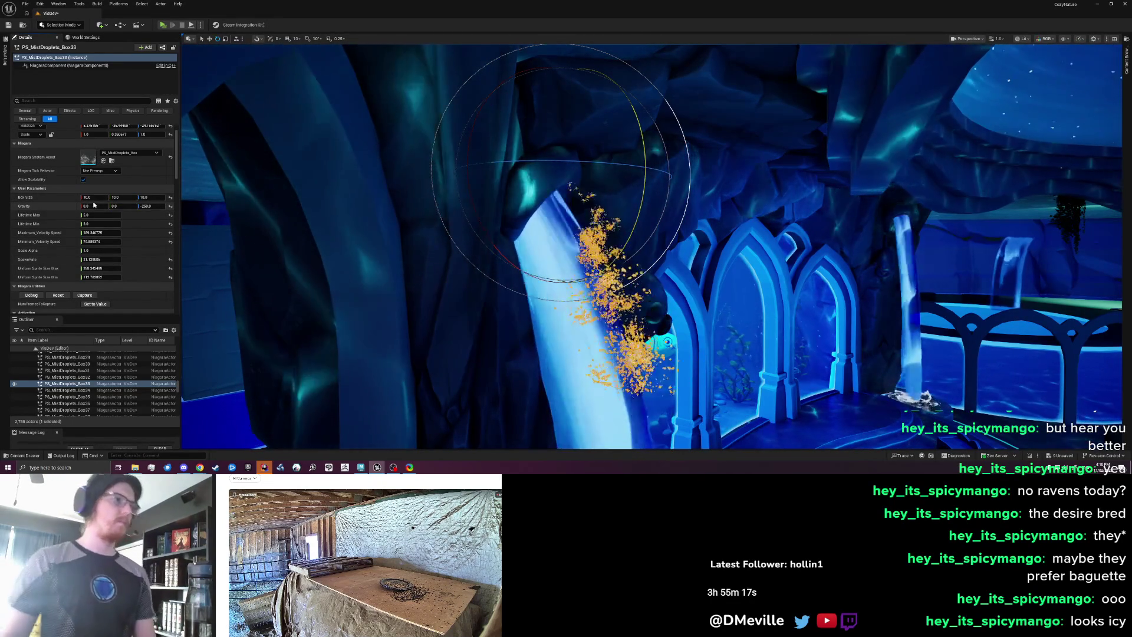
text(1000)
key(Return)
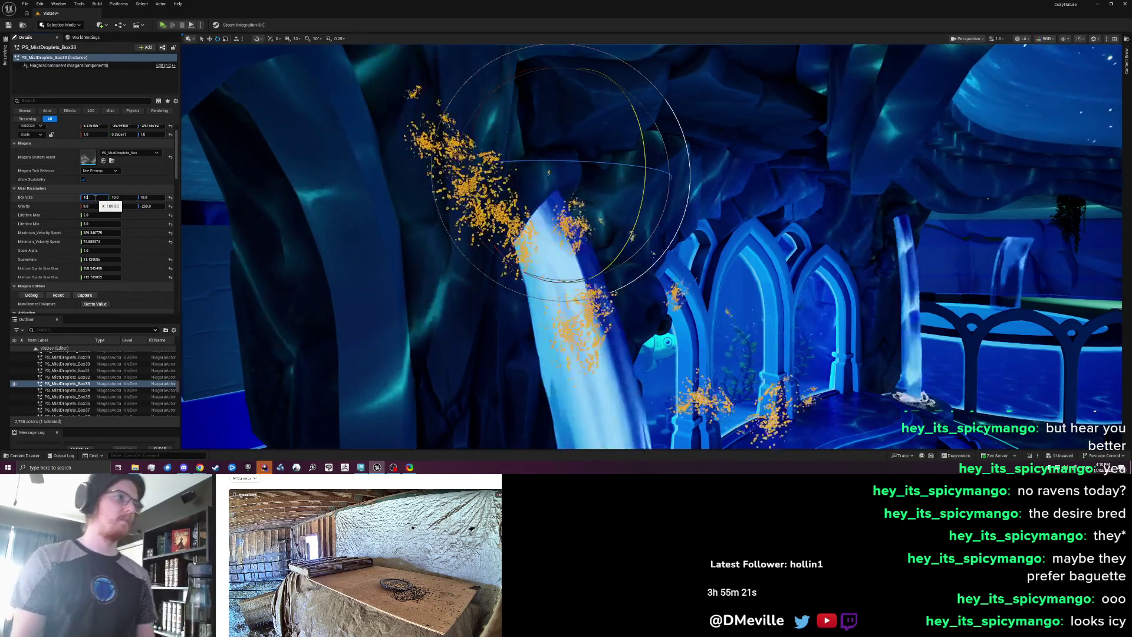
text(100)
key(Tab)
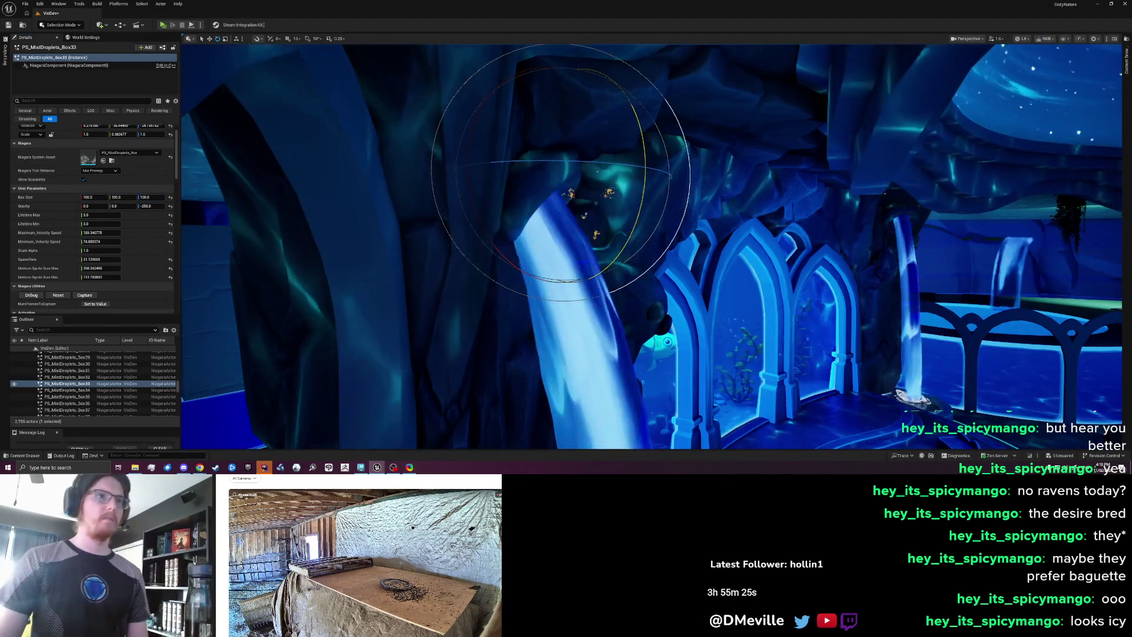
- Focus and orbit the mist emitter, then move it onto the pillar's top lip
drag(576, 197, 586, 197)
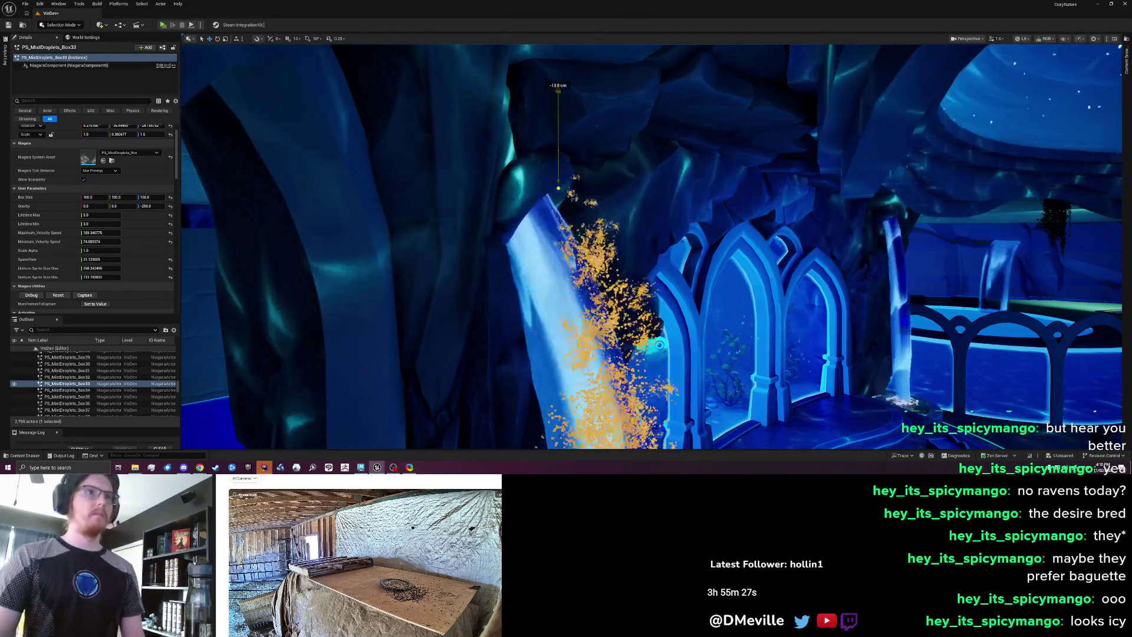
drag(567, 187, 545, 191)
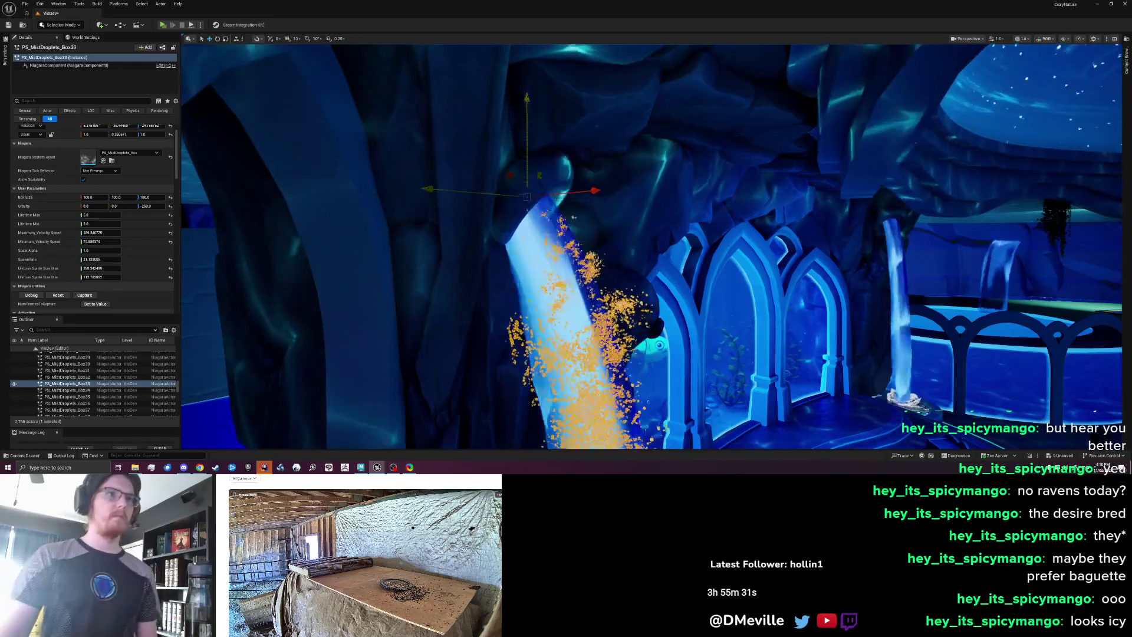
key(f)
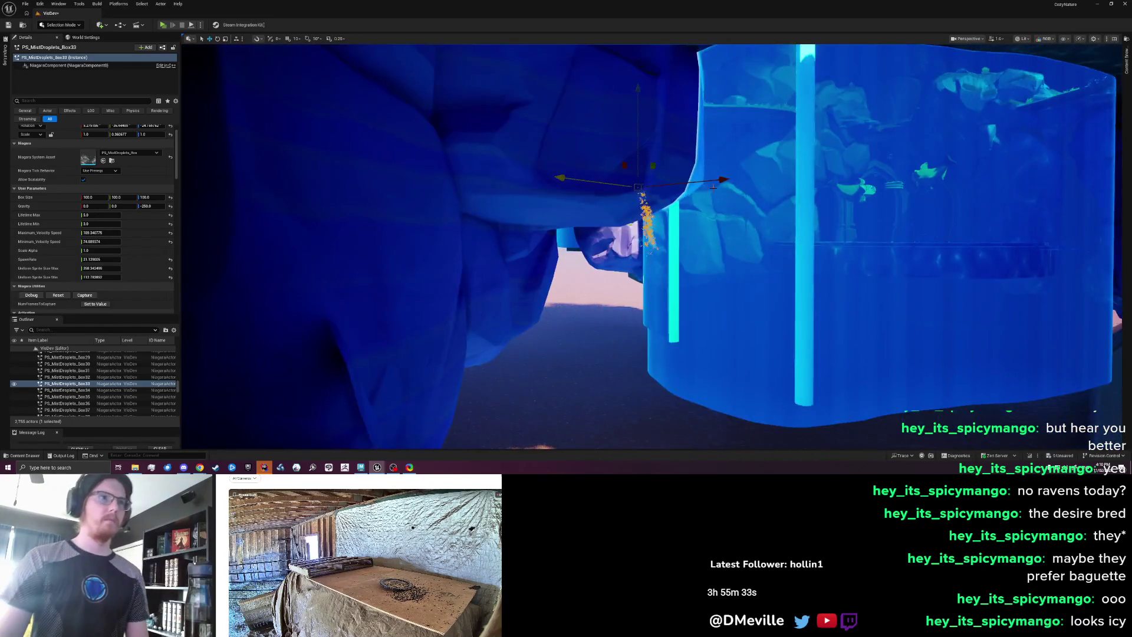
drag(714, 187, 825, 187)
drag(663, 187, 663, 186)
mouse_move(615, 100)
mouse_down()
mouse_move(630, 177)
mouse_move(609, 103)
mouse_move(602, 121)
mouse_up()
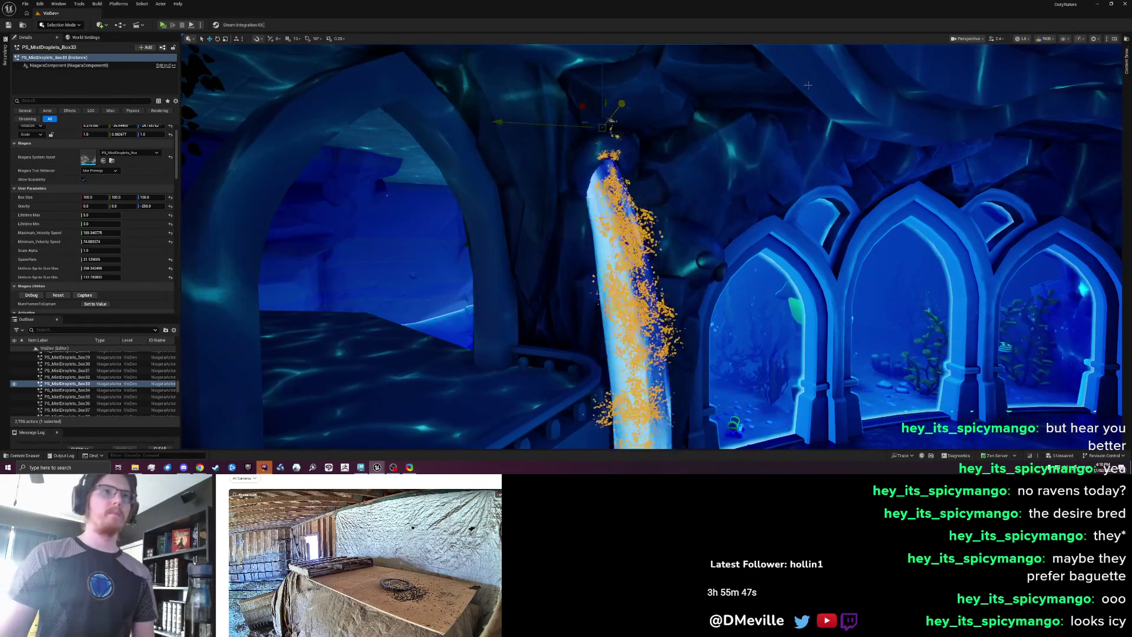
- Uncheck the Selection show flag so orange highlights no longer cover the mist particles
click(1064, 39)
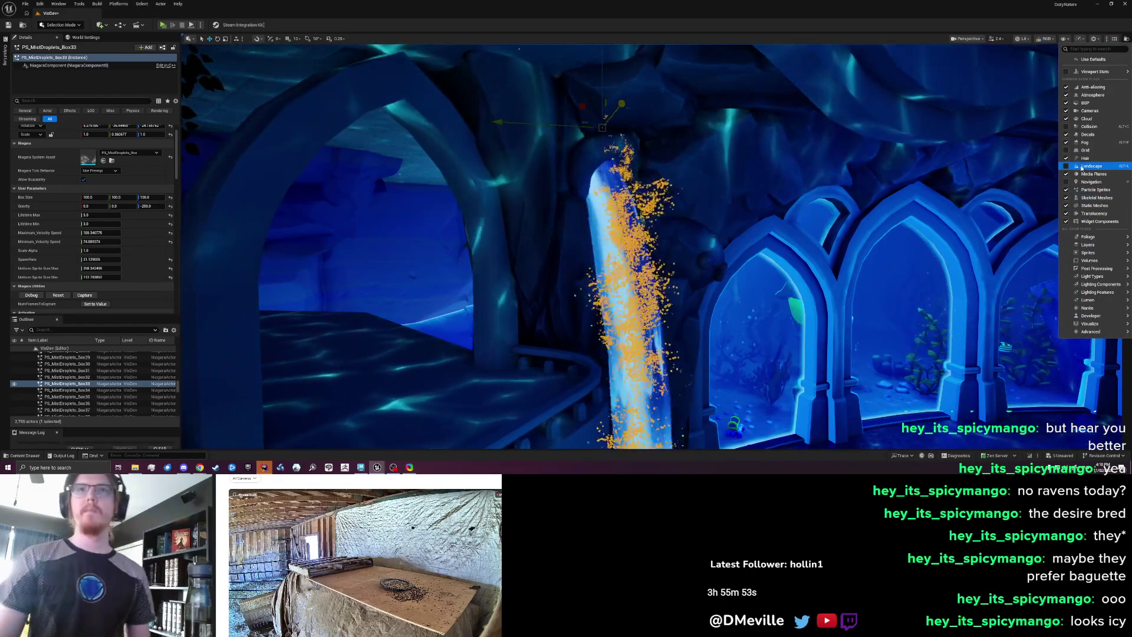
click(1092, 50)
text(se)
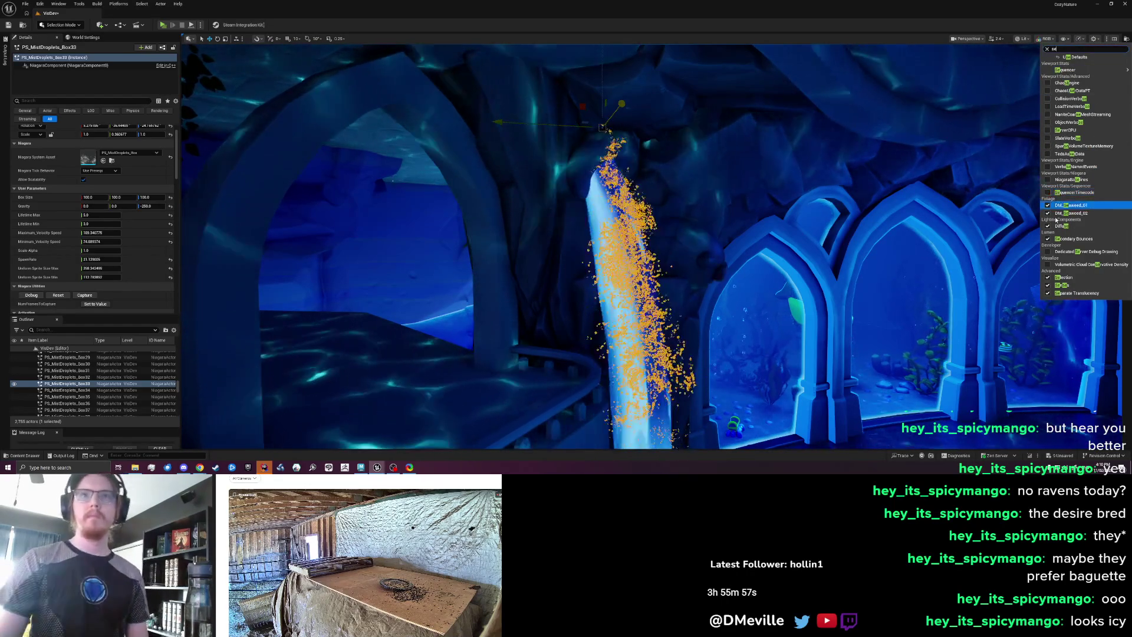
click(1056, 284)
key(Escape)
key(w)
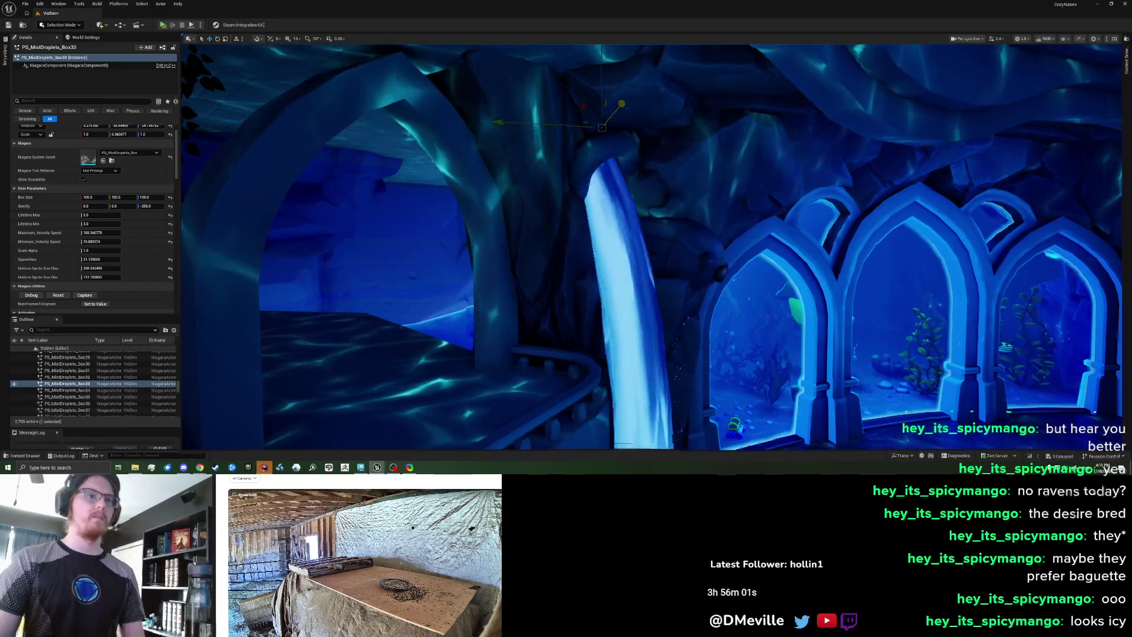
drag(561, 219, 590, 202)
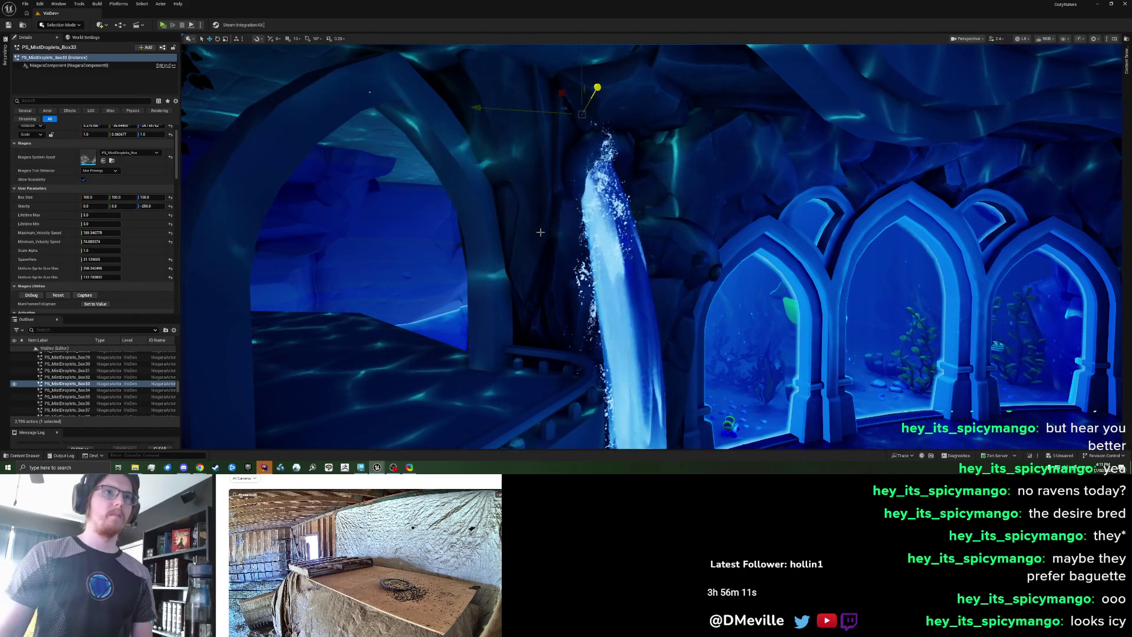
- Lower PS_MistDroplets_Box33 slightly and nudge it sideways on the left pillar
drag(581, 81, 582, 104)
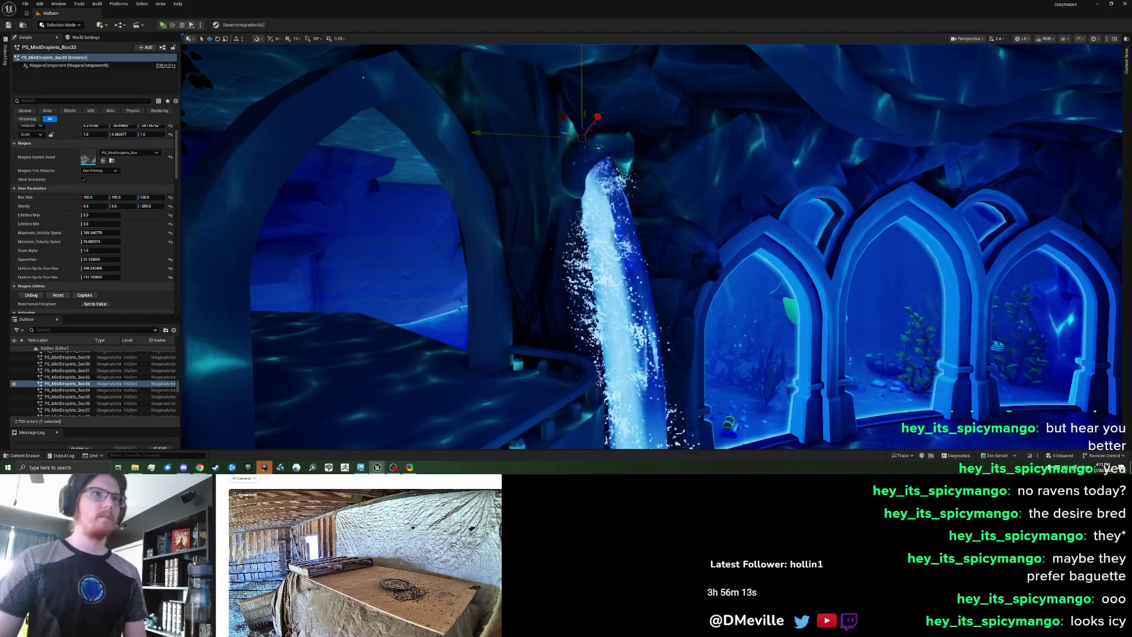
scroll(523, 133, down, 5)
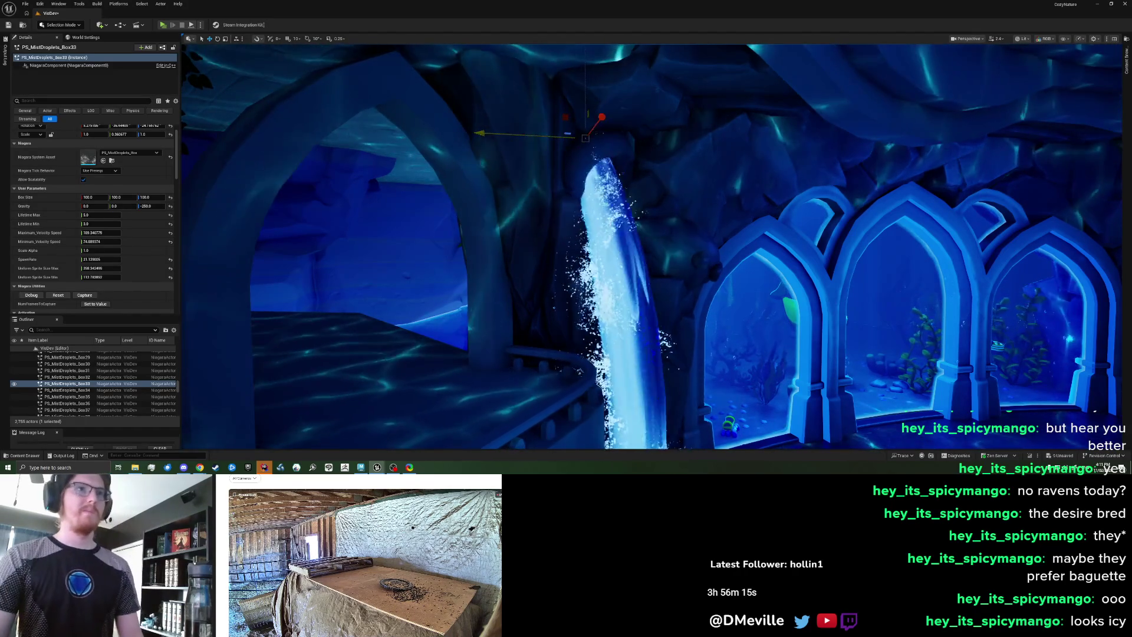
scroll(708, 204, up, 5)
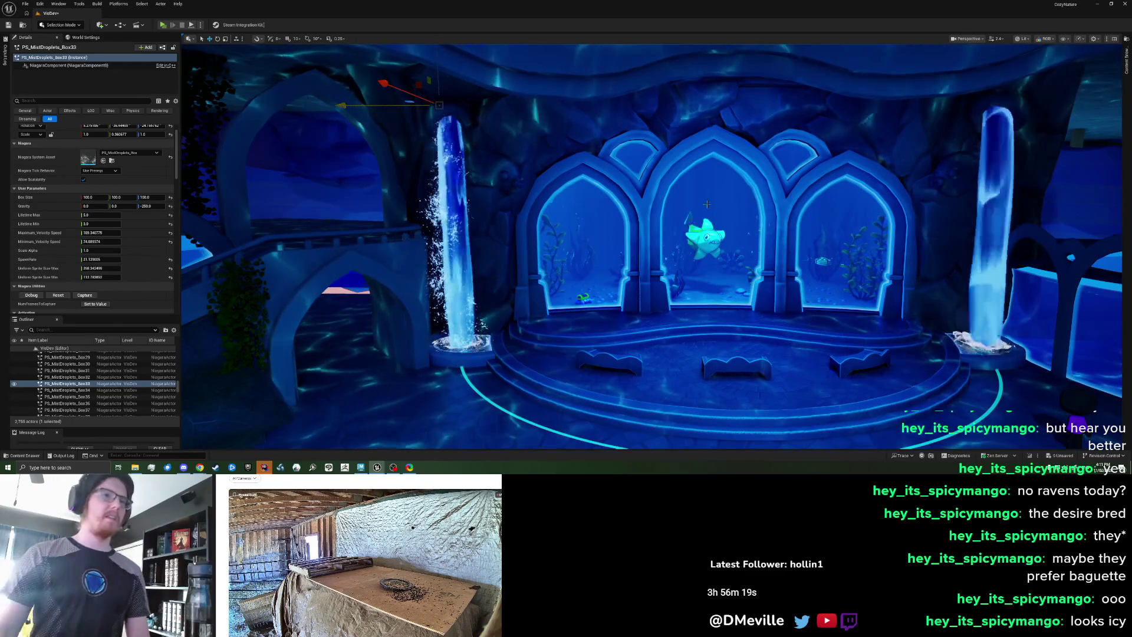
drag(359, 105, 360, 105)
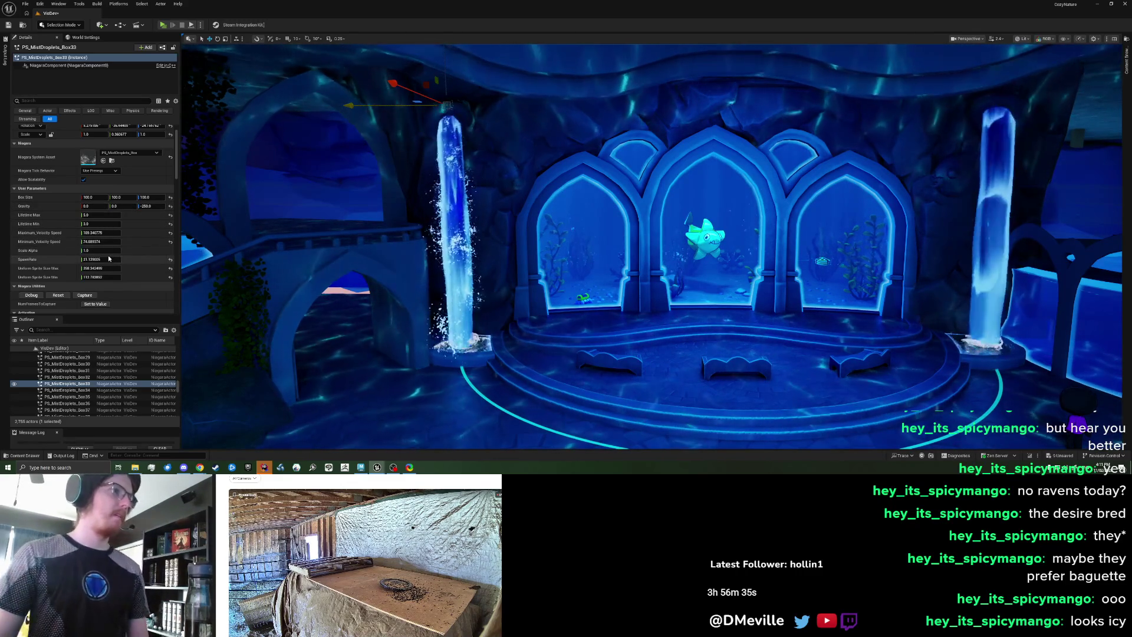
- Reduce Uniform Sprite Size Max, set Scale Alpha to 1, and shift the mist vertically
drag(105, 268, 93, 277)
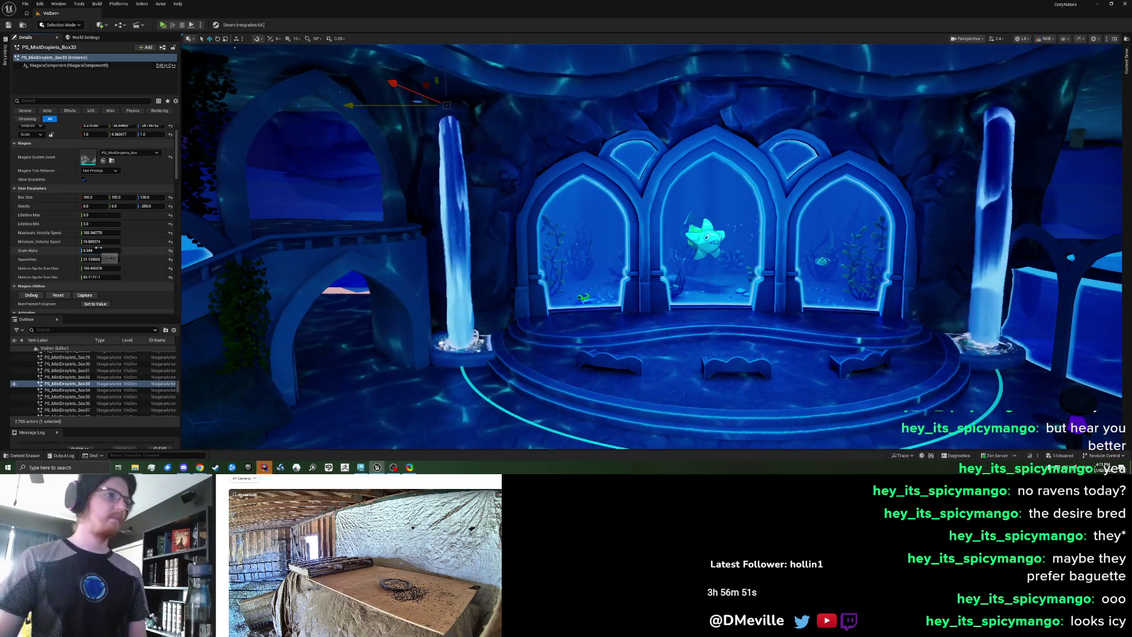
click(100, 250)
text(1)
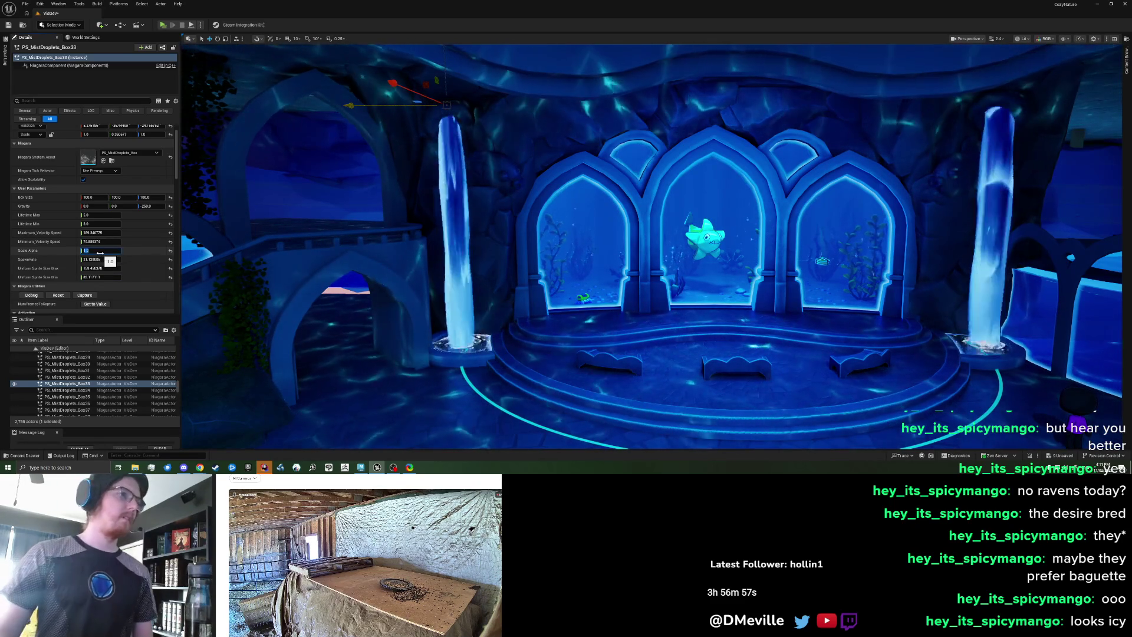
drag(452, 72, 449, 148)
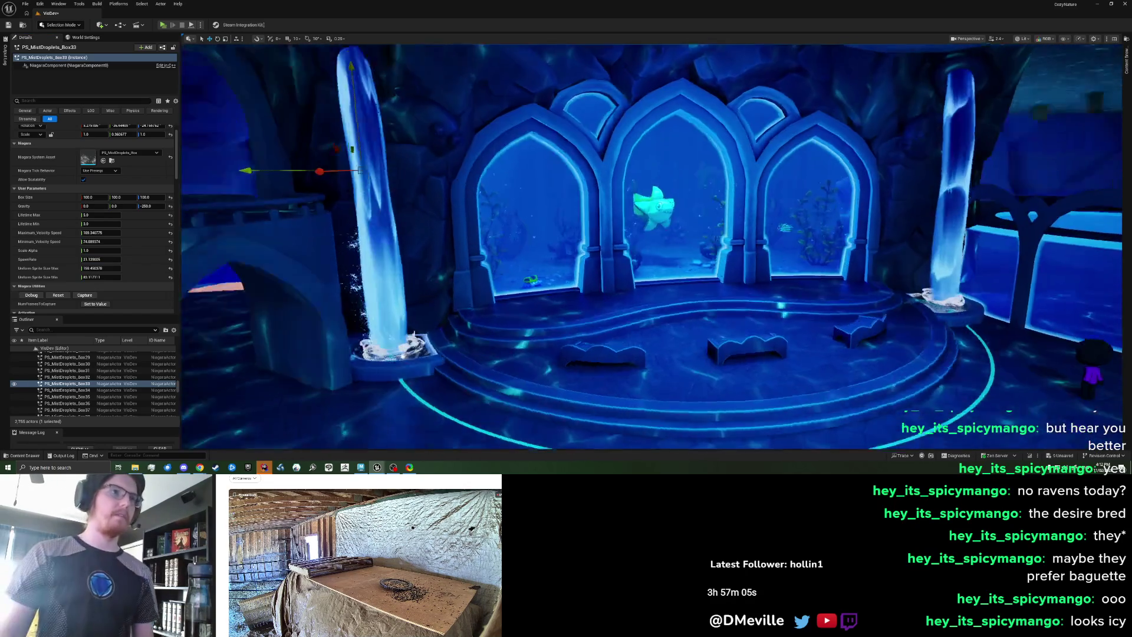
- Fly in close to the left waterfall pillar, then turn the view back toward the arched windows
key(w)
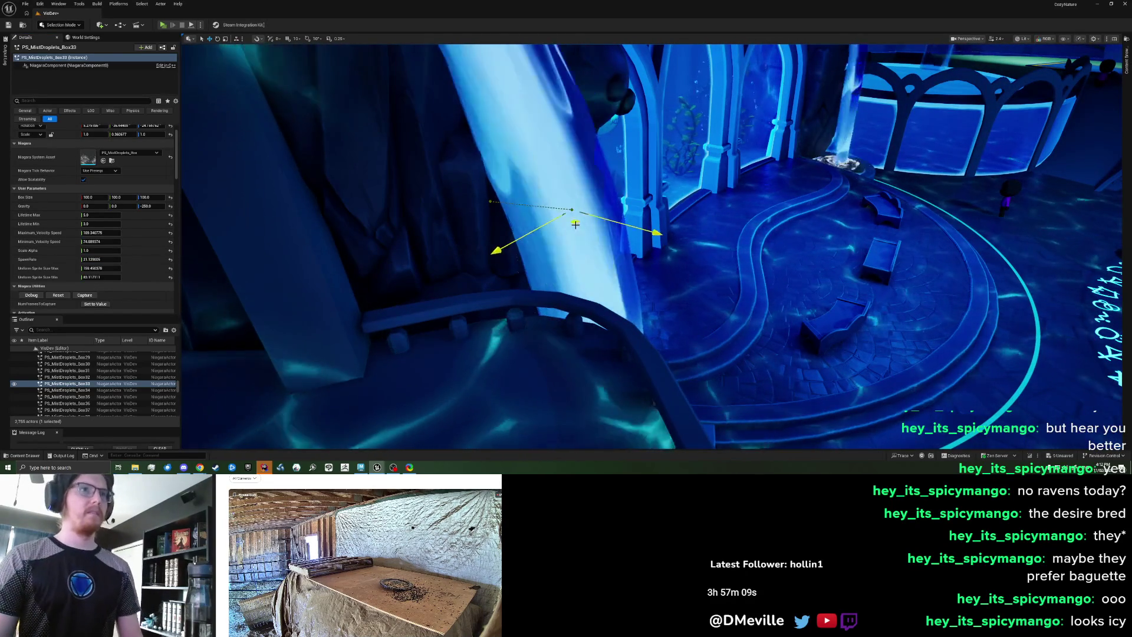
drag(736, 264, 637, 263)
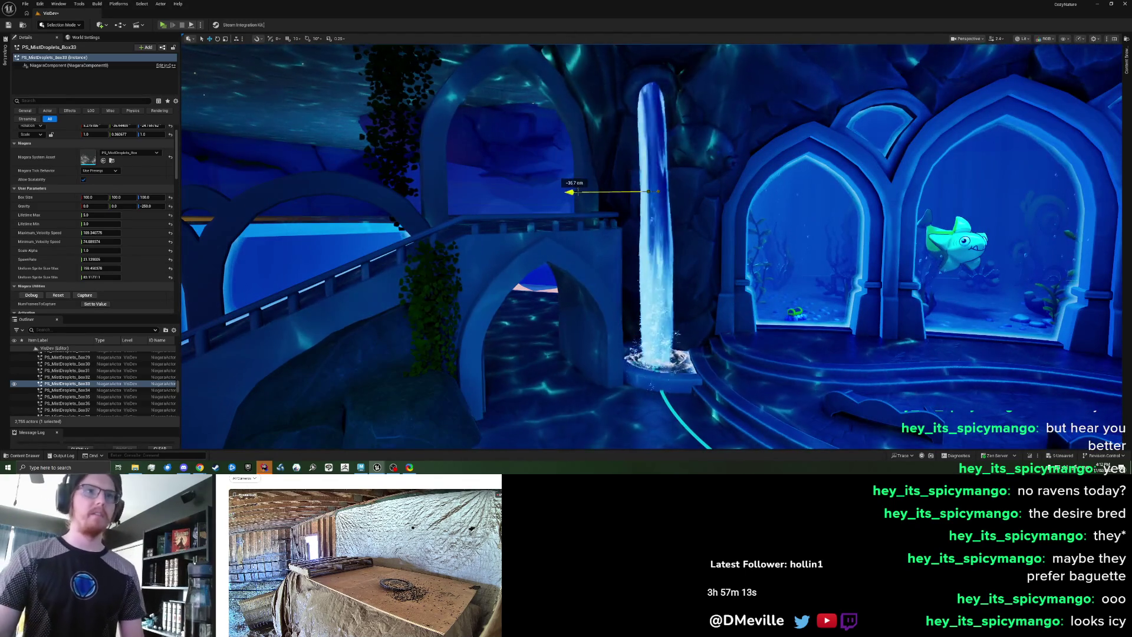
mouse_move(686, 280)
mouse_down()
mouse_move(751, 276)
mouse_move(757, 260)
mouse_move(758, 289)
mouse_move(743, 288)
mouse_move(587, 176)
mouse_up()
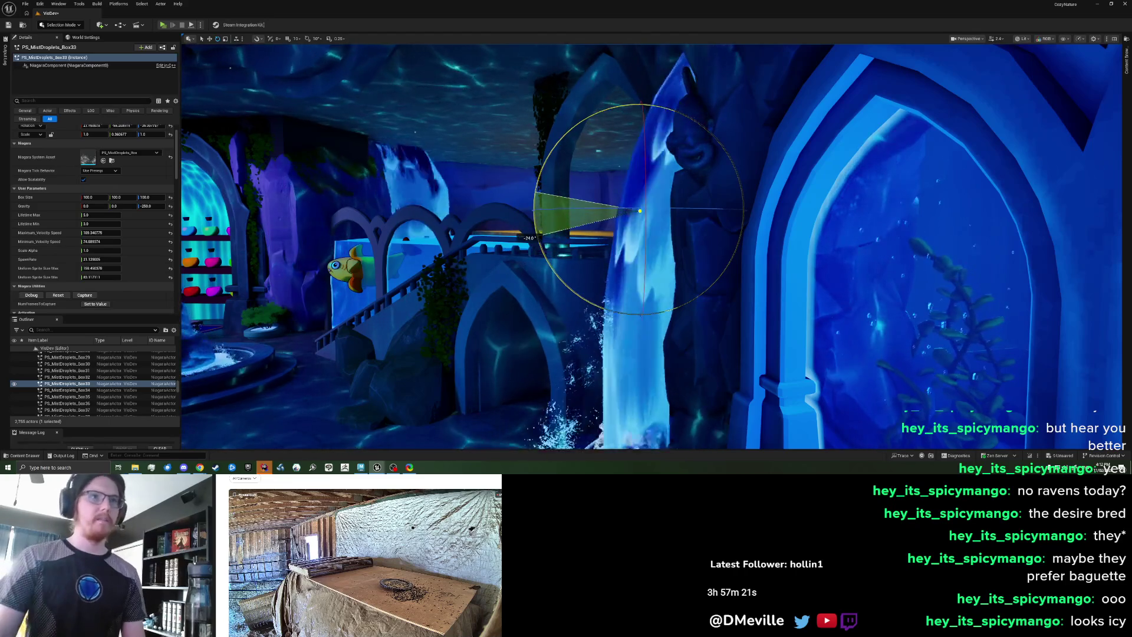
mouse_move(469, 300)
mouse_down()
mouse_move(584, 295)
mouse_move(601, 363)
mouse_move(616, 363)
mouse_up()
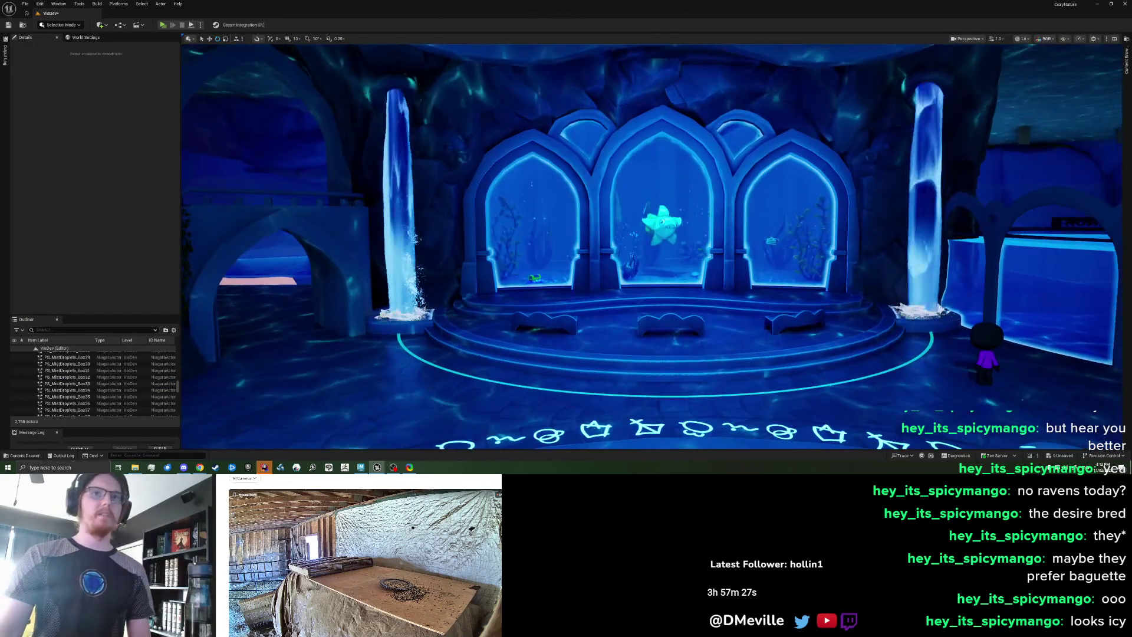
click(412, 263)
click(419, 321)
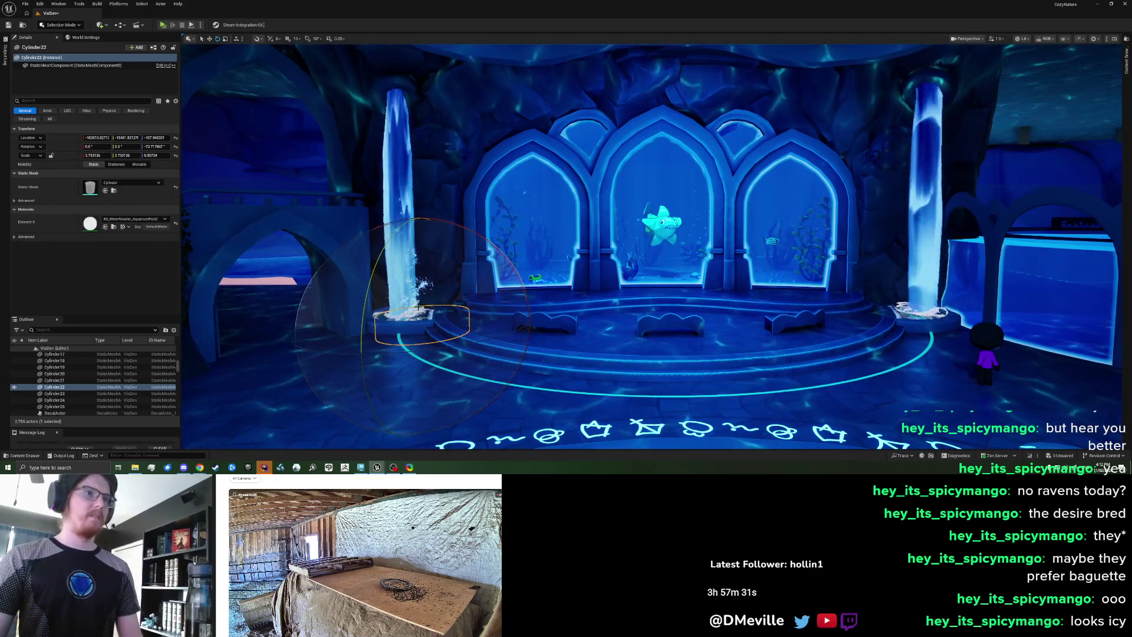
click(414, 286)
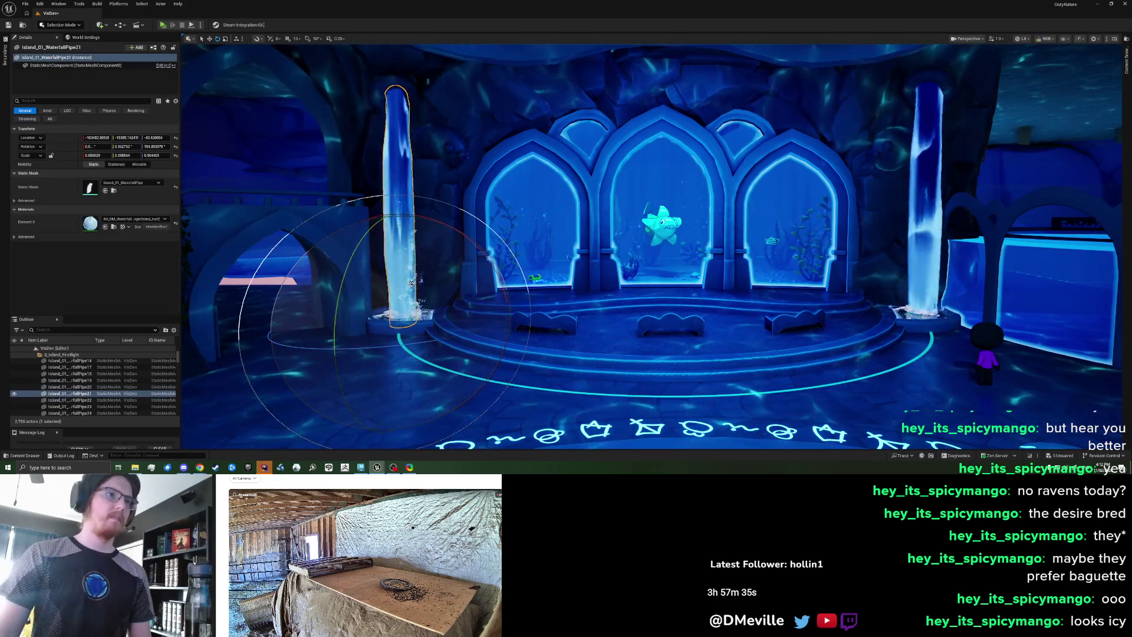
click(415, 300)
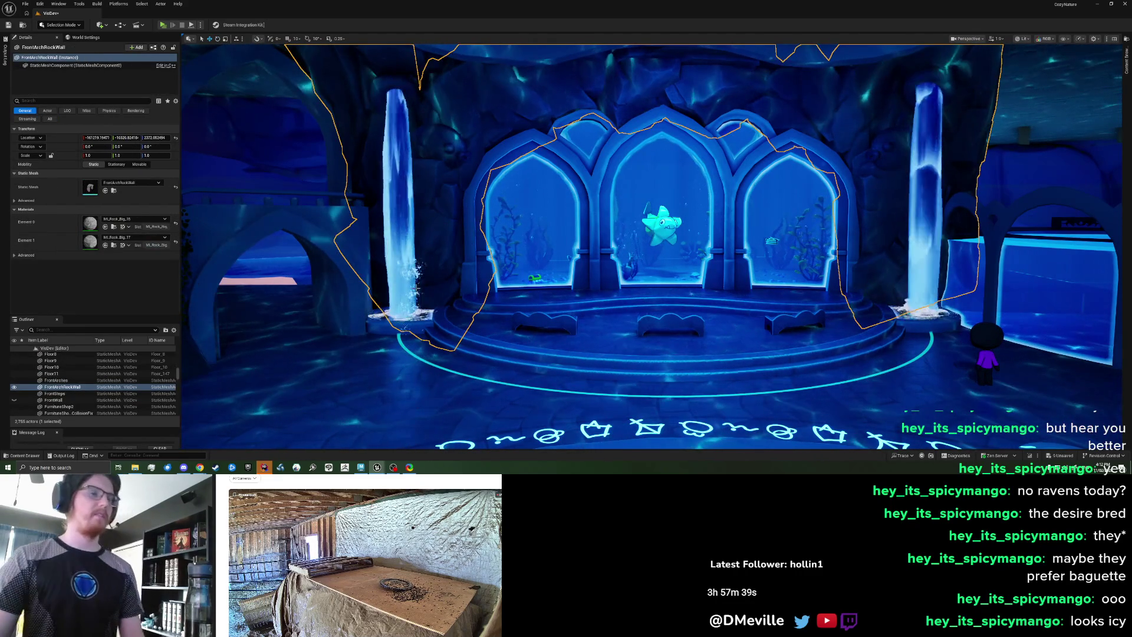
click(389, 263)
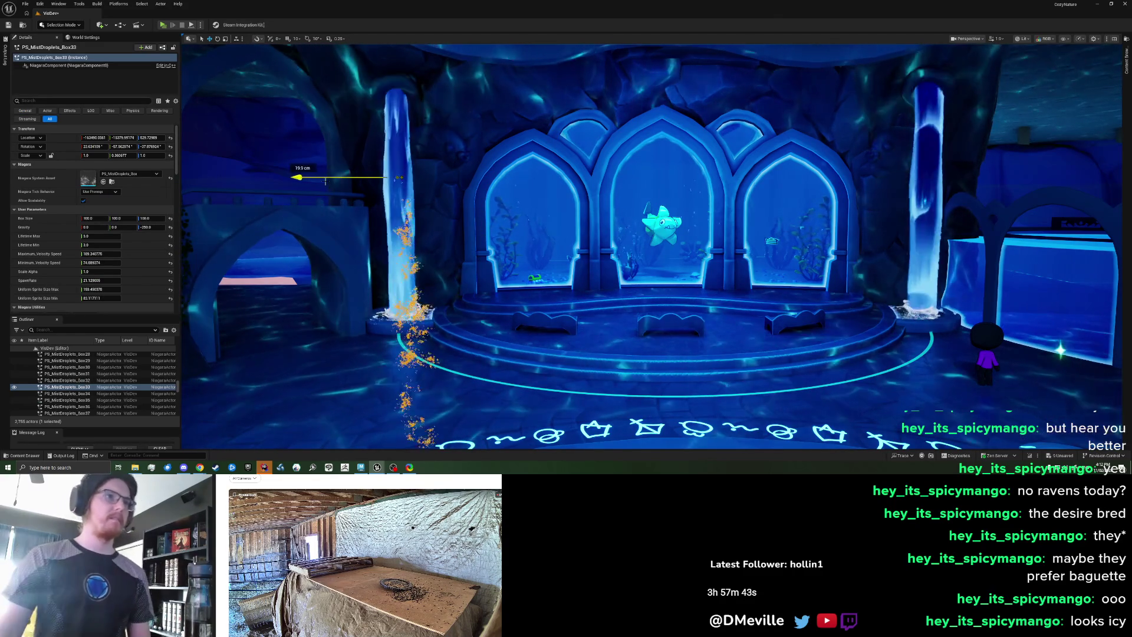
- Duplicate the left waterfall's mist droplets onto the right waterfall pillar
key(Escape)
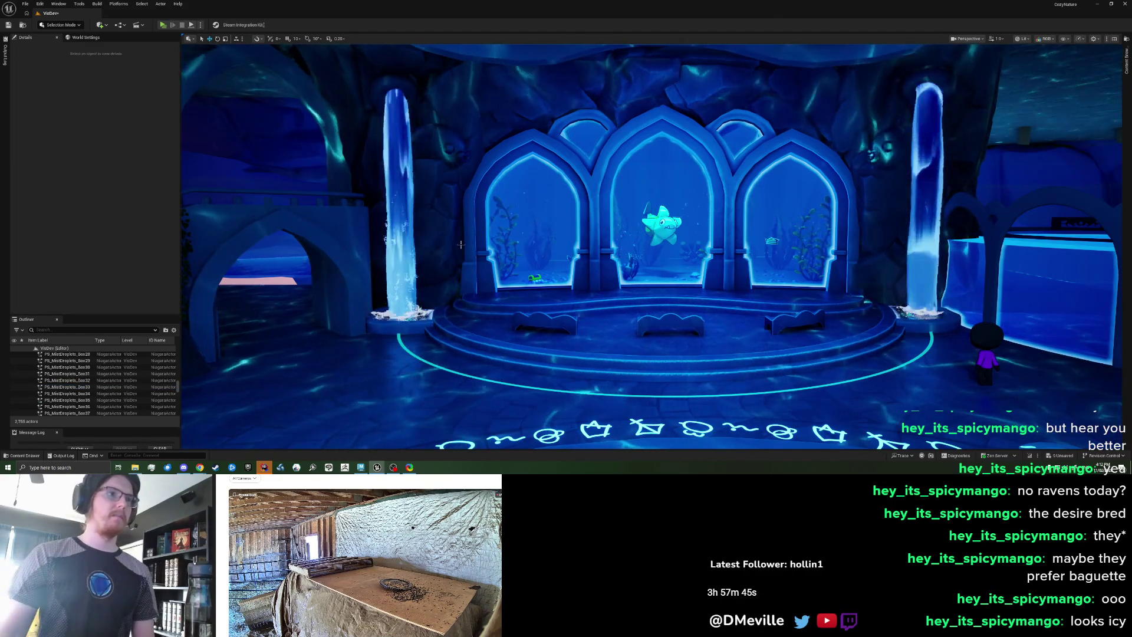
drag(460, 244, 501, 230)
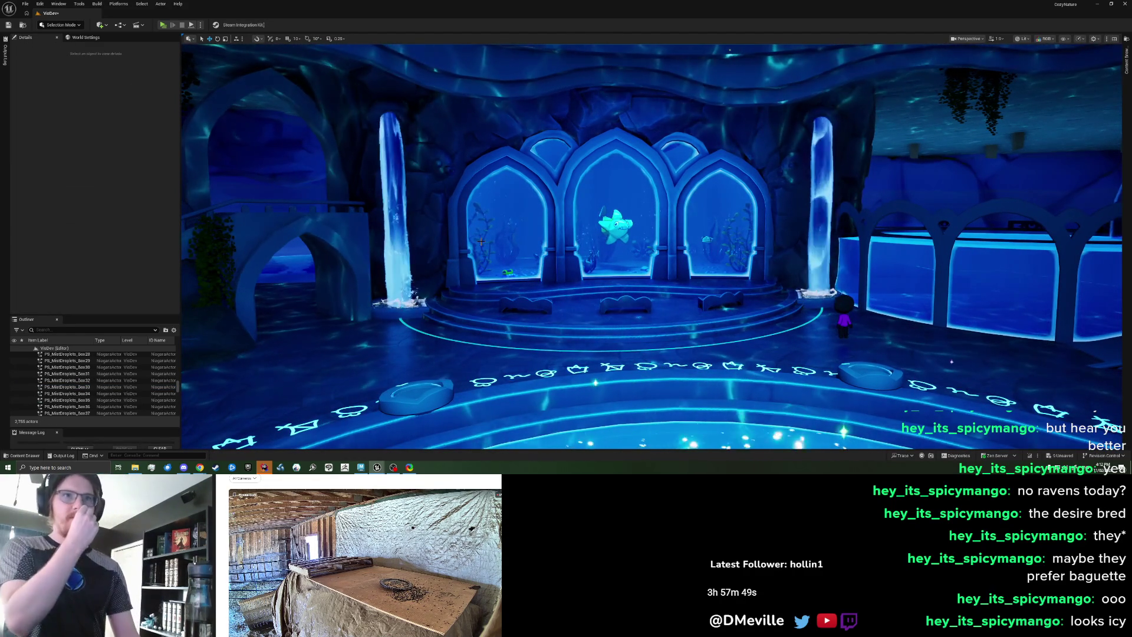
drag(447, 241, 389, 205)
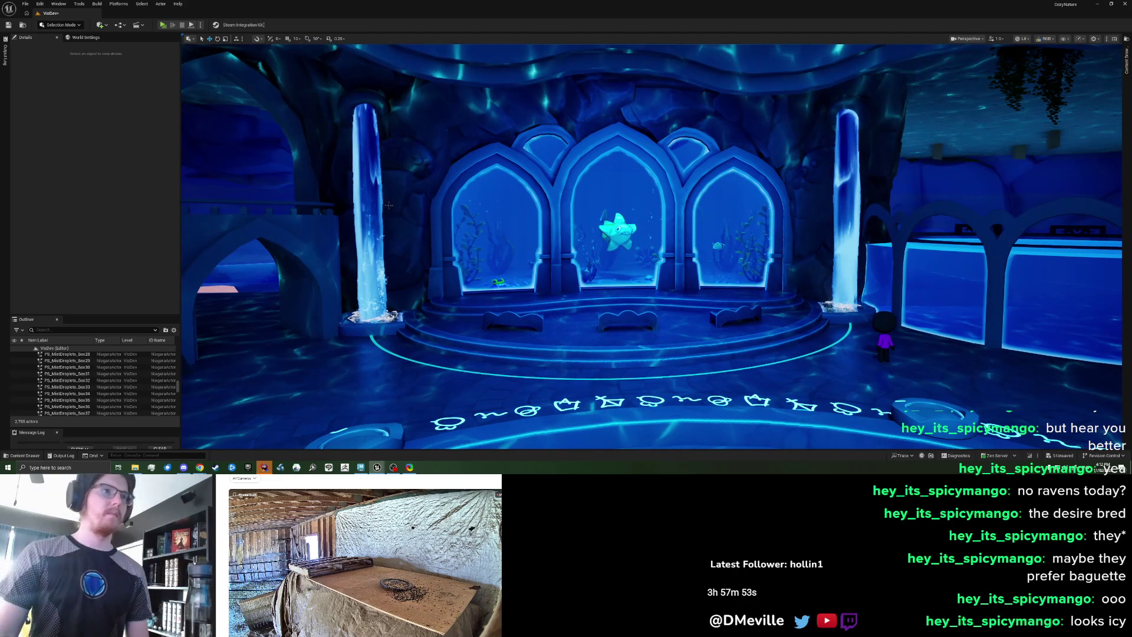
click(387, 204)
drag(277, 189, 279, 188)
drag(702, 216, 793, 217)
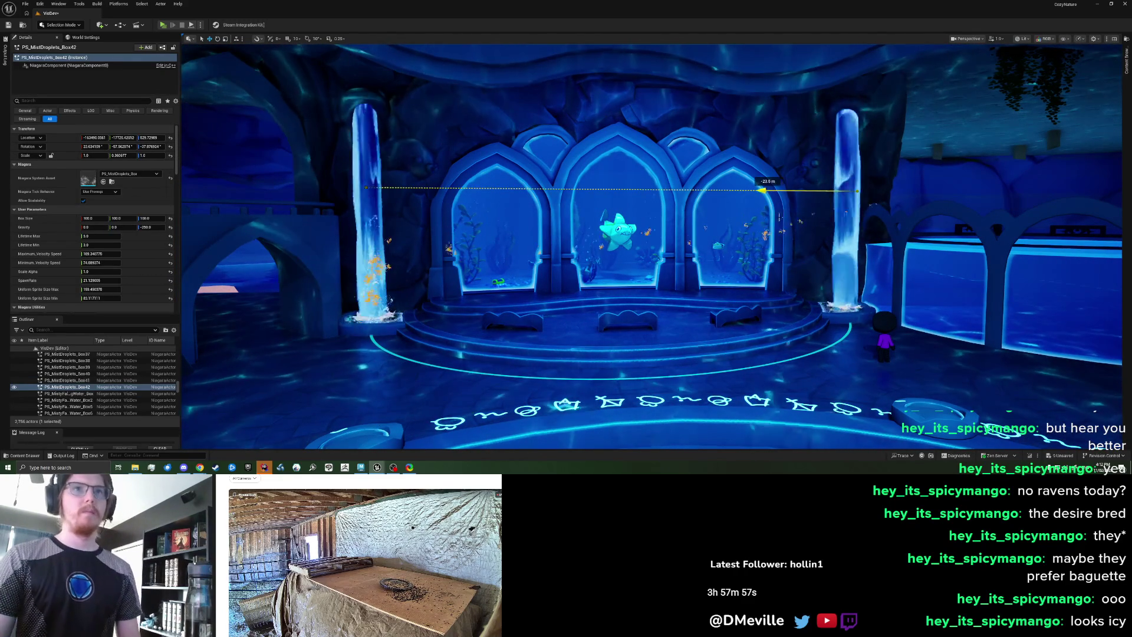
key(w)
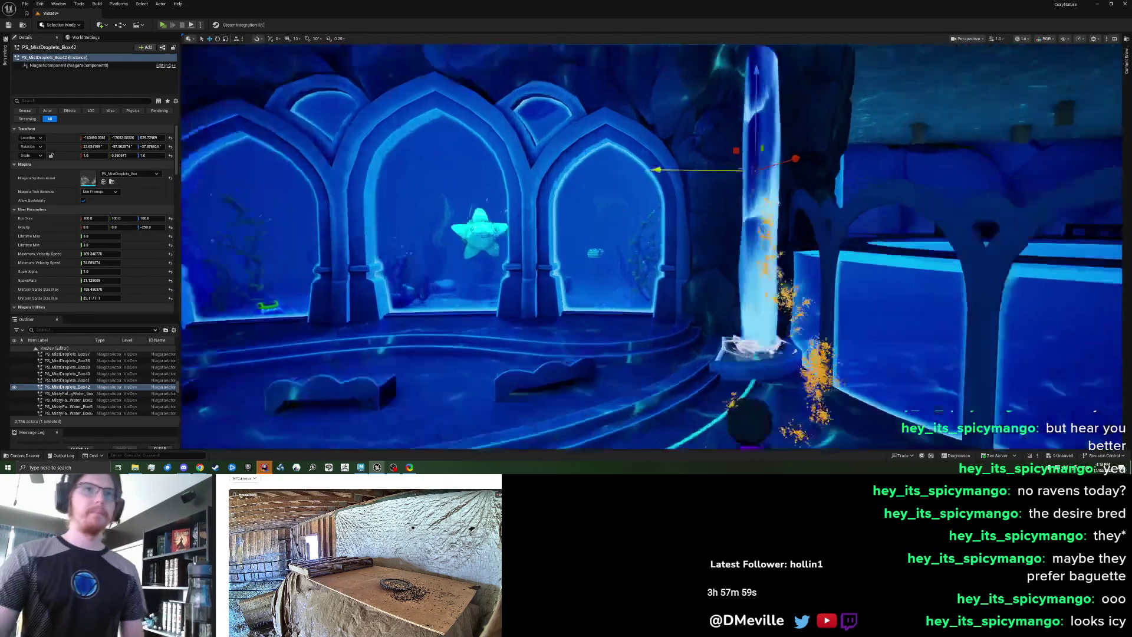
key(w)
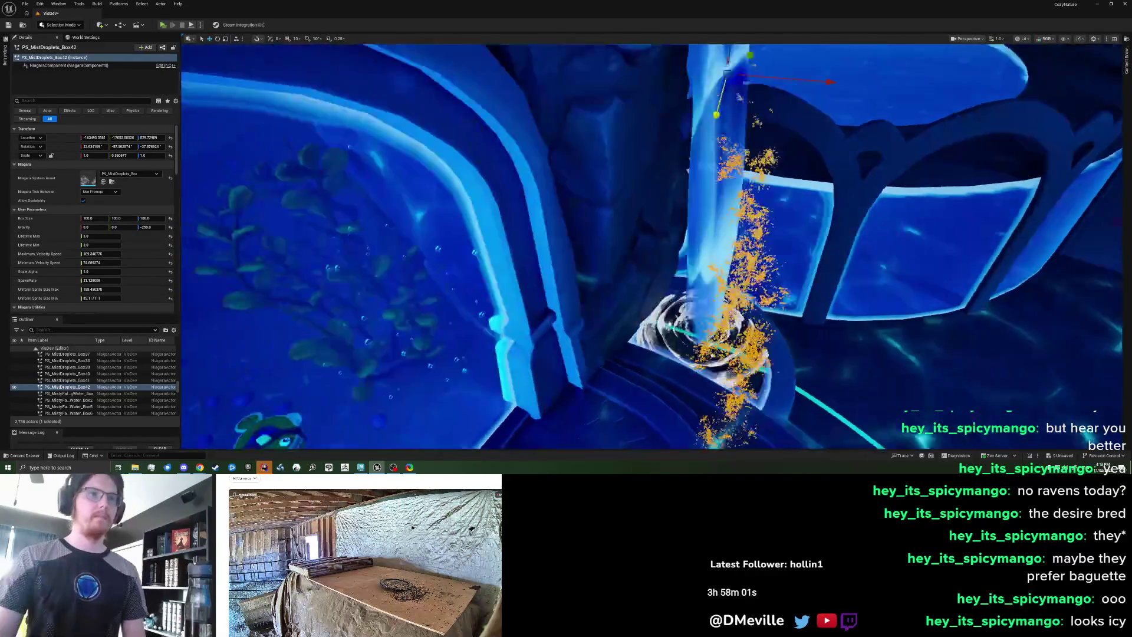
- Rotate the mist copy slightly around the right pillar
key(e)
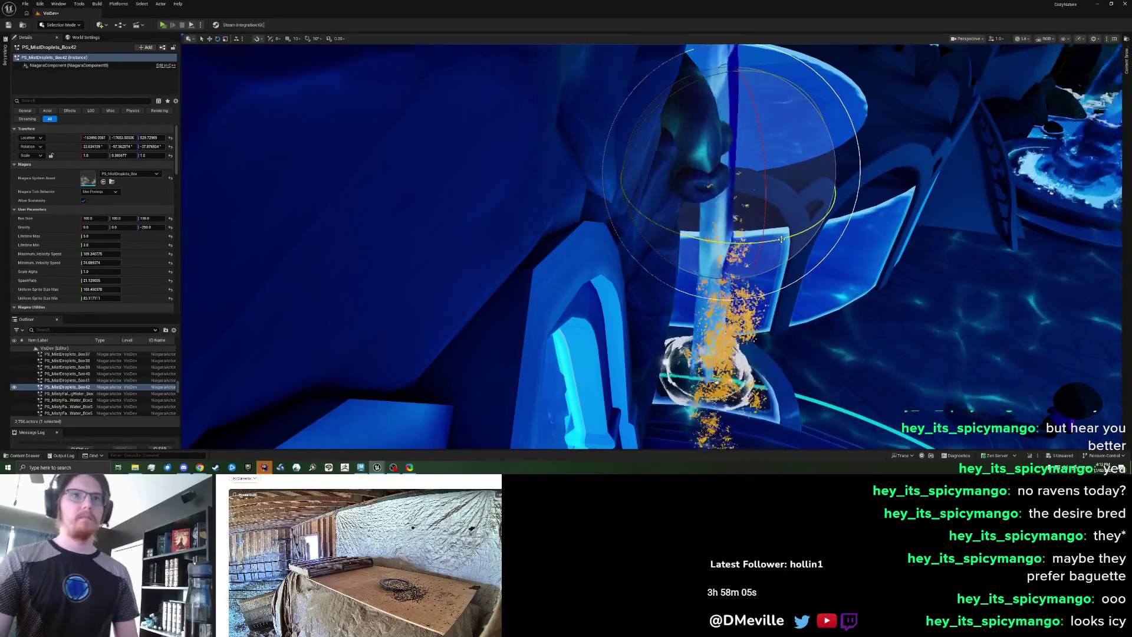
drag(781, 239, 778, 243)
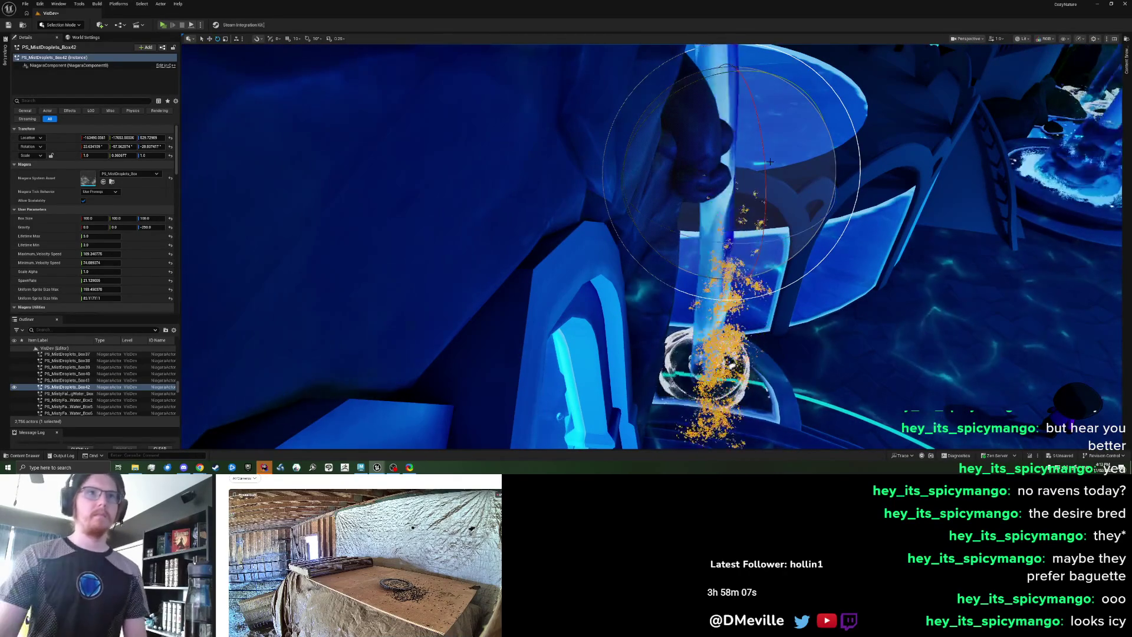
key(w)
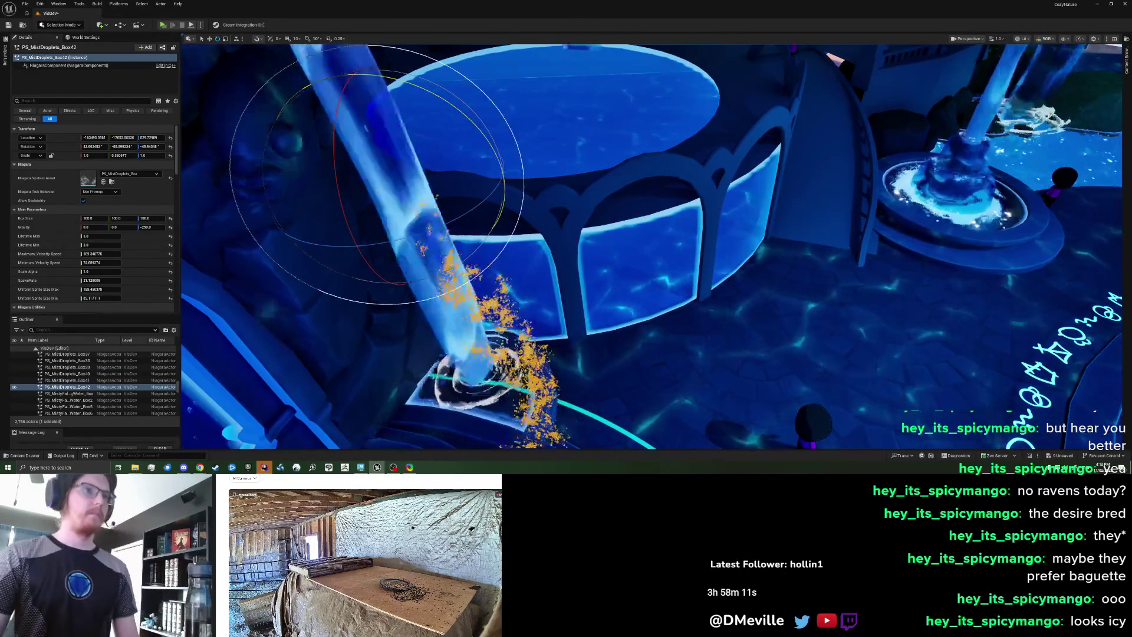
key(w)
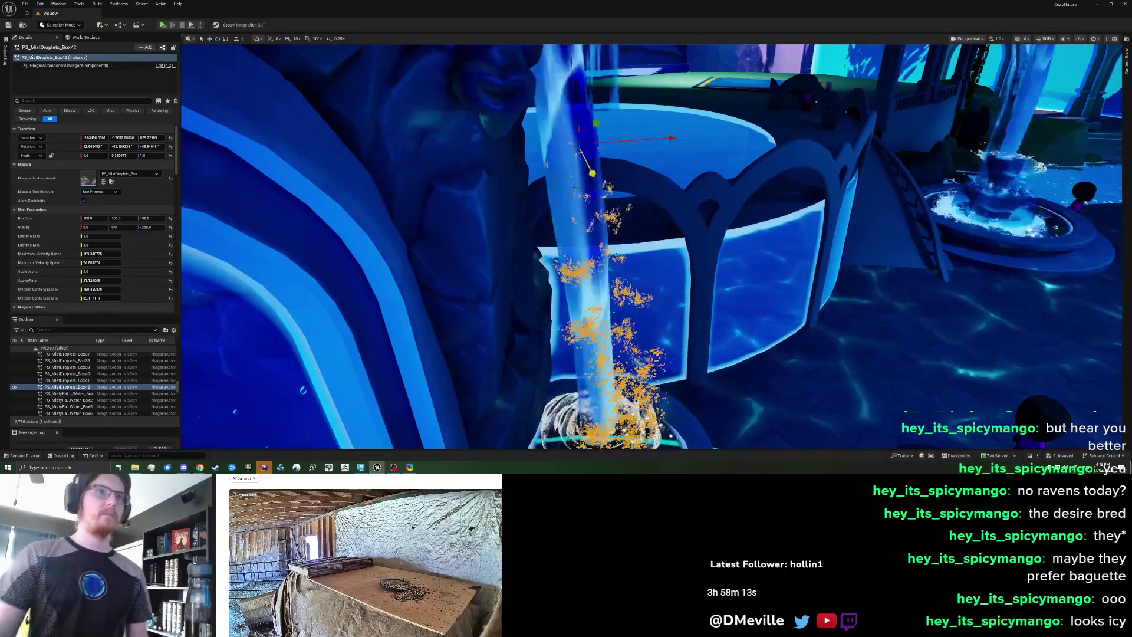
key(Escape)
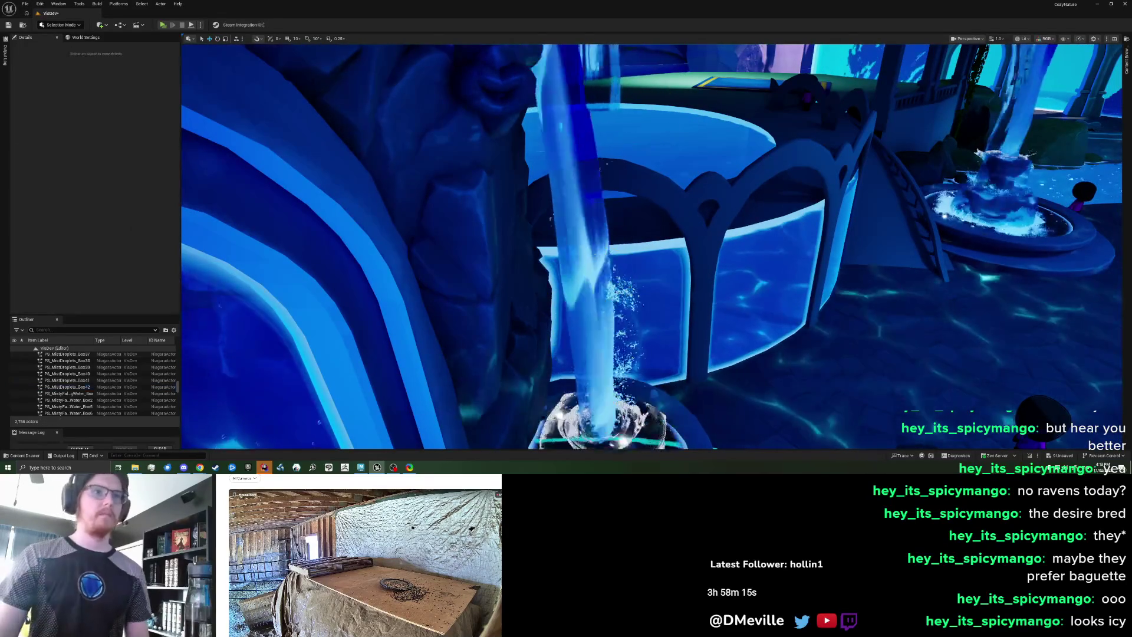
key(s)
key(s)
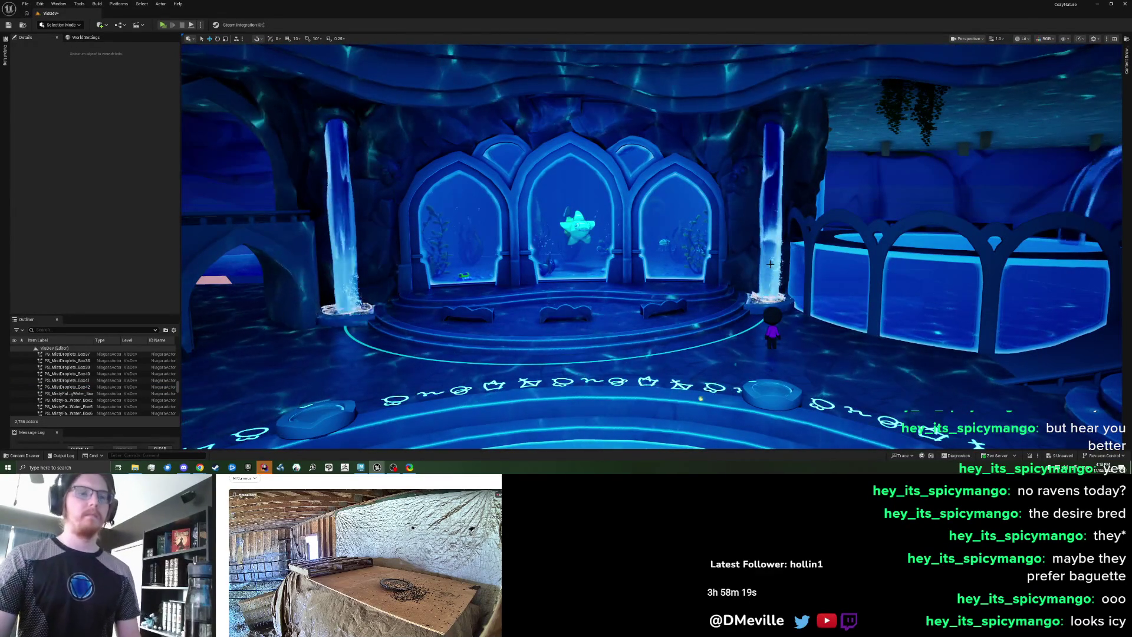
- Turn the right mist copy about 10 degrees, undoing one rotation and fine-tuning it
click(766, 241)
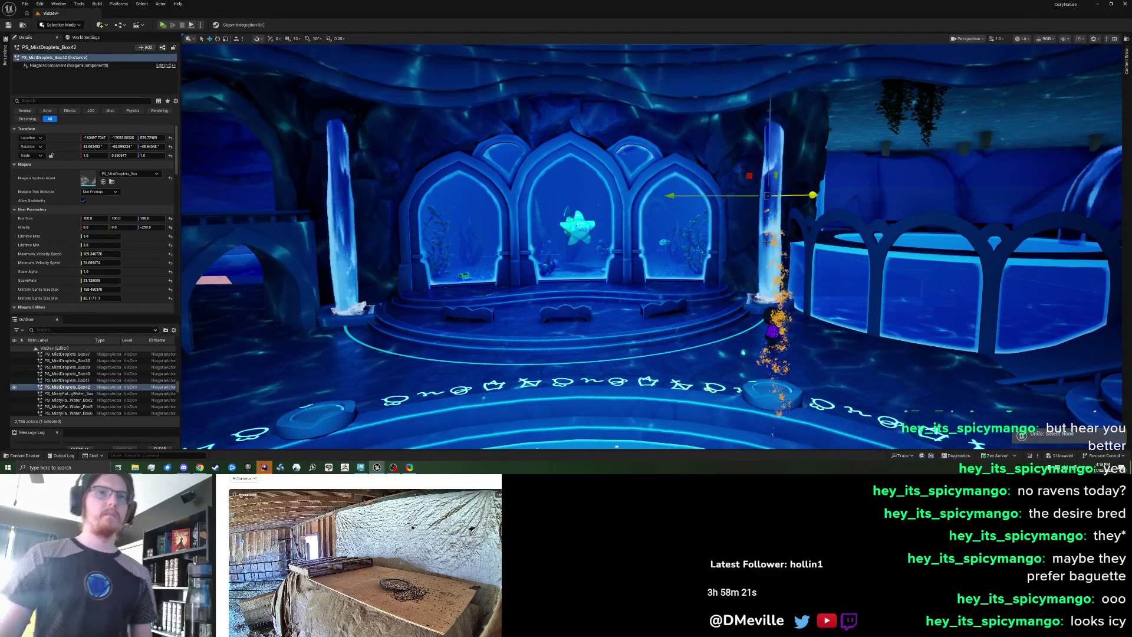
key(e)
drag(806, 194, 695, 197)
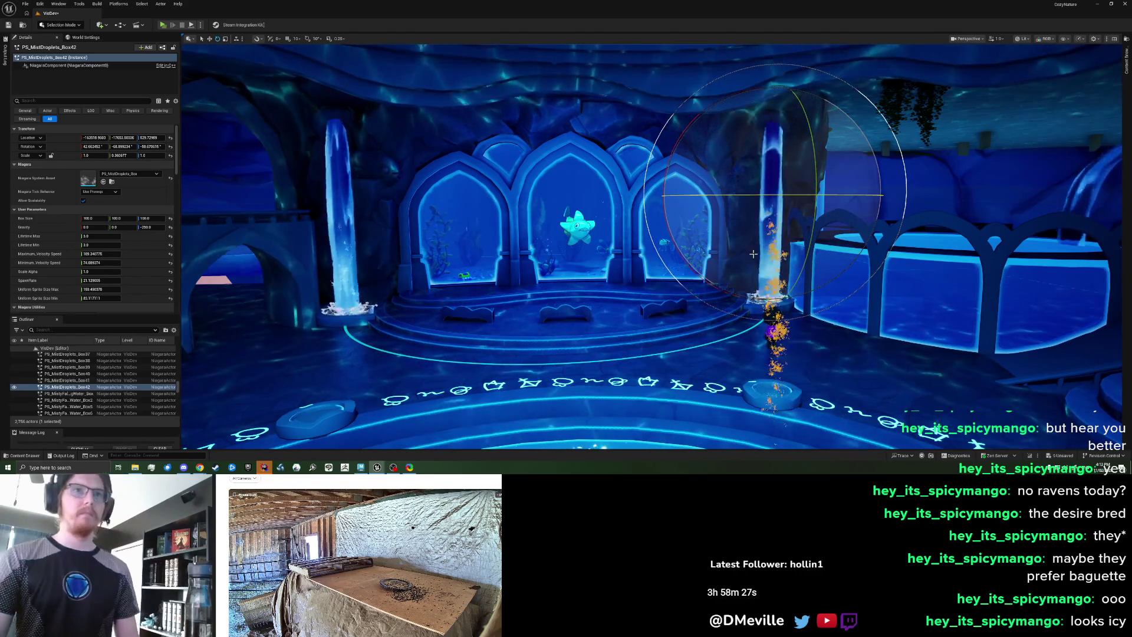
drag(752, 253, 789, 254)
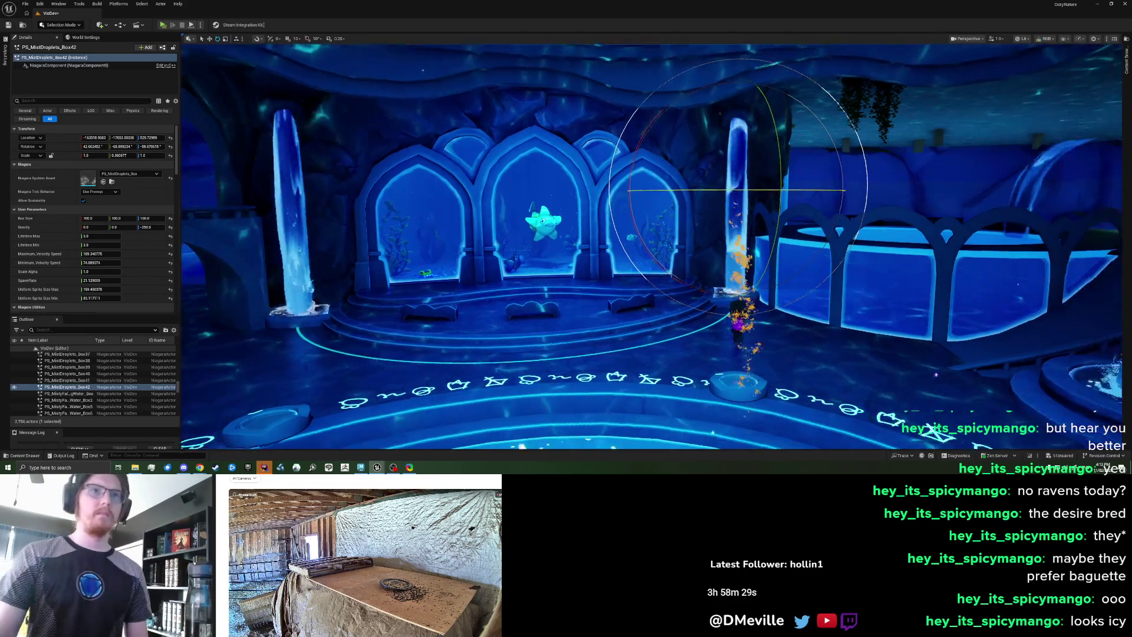
key(f)
mouse_move(630, 176)
mouse_down()
mouse_move(195, 156)
mouse_move(619, 181)
mouse_up()
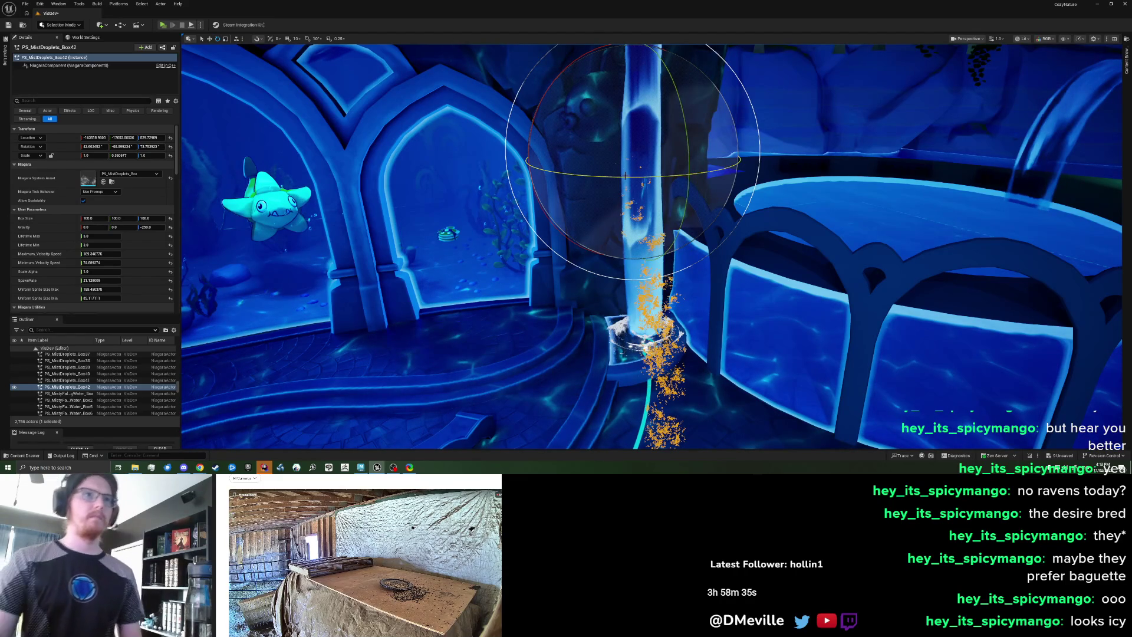
key(ctrl+z)
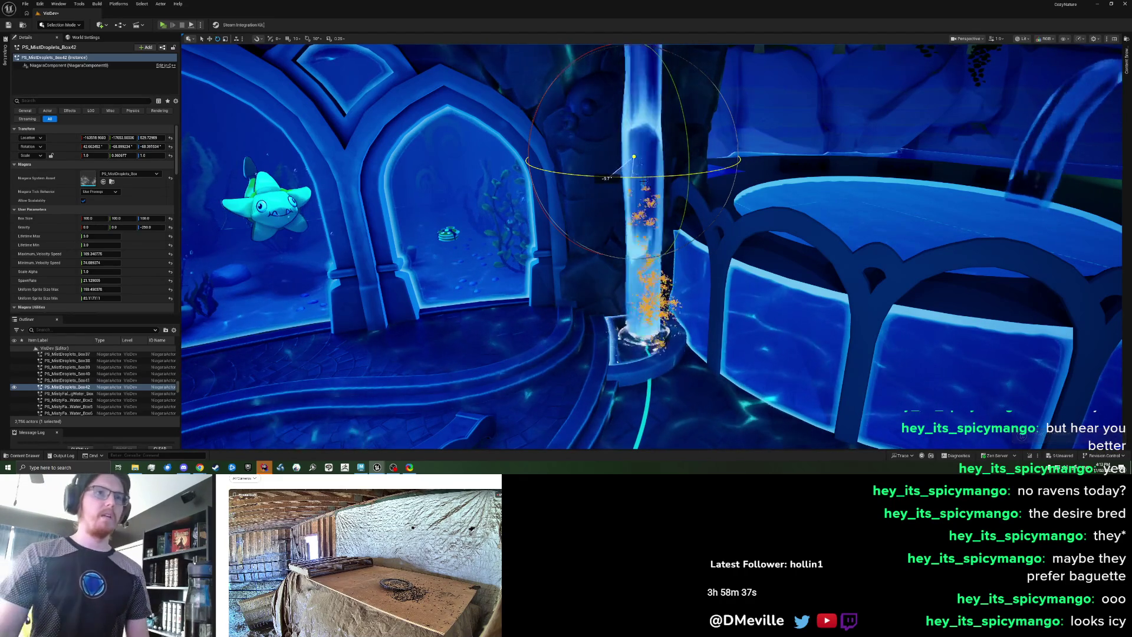
drag(613, 176, 616, 176)
- Tilt the orange splash particles upward to change their spray direction
click(37, 4)
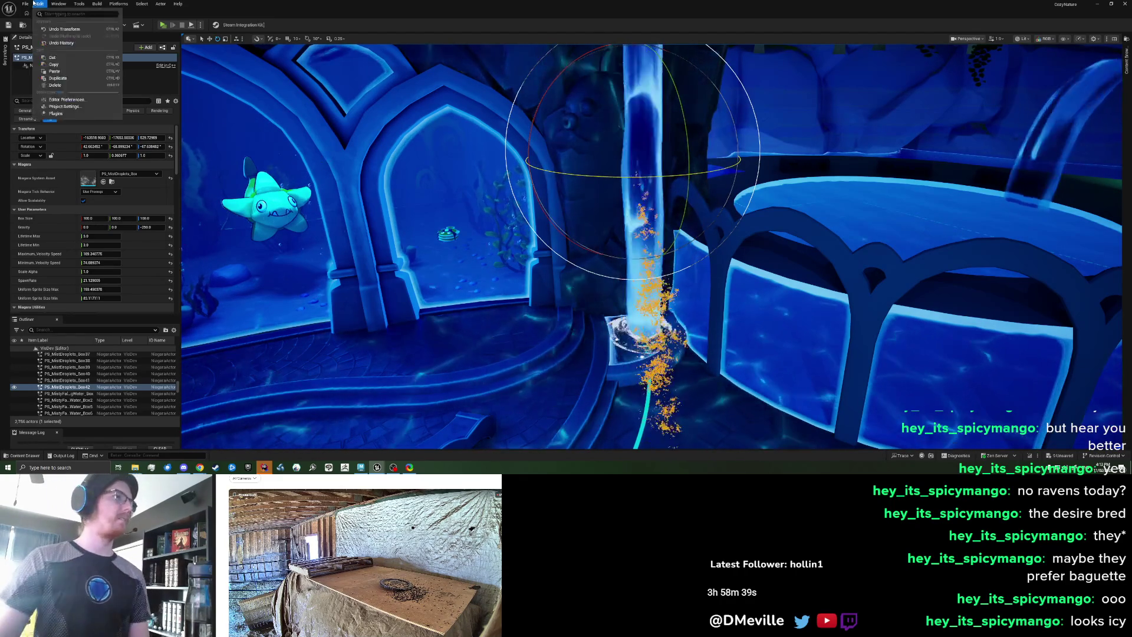
mouse_move(25, 3)
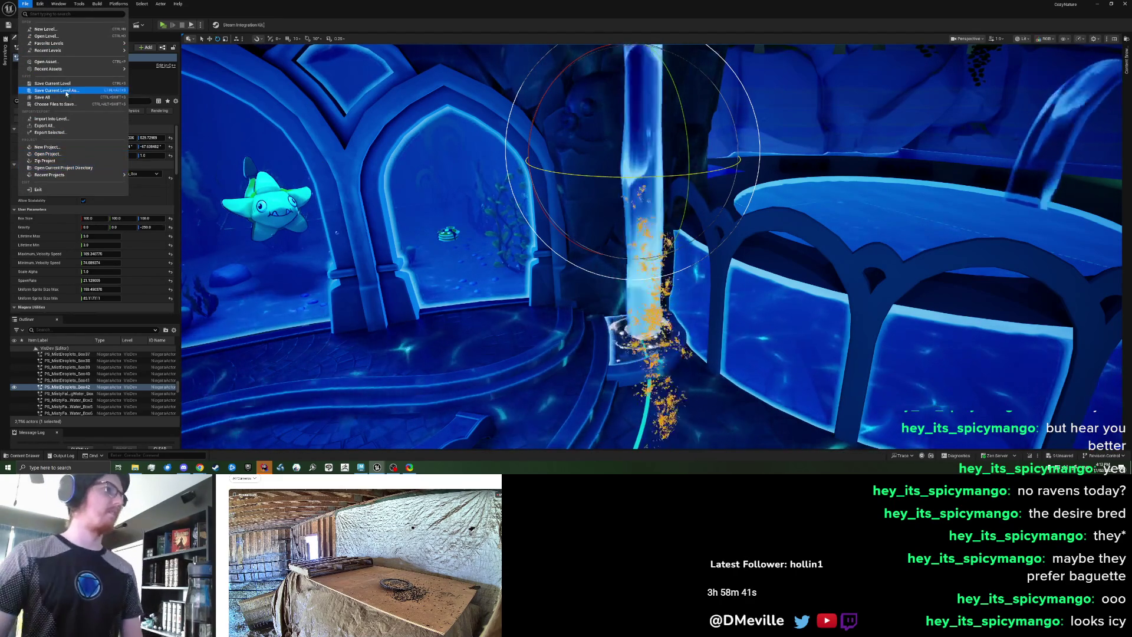
mouse_move(685, 136)
mouse_down()
mouse_move(677, 86)
mouse_move(650, 170)
mouse_move(635, 175)
mouse_up()
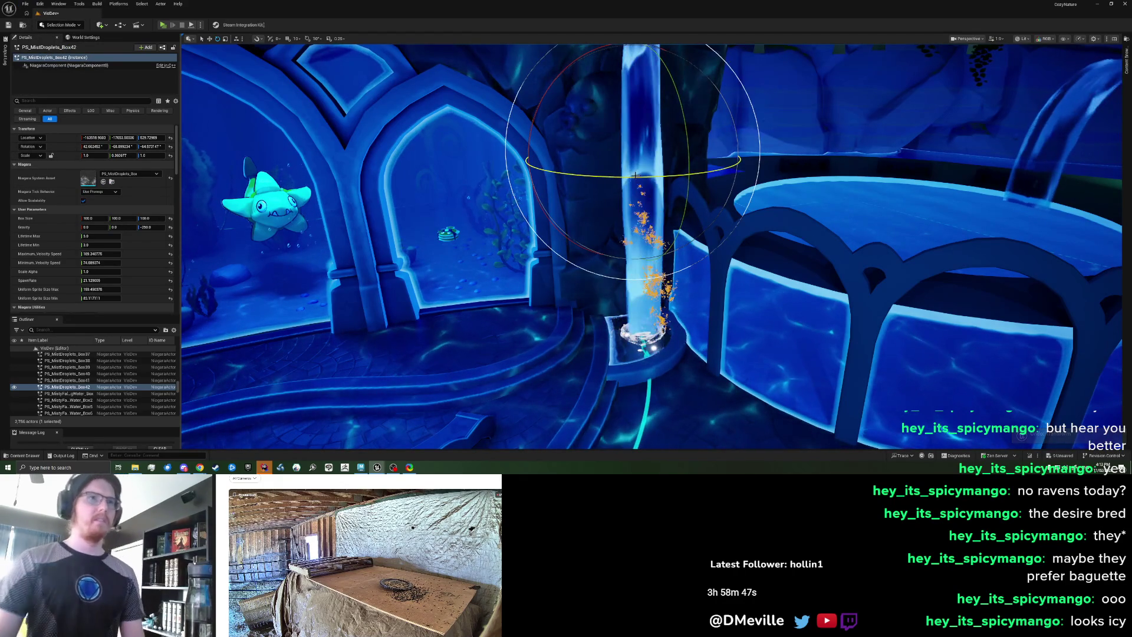
drag(635, 176, 637, 177)
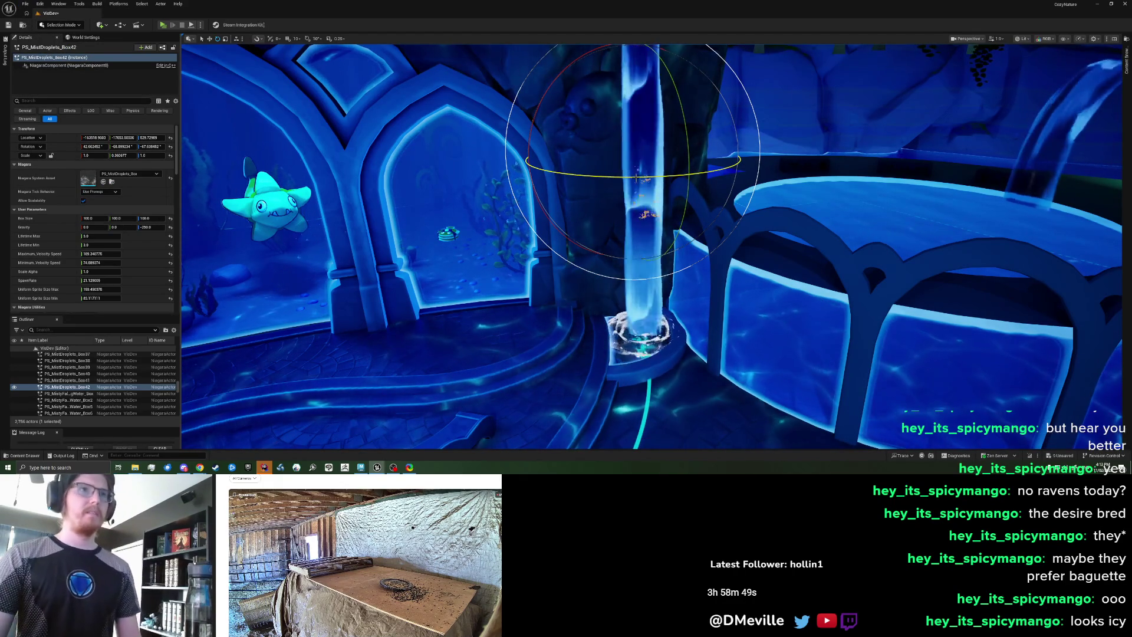
drag(652, 175, 651, 175)
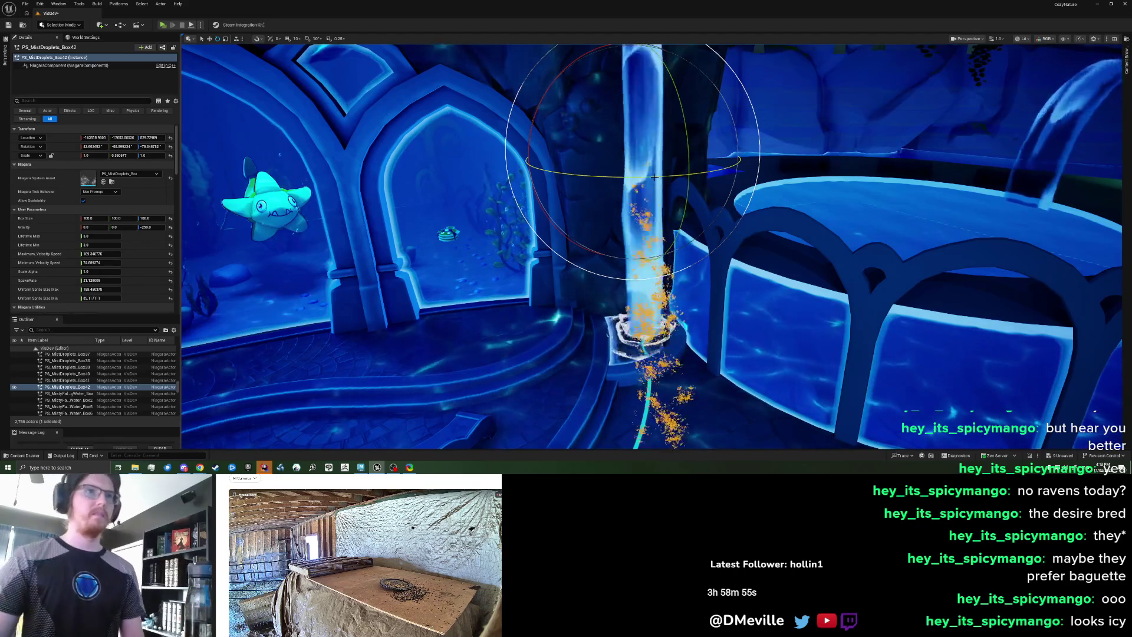
drag(652, 175, 633, 162)
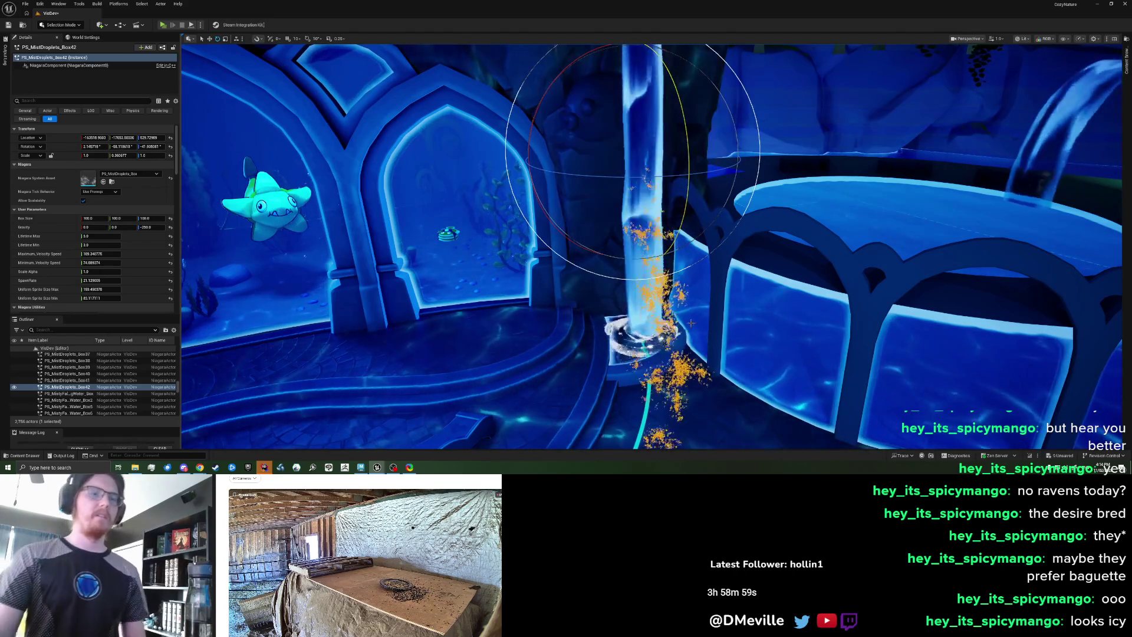
- Re-orient the splash further so its spray wraps the column down to the base
drag(635, 332, 522, 324)
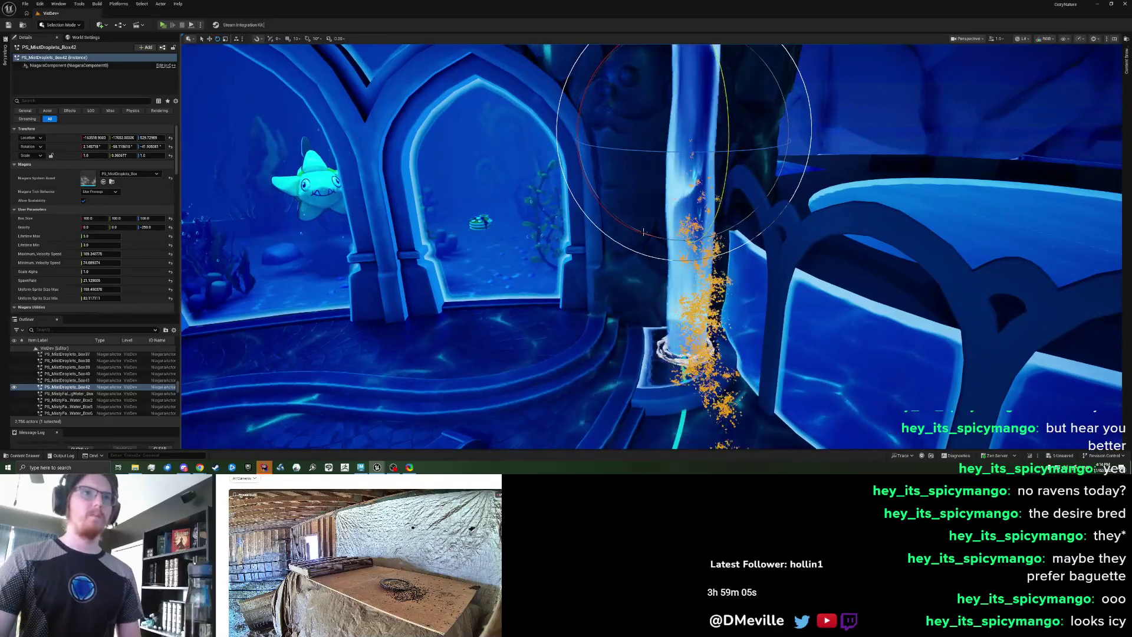
mouse_move(641, 230)
mouse_down()
mouse_move(604, 204)
mouse_move(573, 222)
mouse_up()
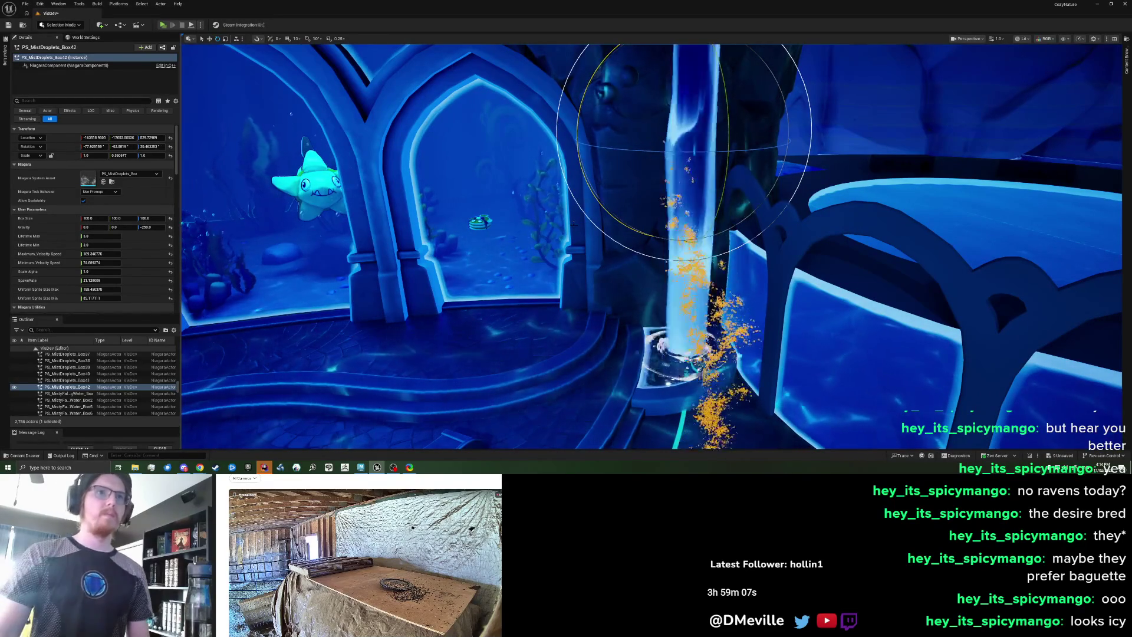
mouse_move(573, 222)
mouse_down()
mouse_move(577, 190)
mouse_move(591, 206)
mouse_move(577, 190)
mouse_up()
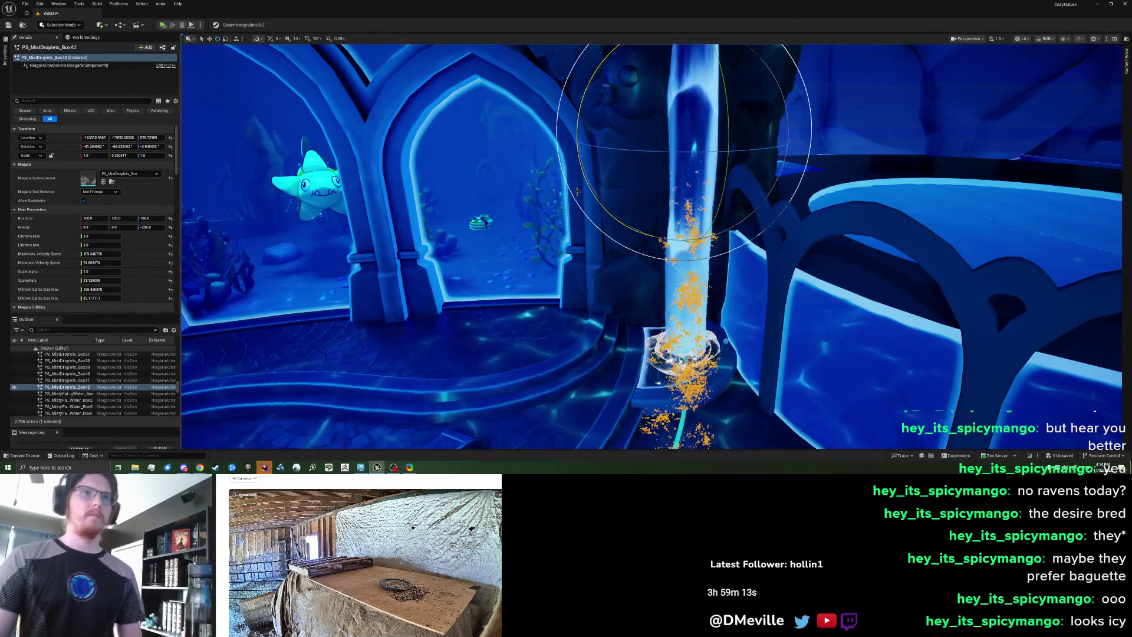
mouse_move(576, 190)
mouse_down()
mouse_move(601, 183)
mouse_move(591, 196)
mouse_move(622, 214)
mouse_up()
key(Escape)
scroll(622, 214, down, 5)
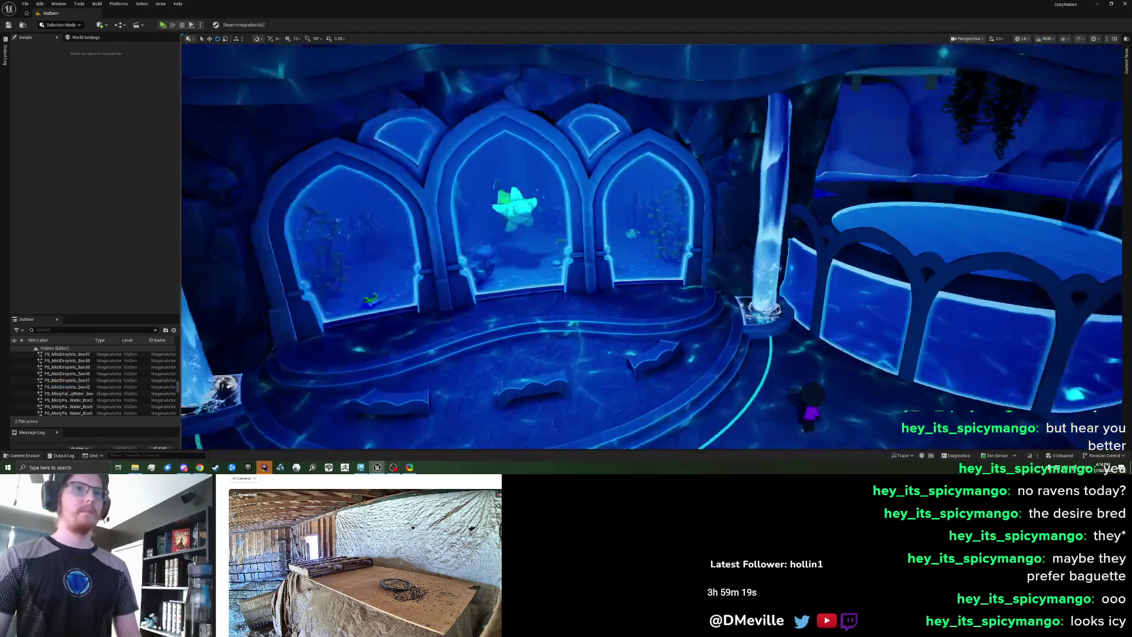
- Save the current level to /Game/VisDev with Ctrl+S
scroll(618, 195, up, 5)
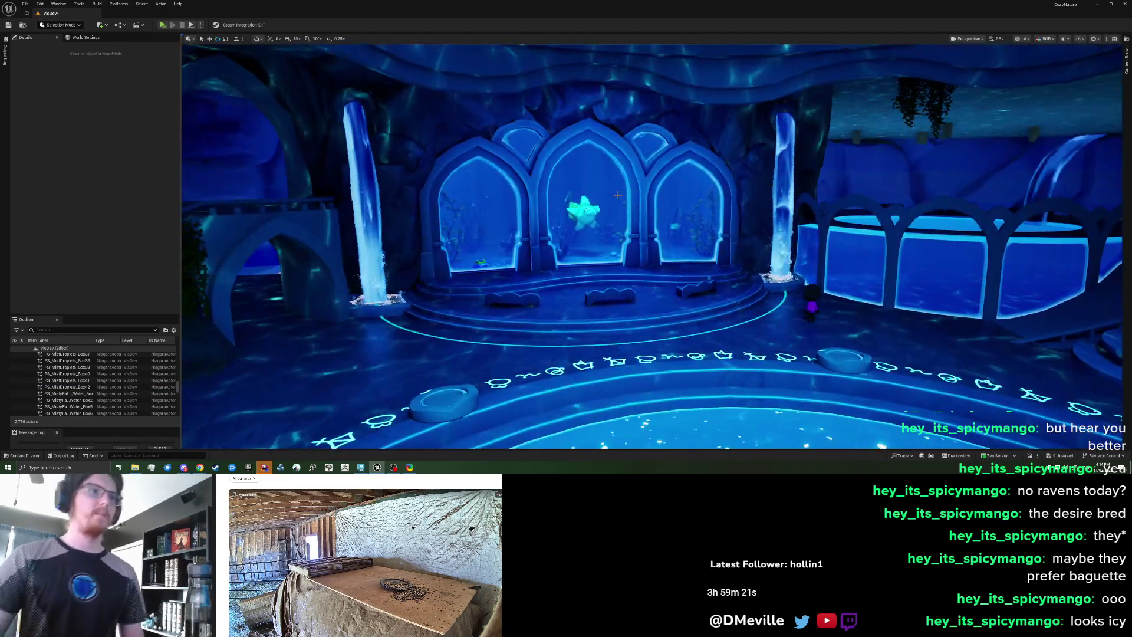
key(ctrl+s)
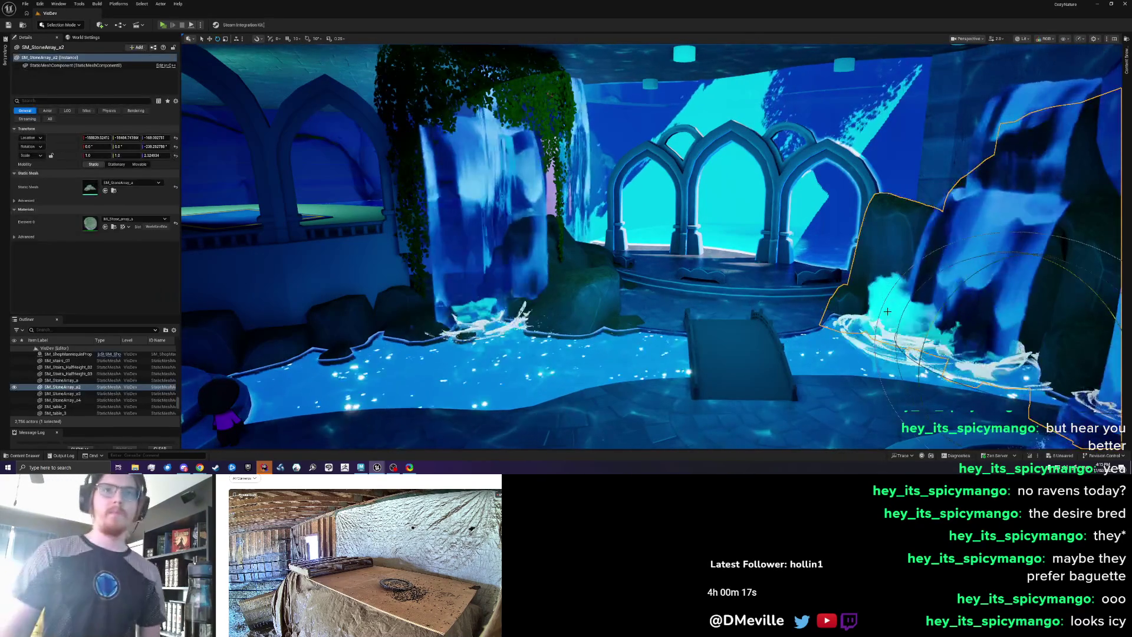
drag(709, 287, 673, 355)
- Duplicate the misty smoke effect and move the copy to the waterfall base
key(ctrl+d)
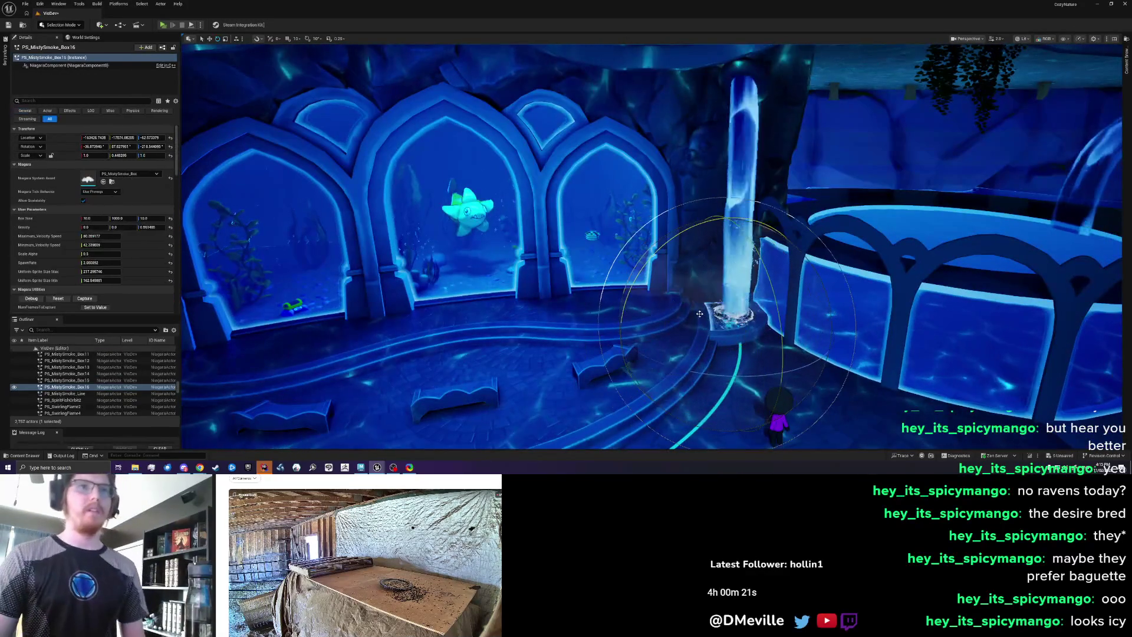
mouse_move(723, 333)
mouse_down()
mouse_move(703, 352)
mouse_move(709, 389)
mouse_move(722, 217)
mouse_up()
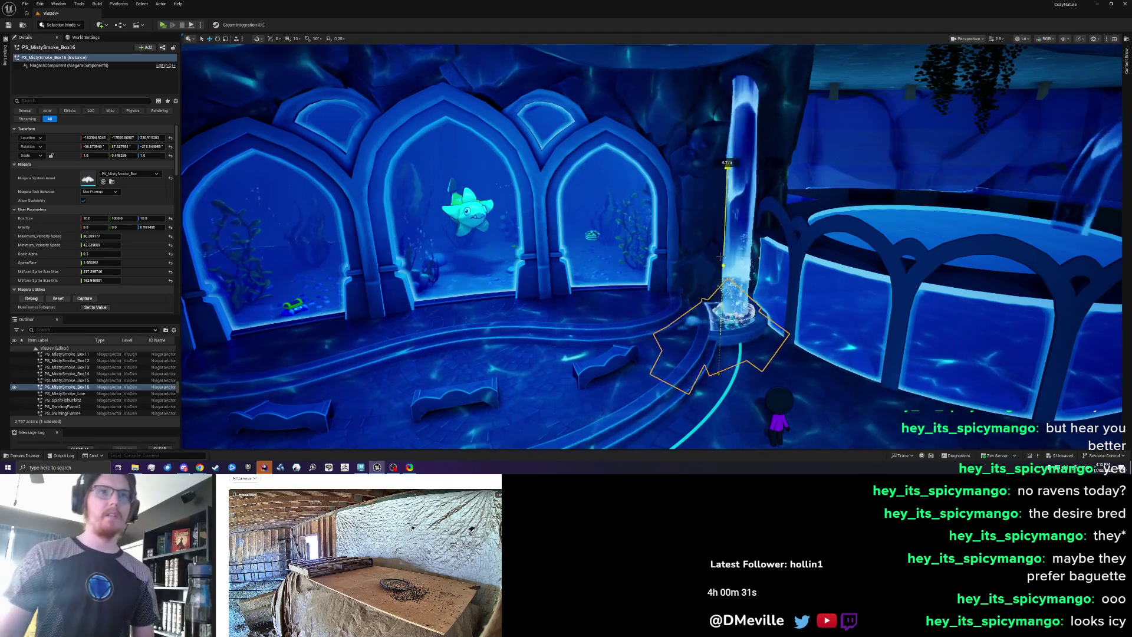
scroll(723, 217, up, 3)
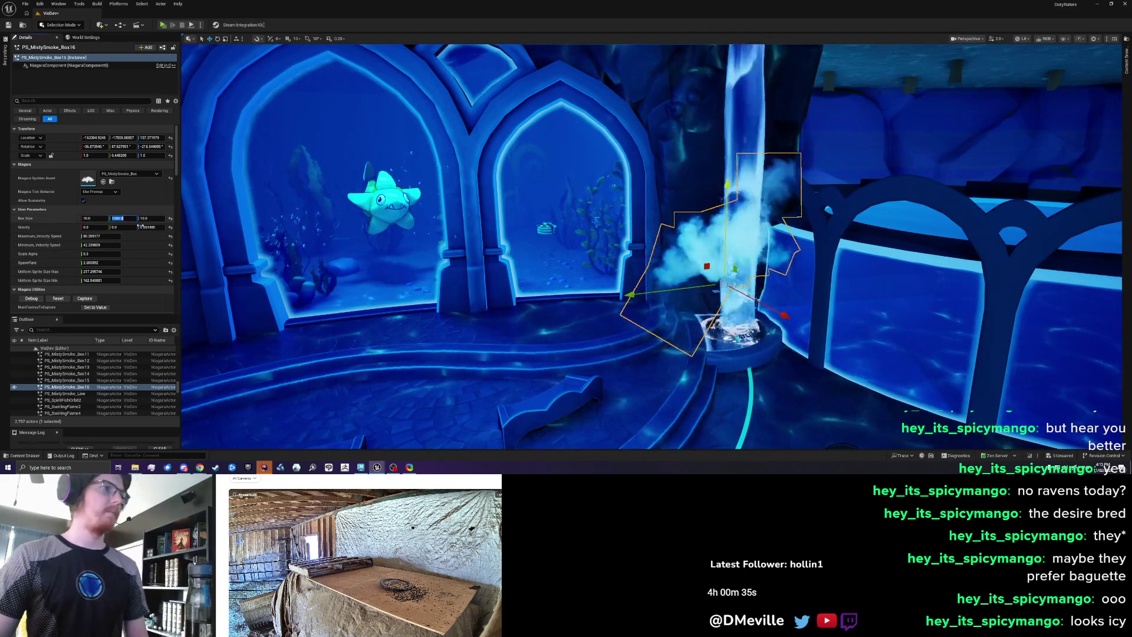
- Set the smoke copy's Box Size to 50 on X, Y and Z
click(112, 218)
click(102, 219)
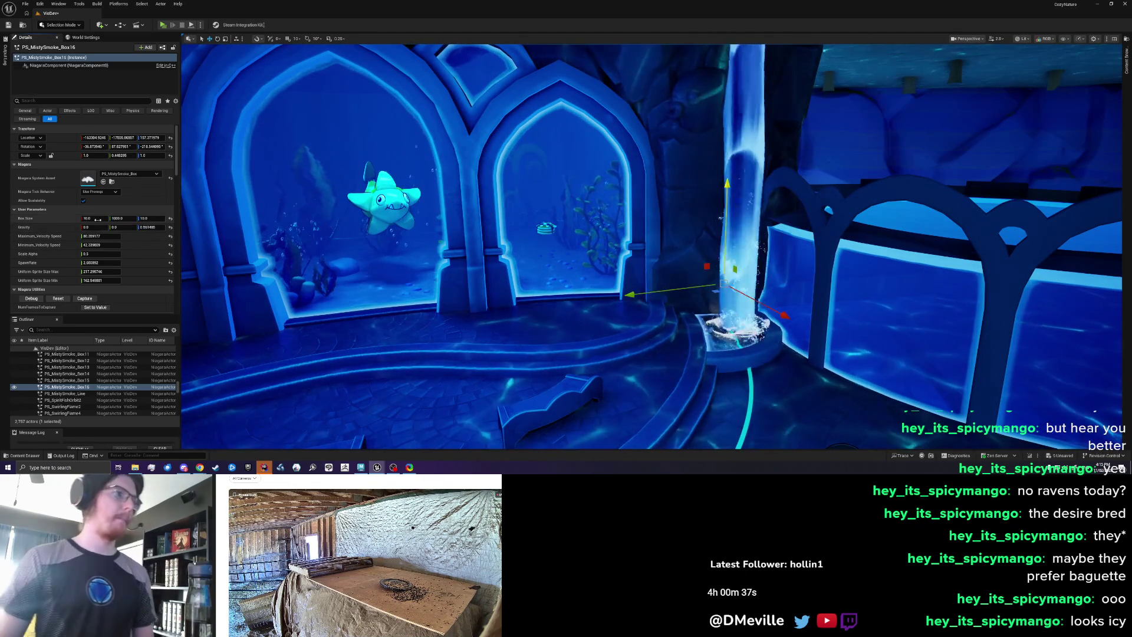
text(50)
key(Tab)
text(50)
key(Tab)
text(50)
key(Return)
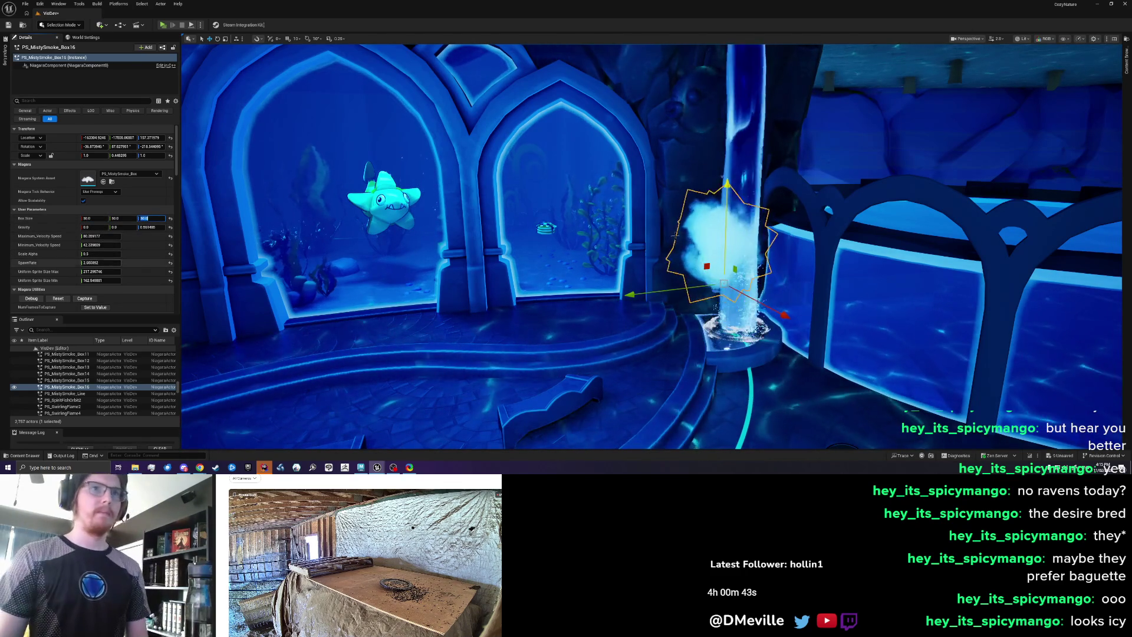
- Lower the smoke onto the basin and reduce its Uniform Sprite Size Min to about 133
drag(725, 268, 728, 282)
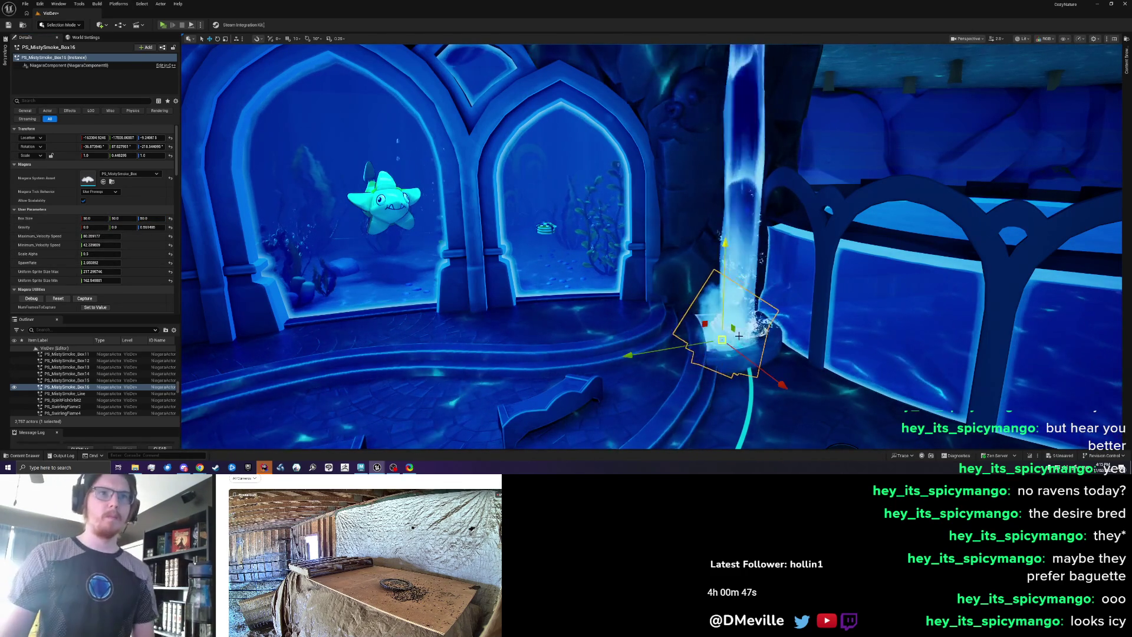
mouse_move(731, 352)
mouse_down()
mouse_move(721, 351)
mouse_move(732, 348)
mouse_up()
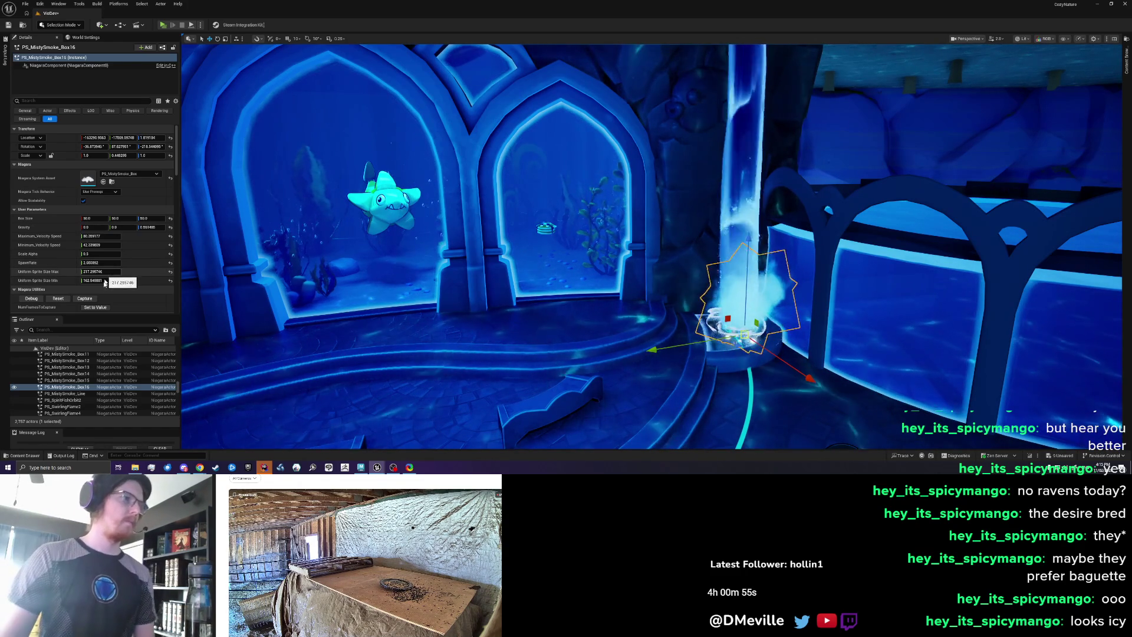
click(97, 280)
drag(96, 281, 96, 272)
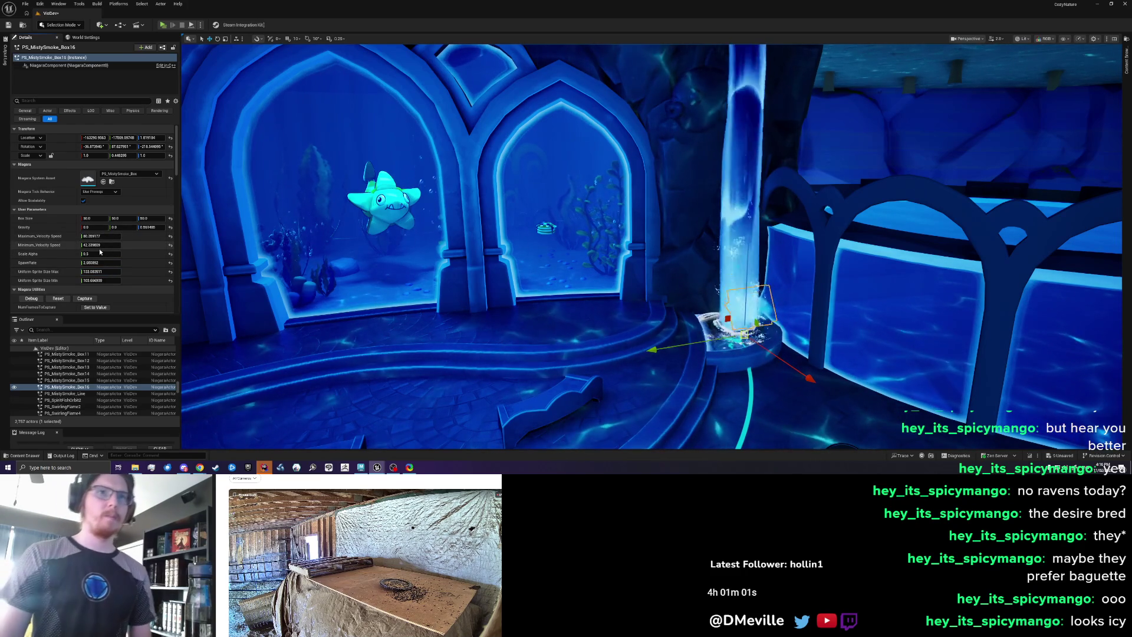
mouse_move(665, 258)
mouse_down()
mouse_move(666, 248)
mouse_move(665, 258)
mouse_up()
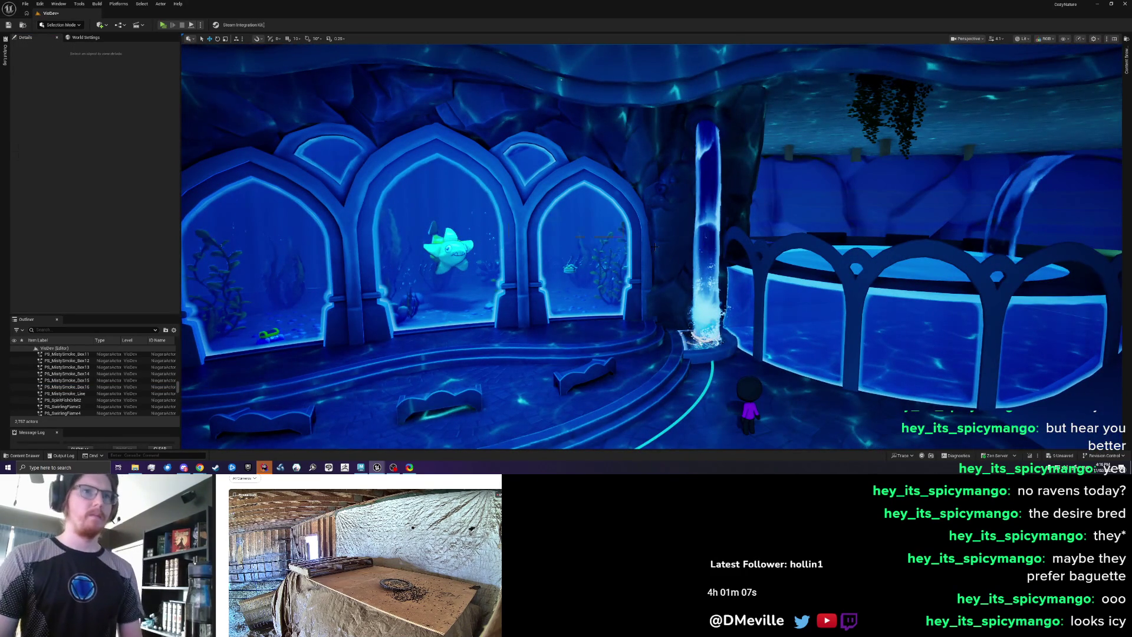
click(708, 312)
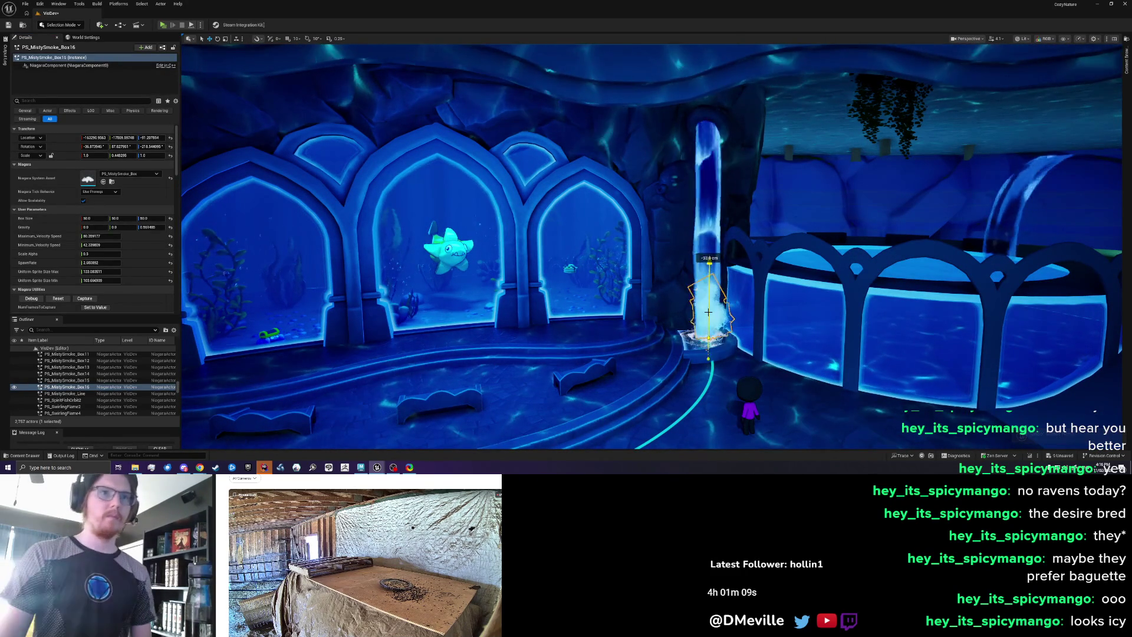
key(Escape)
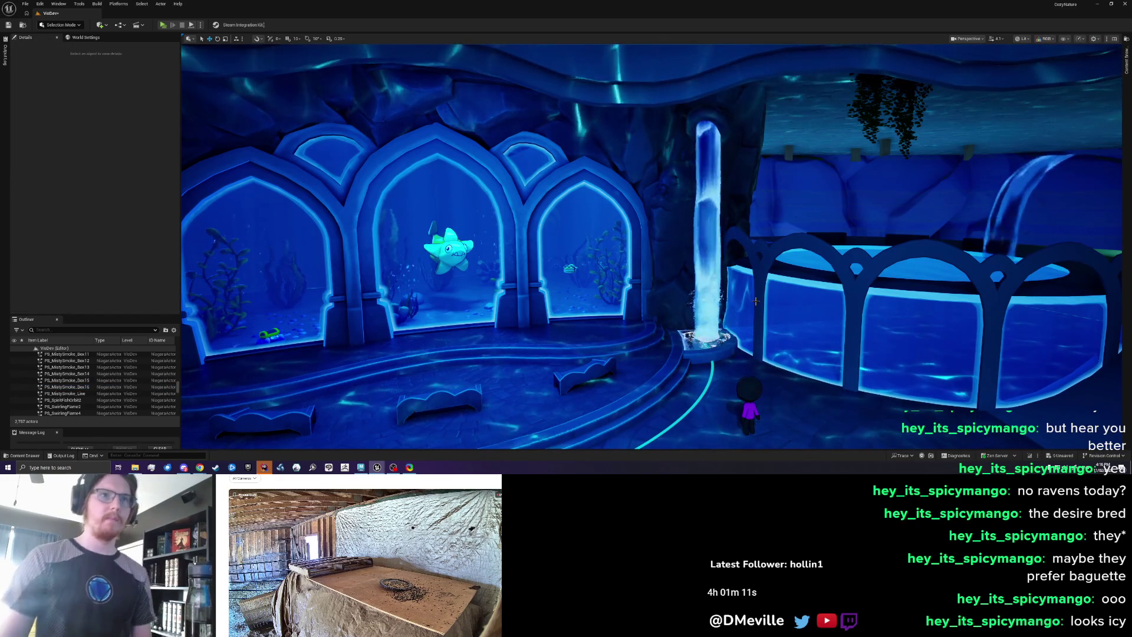
scroll(755, 301, up, 5)
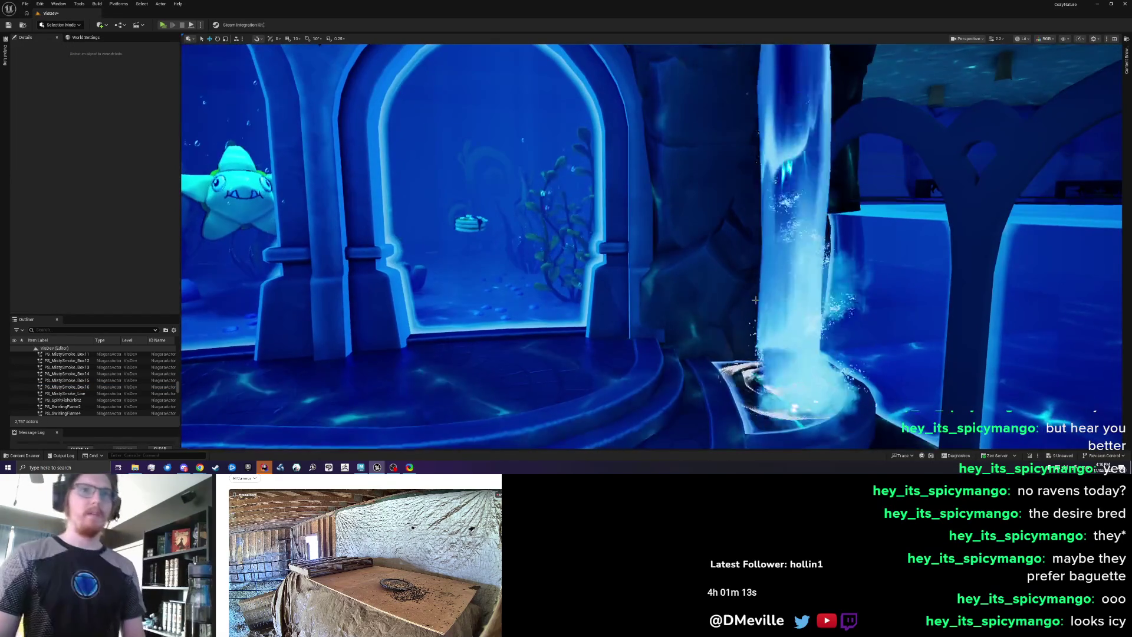
scroll(755, 301, down, 3)
drag(652, 245, 622, 232)
mouse_move(805, 342)
mouse_down()
mouse_move(834, 338)
mouse_move(805, 342)
mouse_up()
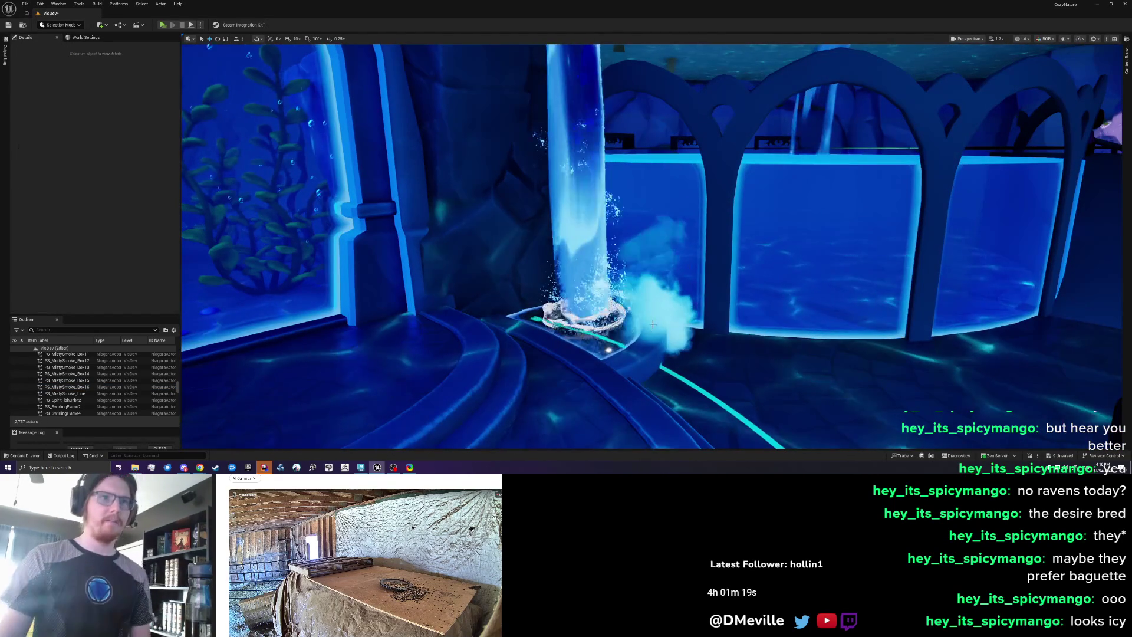
click(652, 324)
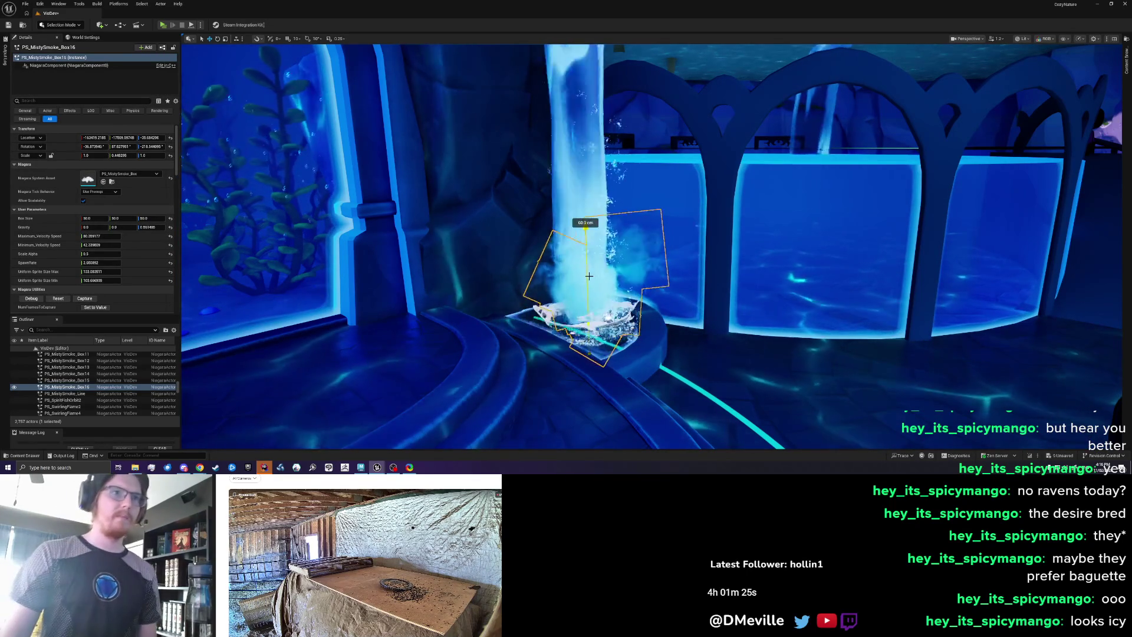
mouse_move(645, 303)
mouse_down()
mouse_move(707, 303)
mouse_move(708, 318)
mouse_move(683, 271)
mouse_up()
key(Escape)
drag(635, 344, 635, 344)
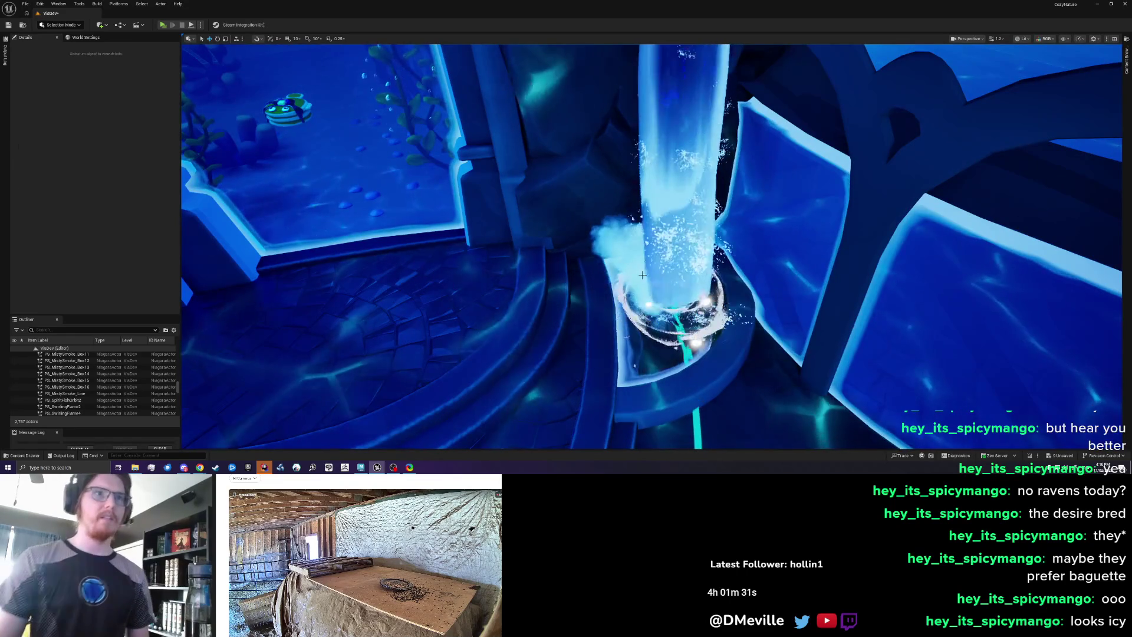
click(643, 276)
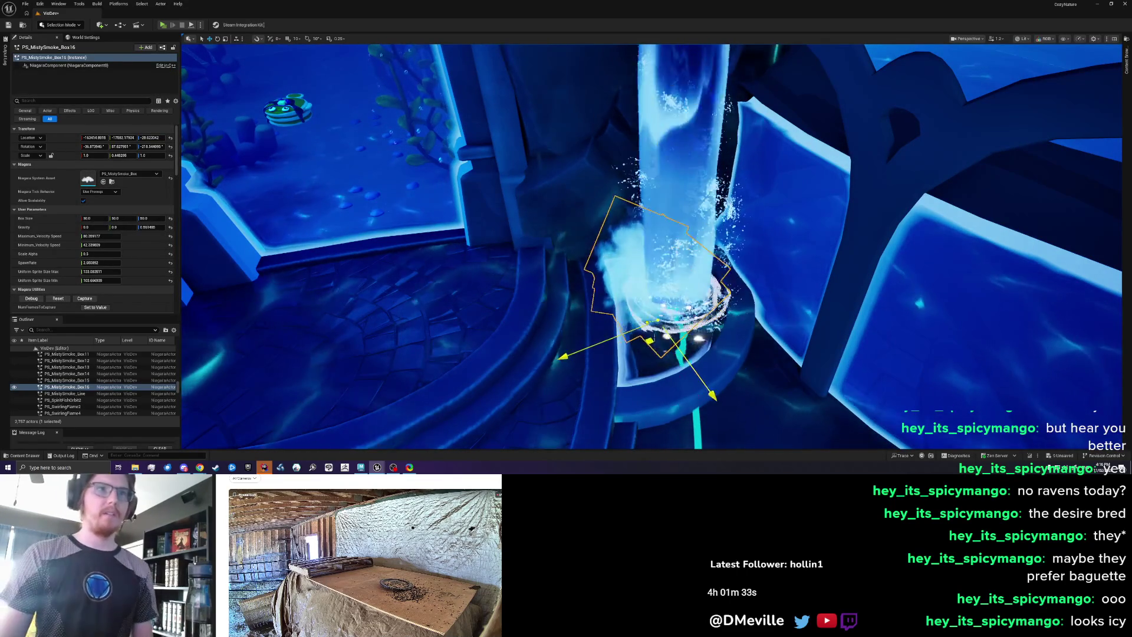
mouse_move(578, 389)
mouse_down()
mouse_move(632, 332)
mouse_move(801, 247)
mouse_up()
key(Escape)
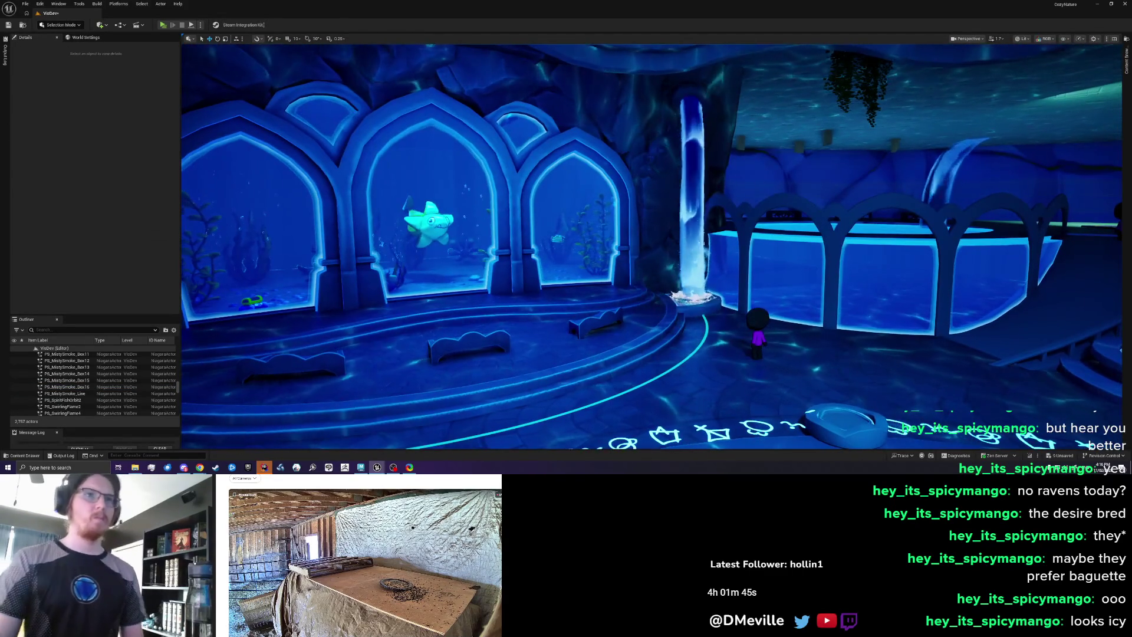
- Raise the waterfall smoke's maximum sprite size to about 232
scroll(597, 285, up, 2)
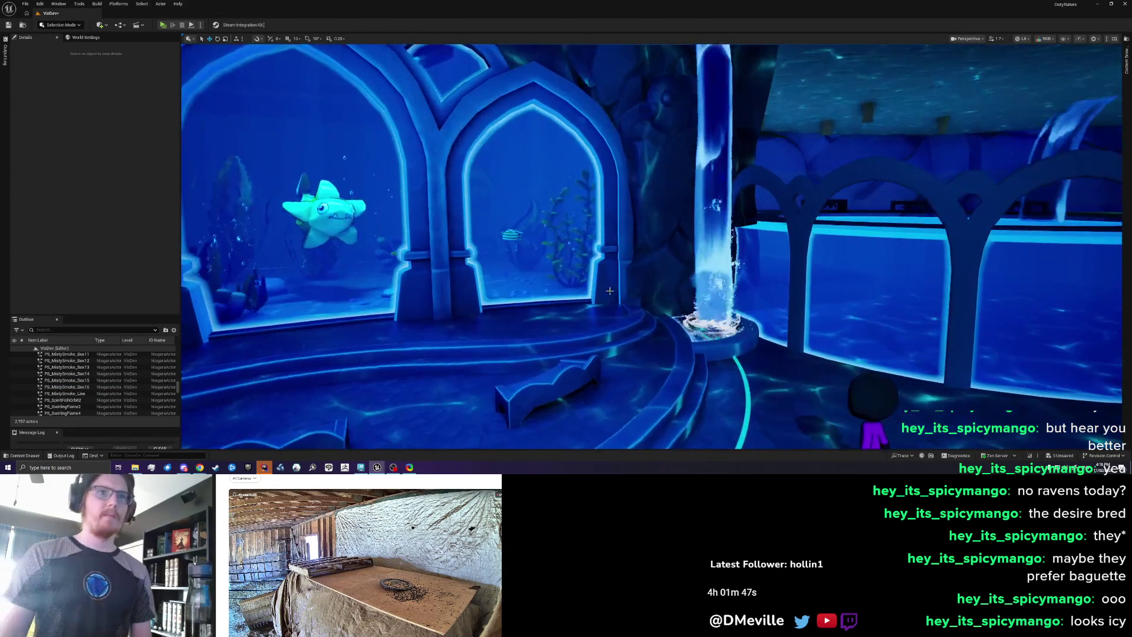
scroll(597, 285, up, 3)
scroll(634, 291, up, 2)
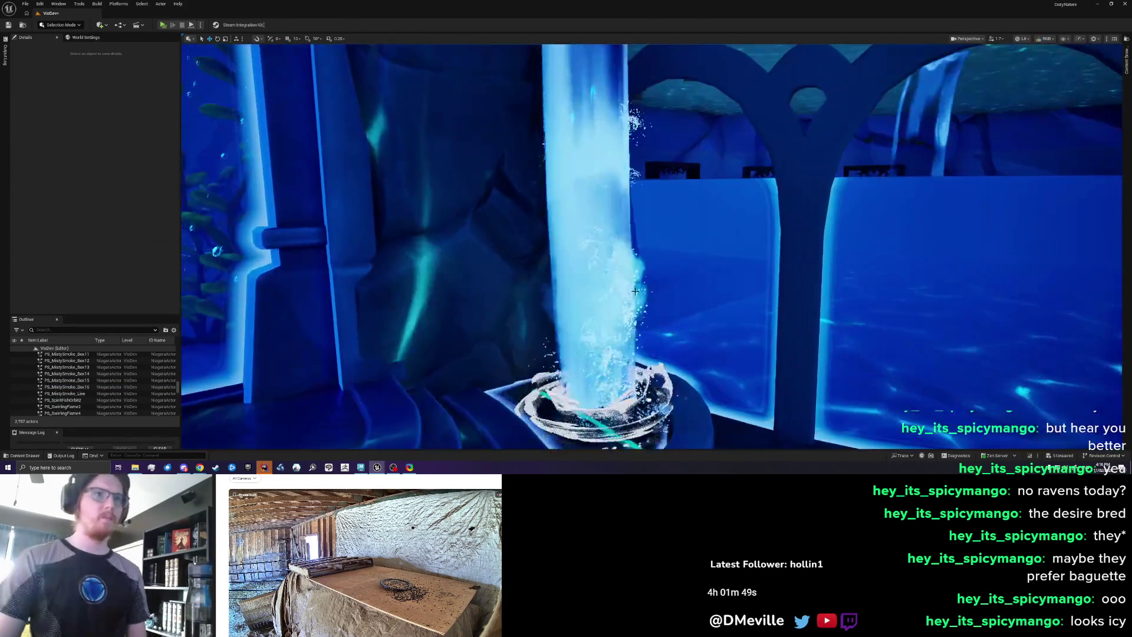
click(635, 291)
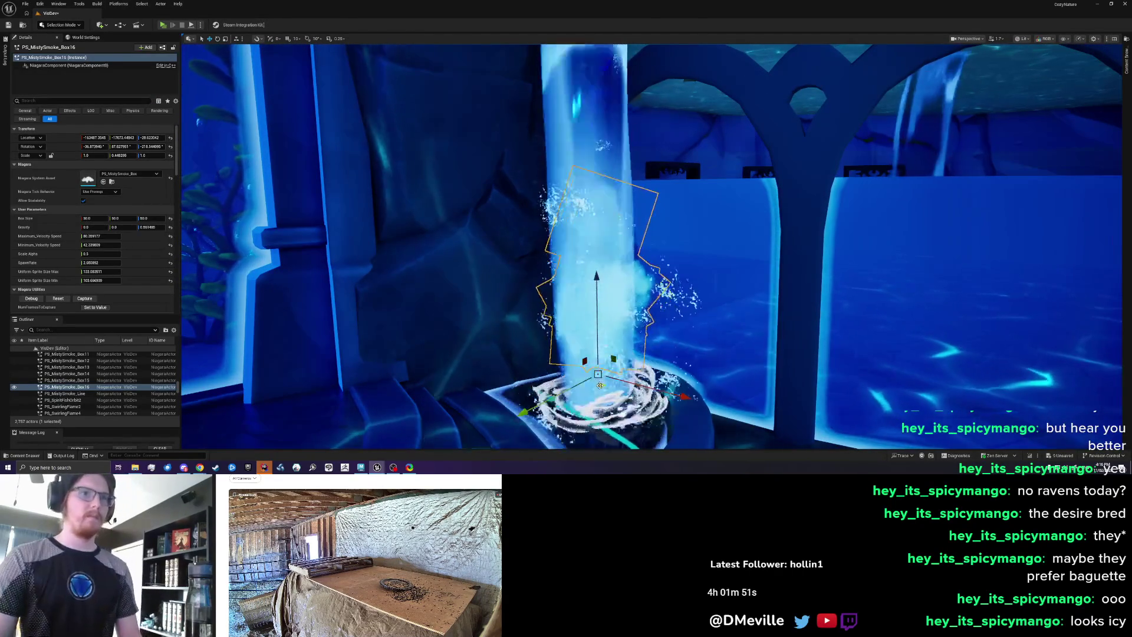
drag(634, 291, 583, 246)
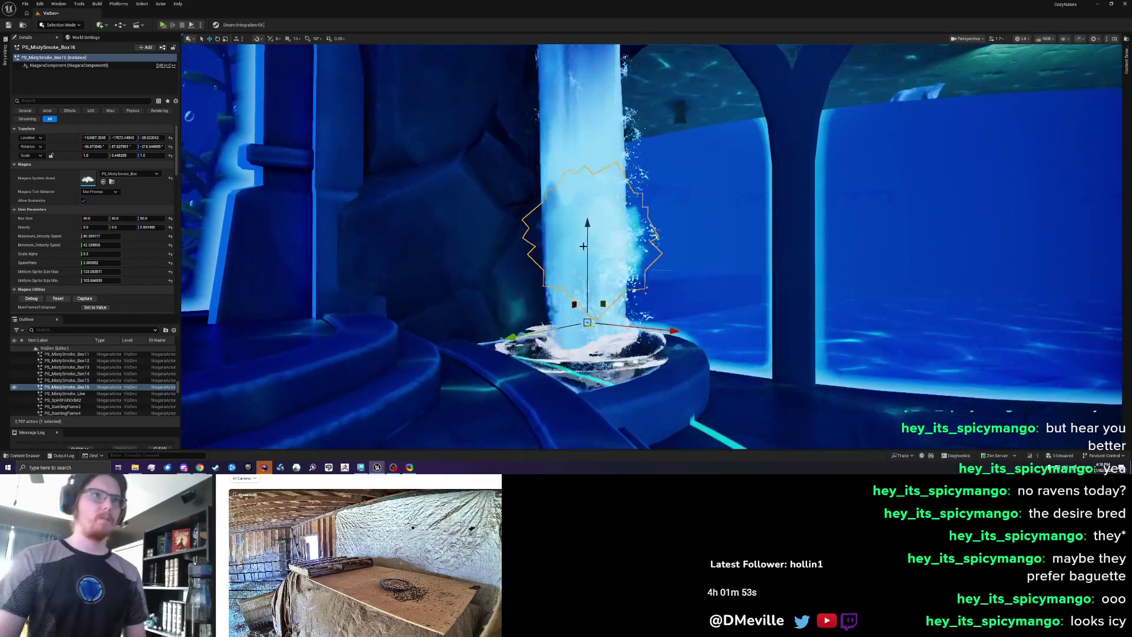
mouse_move(100, 271)
mouse_down()
mouse_move(135, 271)
mouse_move(104, 282)
mouse_move(121, 282)
mouse_up()
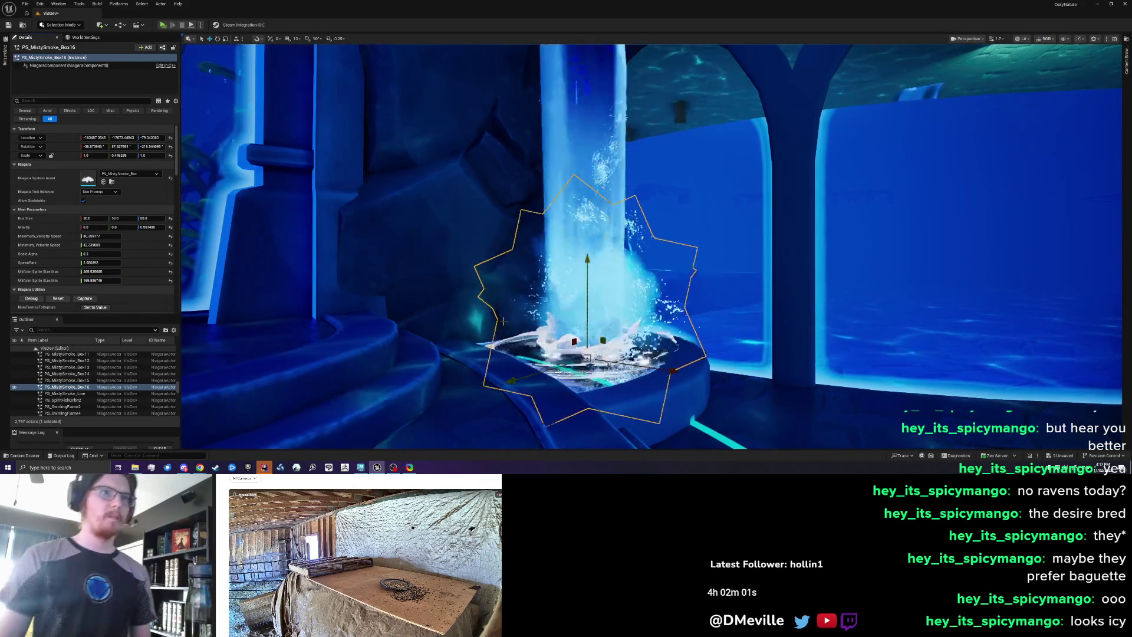
key(Escape)
mouse_move(461, 315)
mouse_down()
mouse_move(436, 377)
mouse_move(448, 384)
mouse_up()
- Open M_DM_SoftMistySmoke from the PS_MistySmoke_Box system's Fountain sprite renderer
scroll(651, 247, up, 1)
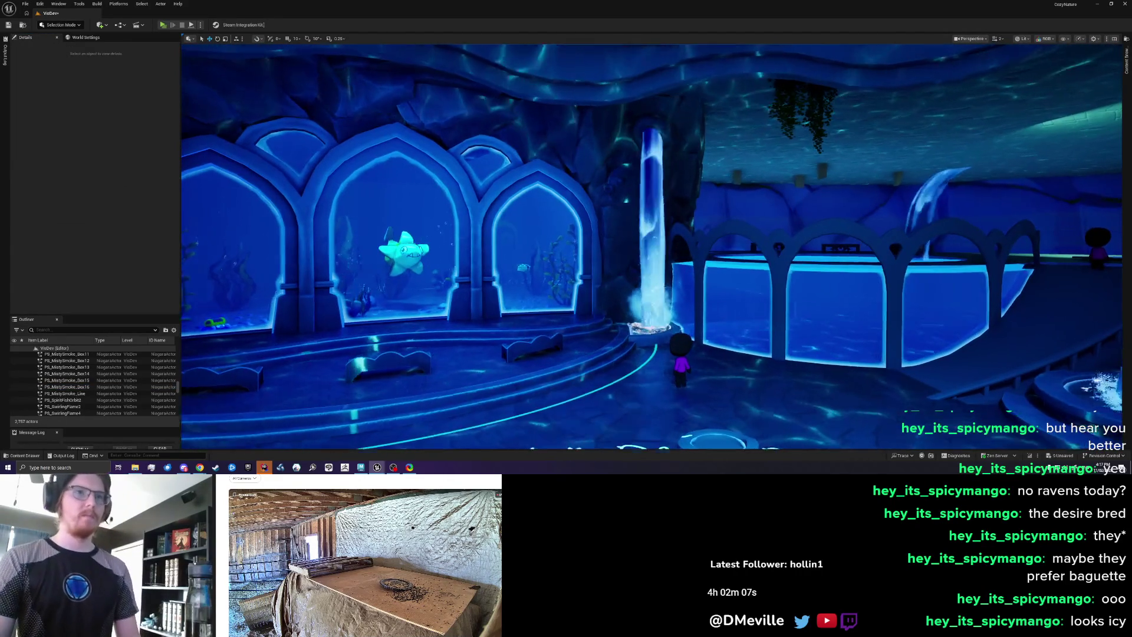
scroll(652, 247, up, 2)
mouse_move(399, 325)
mouse_down()
mouse_move(402, 301)
mouse_move(399, 325)
mouse_up()
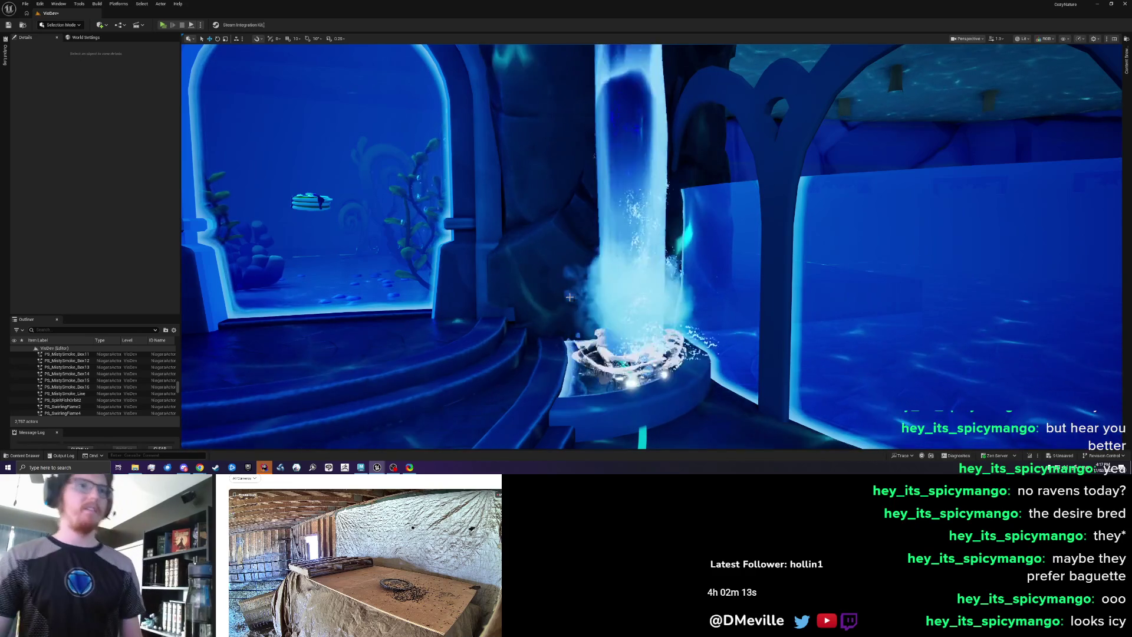
click(607, 304)
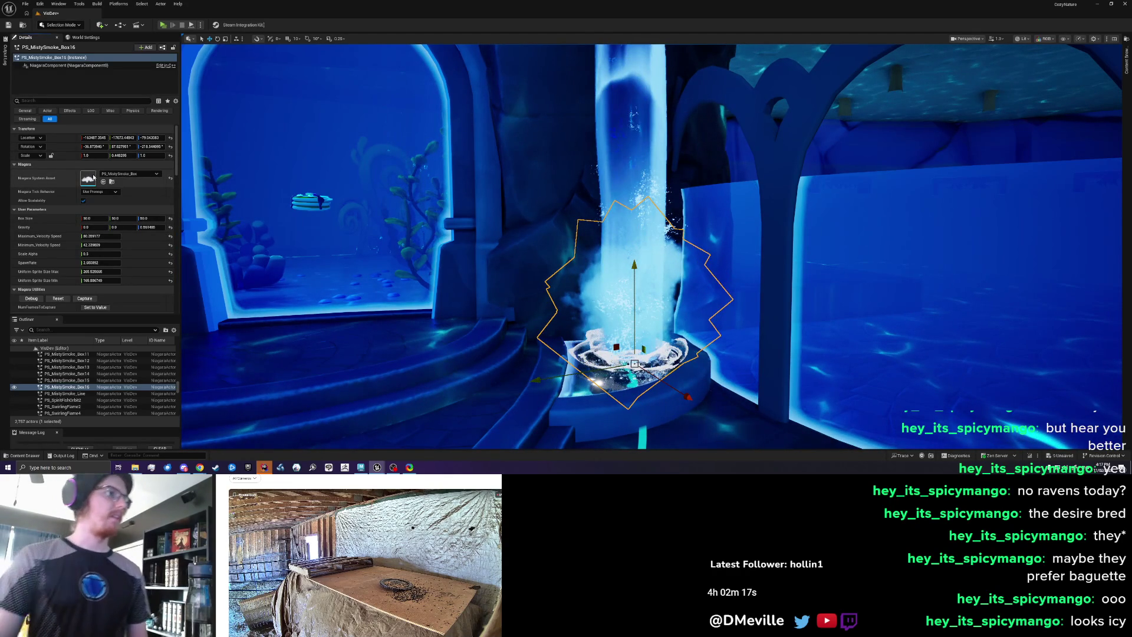
double_click(89, 178)
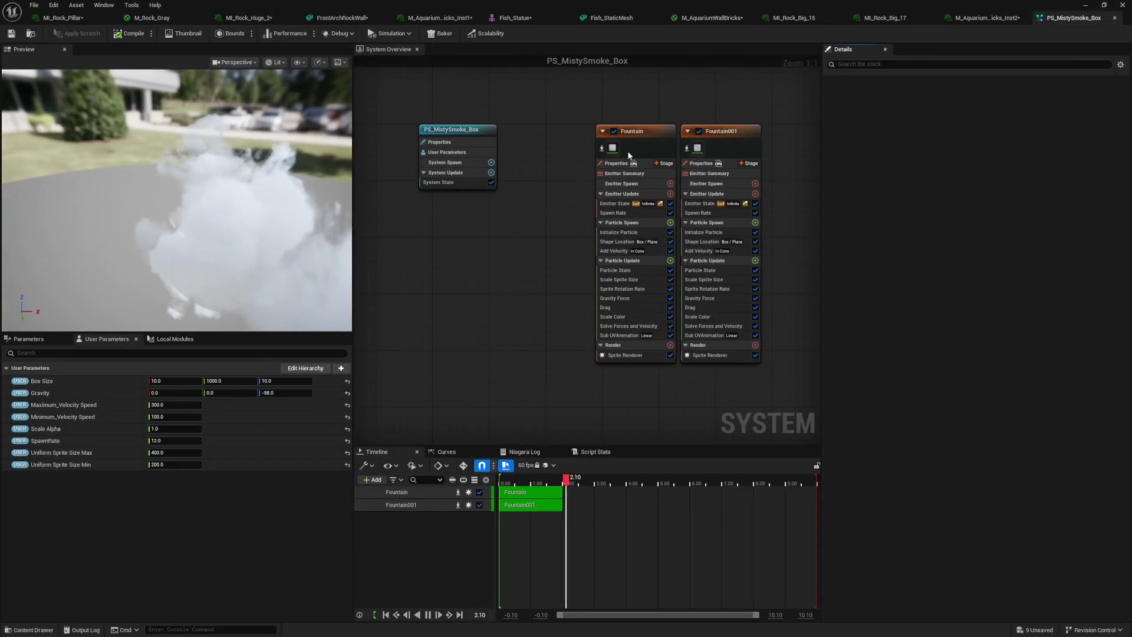
click(613, 149)
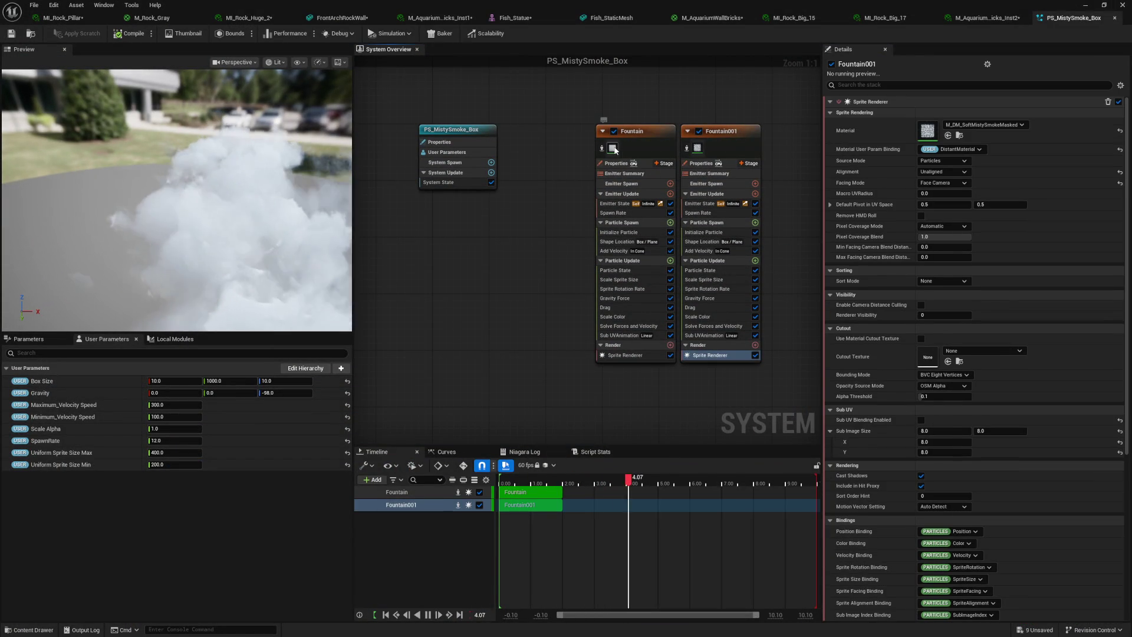
click(928, 135)
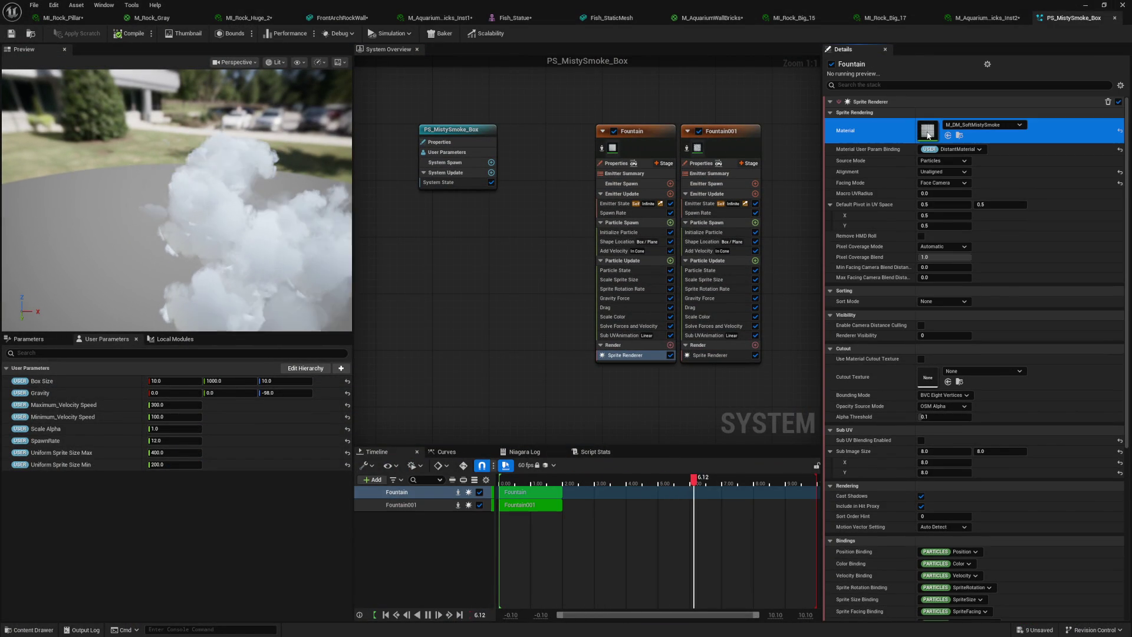
double_click(928, 135)
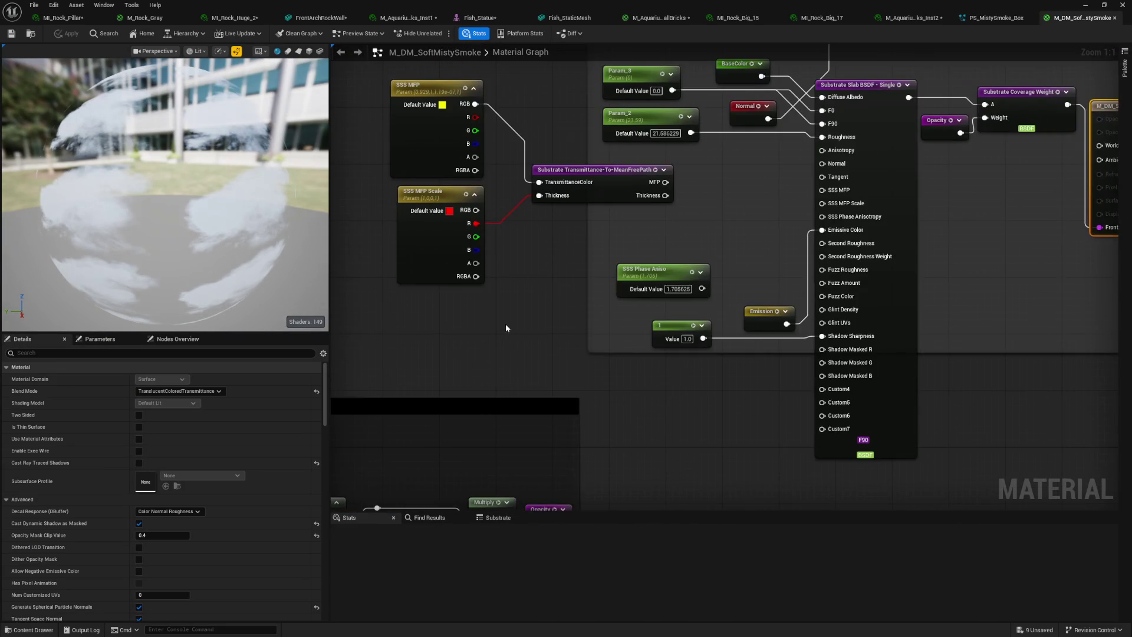
- Find the EnvLightContrib parameter node and set its default value to about 0.4
drag(506, 327, 561, 372)
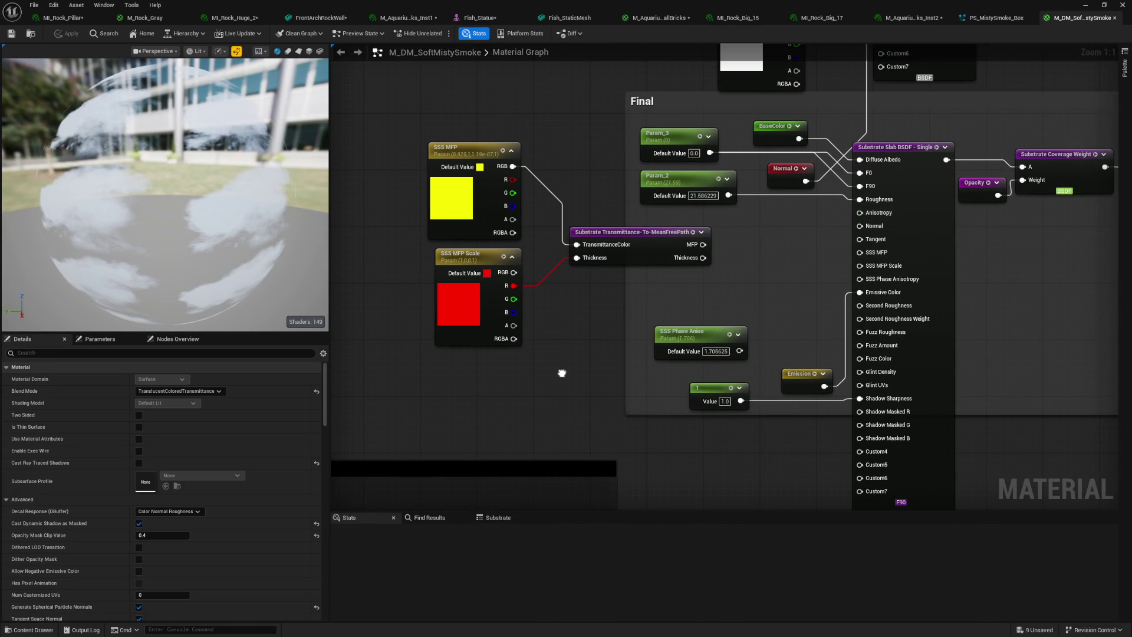
double_click(801, 372)
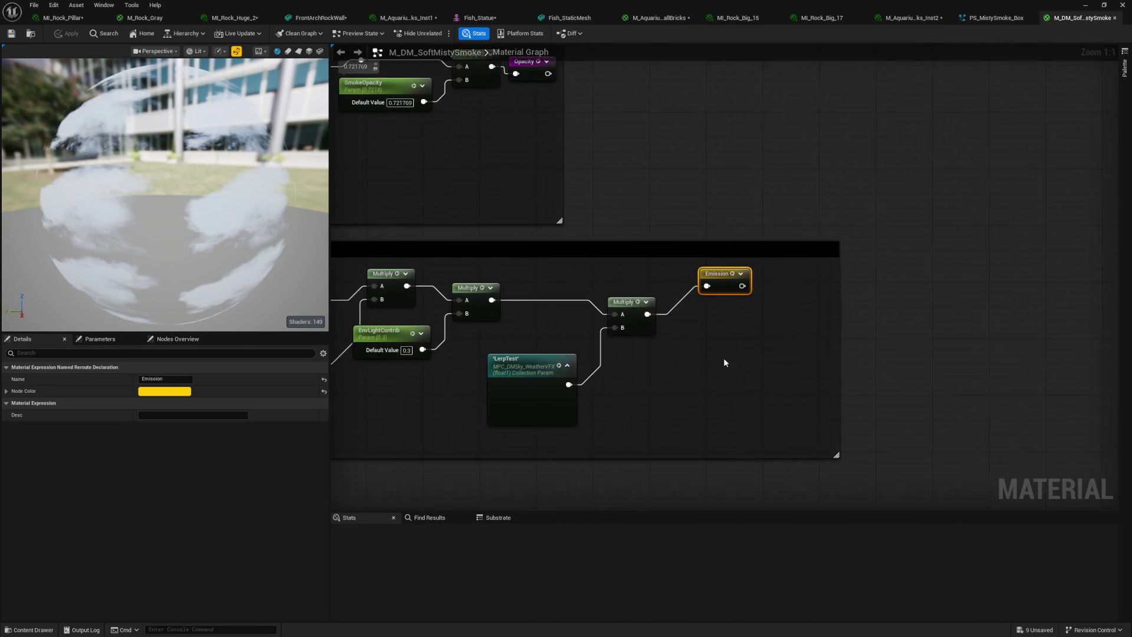
drag(591, 389, 652, 391)
click(640, 313)
drag(155, 403, 172, 403)
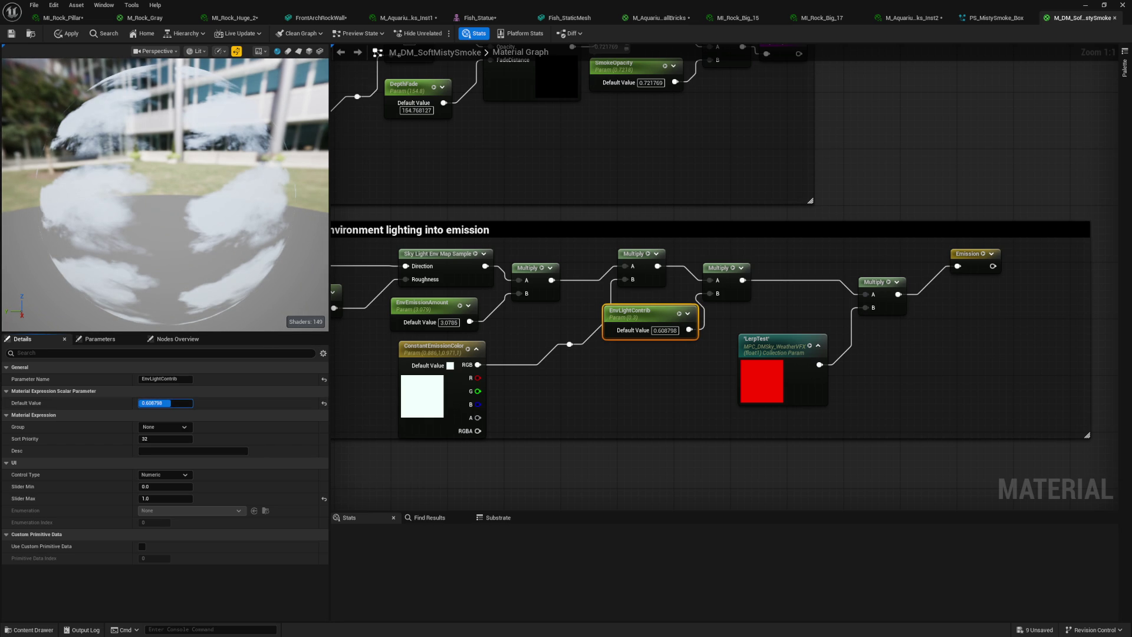
drag(172, 403, 159, 403)
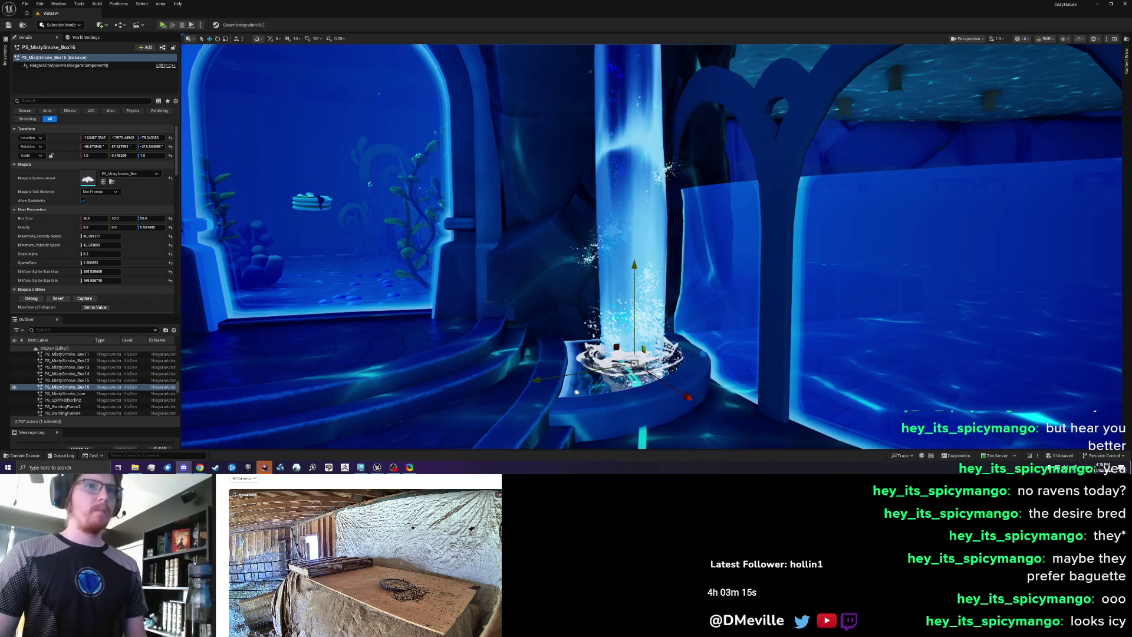
drag(485, 298, 472, 280)
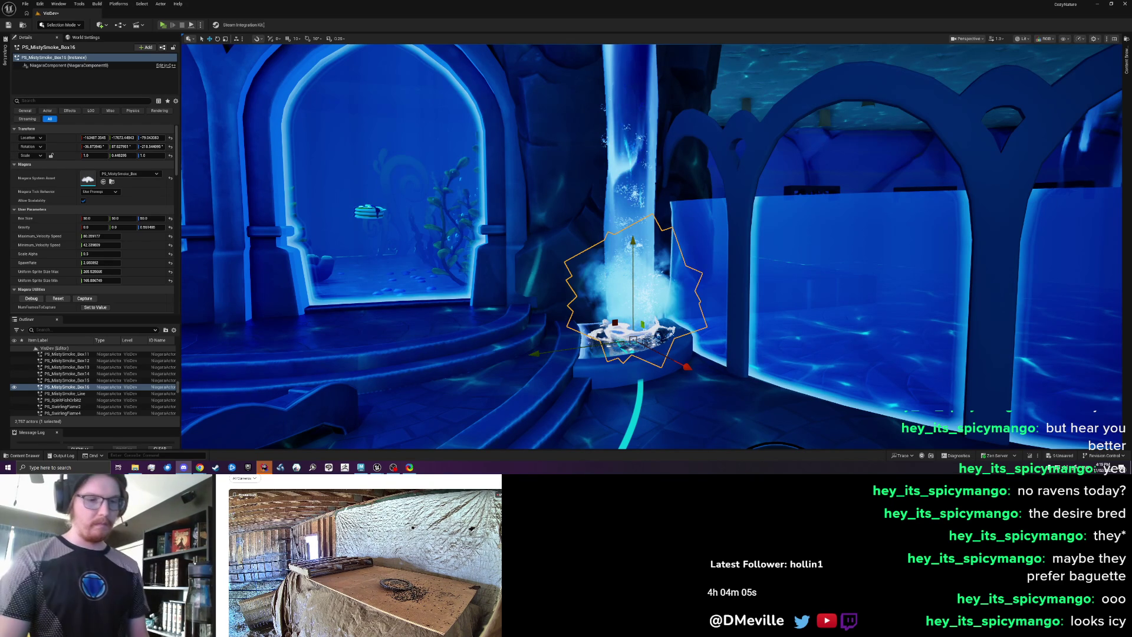
mouse_move(418, 300)
mouse_down()
mouse_move(343, 352)
mouse_move(292, 361)
mouse_move(259, 345)
mouse_up()
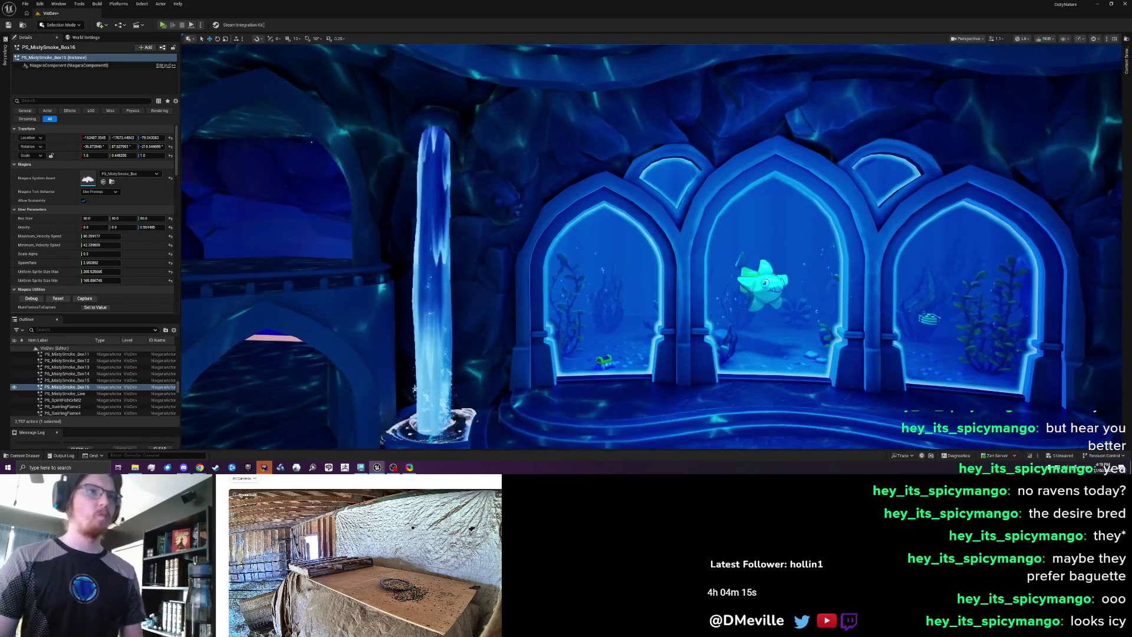
drag(260, 344, 274, 359)
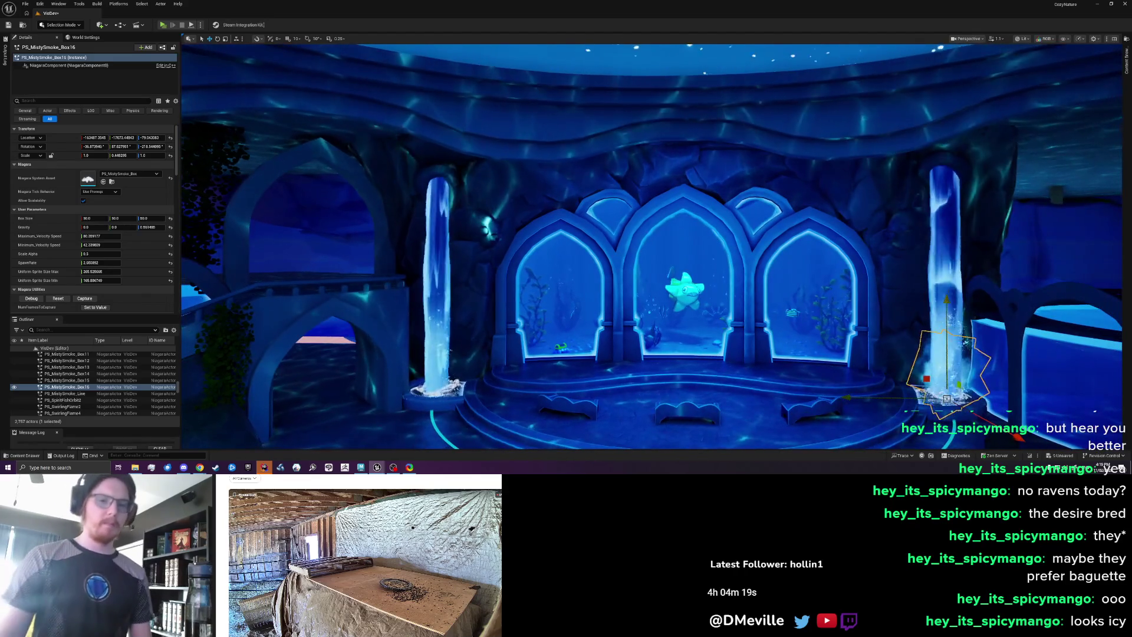
drag(274, 359, 283, 351)
key(Escape)
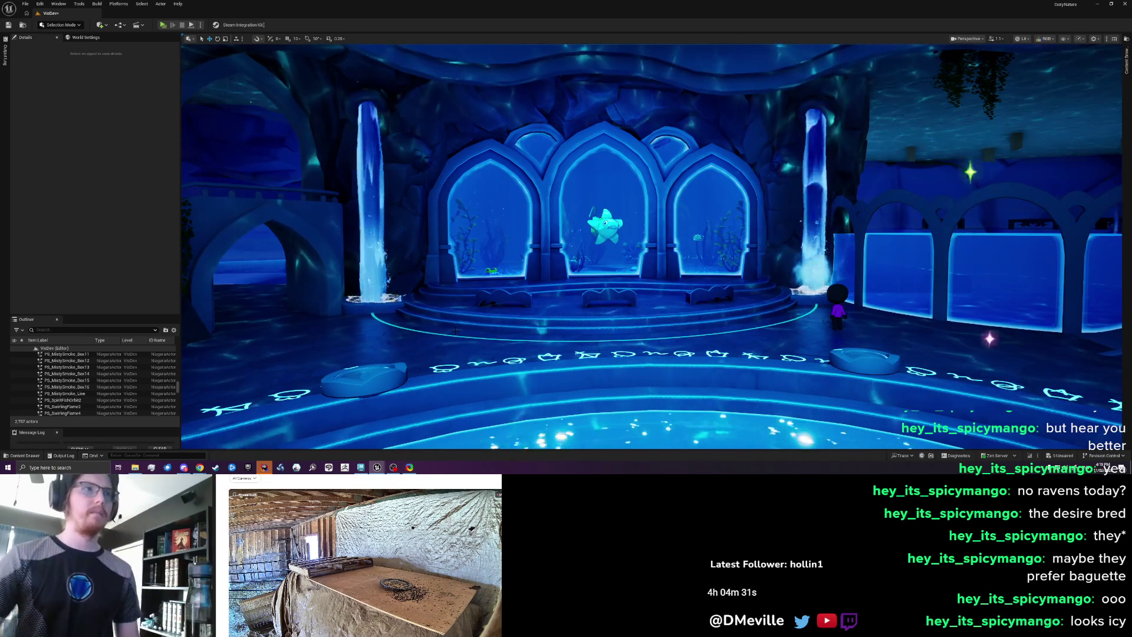
- Duplicate PS_MistySmoke_Box16 into Box17 and place it at the left waterfall's base
mouse_move(657, 330)
mouse_down()
mouse_move(664, 298)
mouse_move(695, 260)
mouse_up()
click(797, 348)
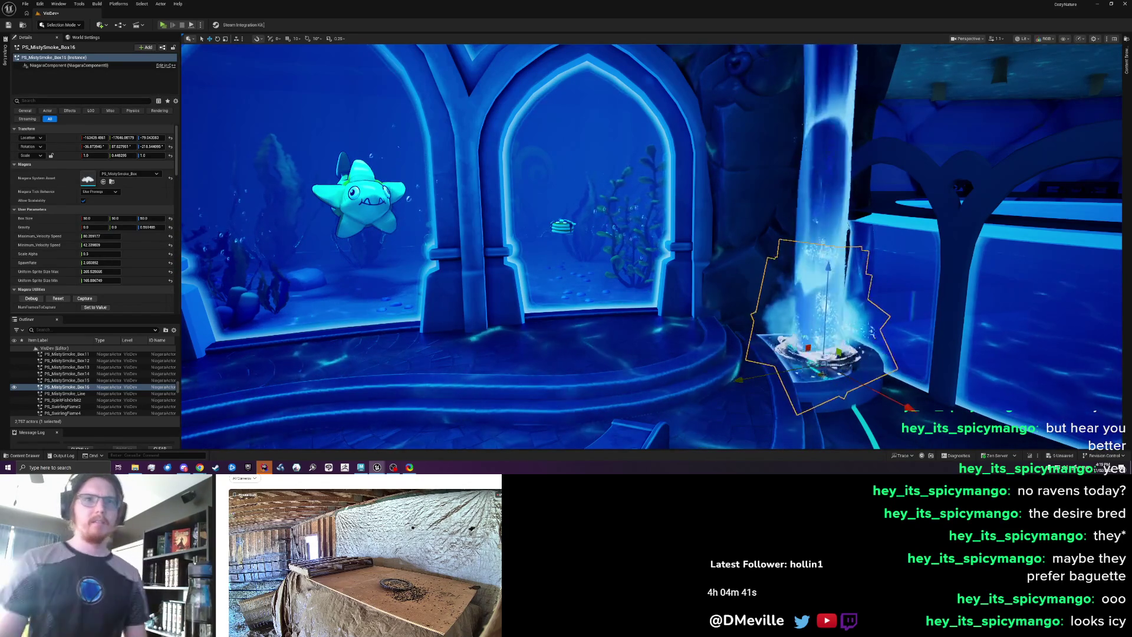
mouse_move(713, 352)
mouse_down()
mouse_move(779, 331)
mouse_move(731, 369)
mouse_move(686, 270)
mouse_up()
key(ctrl+d)
mouse_move(301, 357)
mouse_down()
mouse_move(619, 285)
mouse_move(669, 298)
mouse_up()
drag(547, 268, 527, 263)
mouse_move(535, 339)
mouse_down()
mouse_move(510, 294)
mouse_move(642, 344)
mouse_move(619, 340)
mouse_move(819, 341)
mouse_up()
key(Escape)
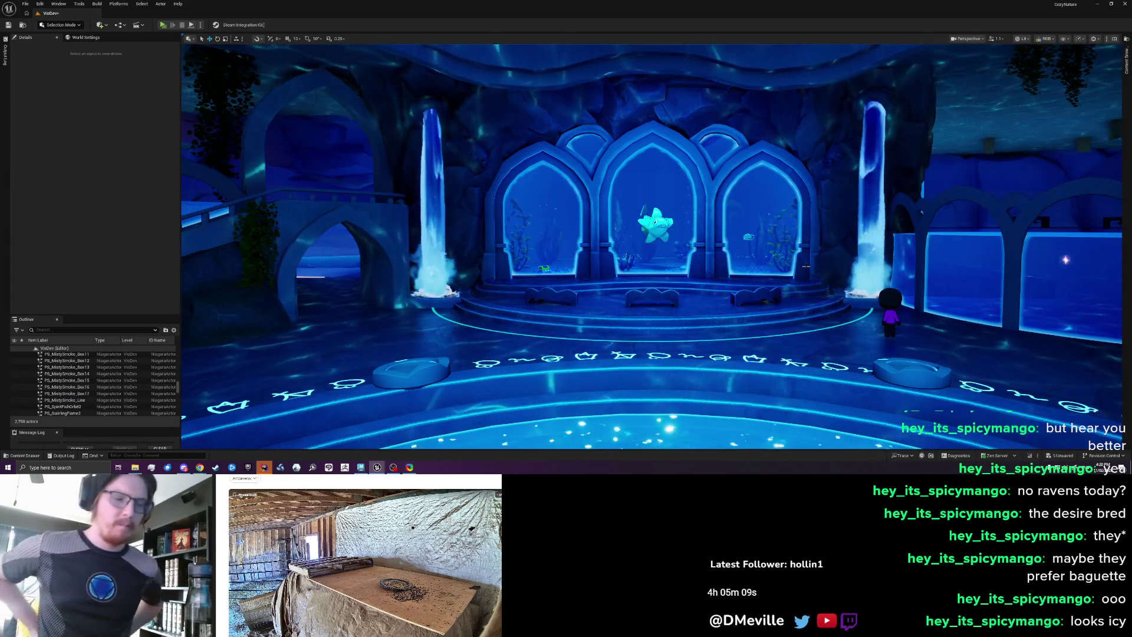
- Select both waterfall smoke effects and raise them about 4.4 m up the pillars
click(434, 279)
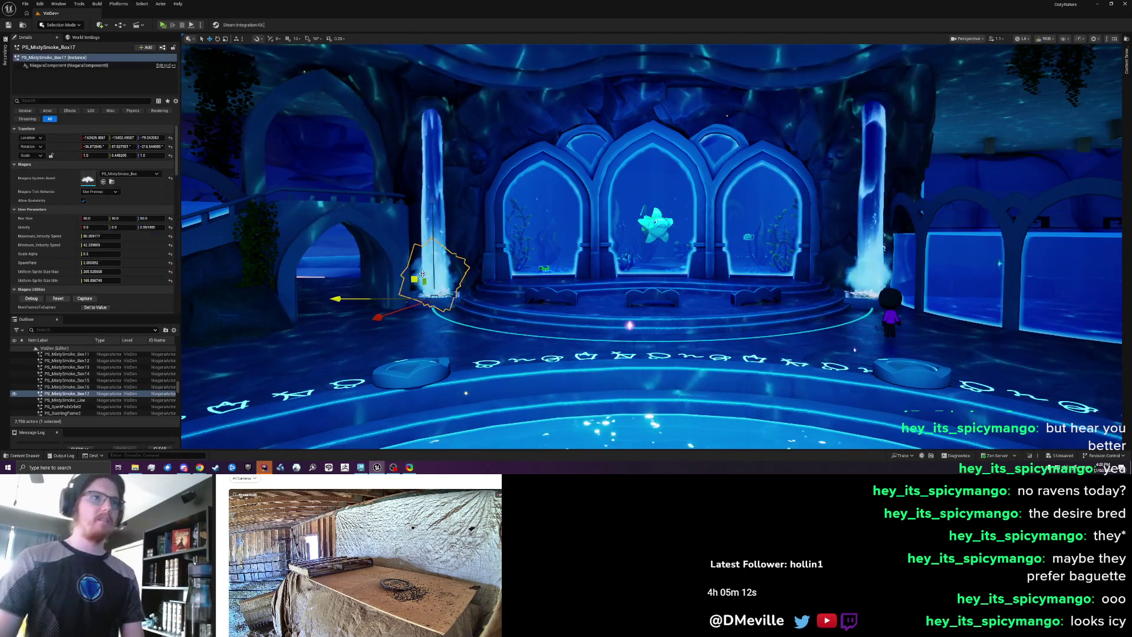
ctrl+click(857, 280)
key(Delete)
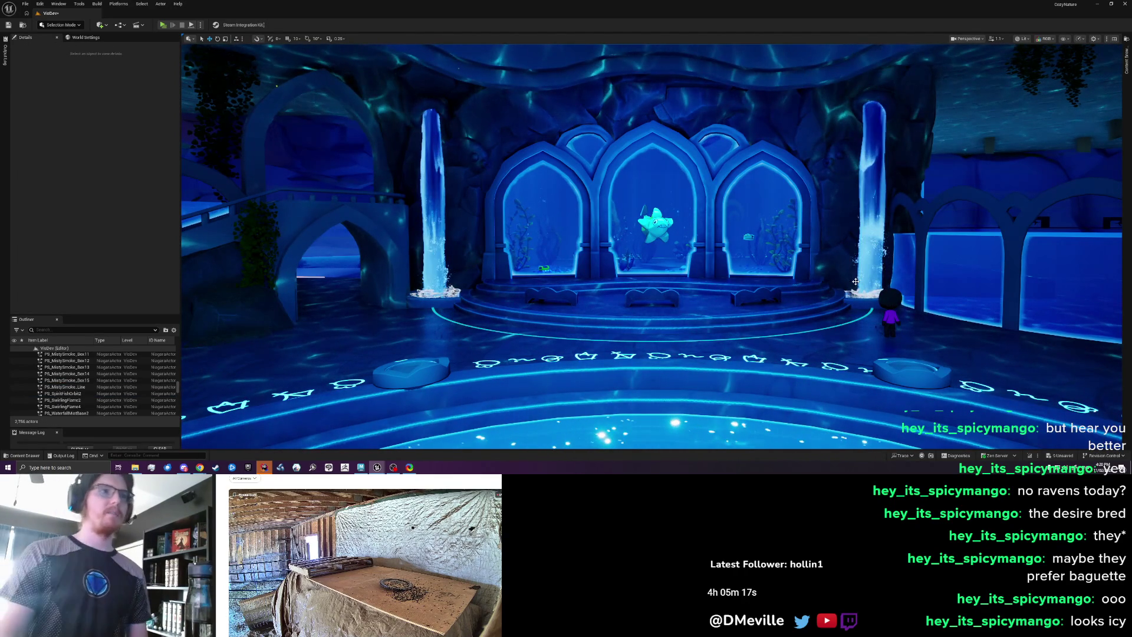
key(ctrl+z)
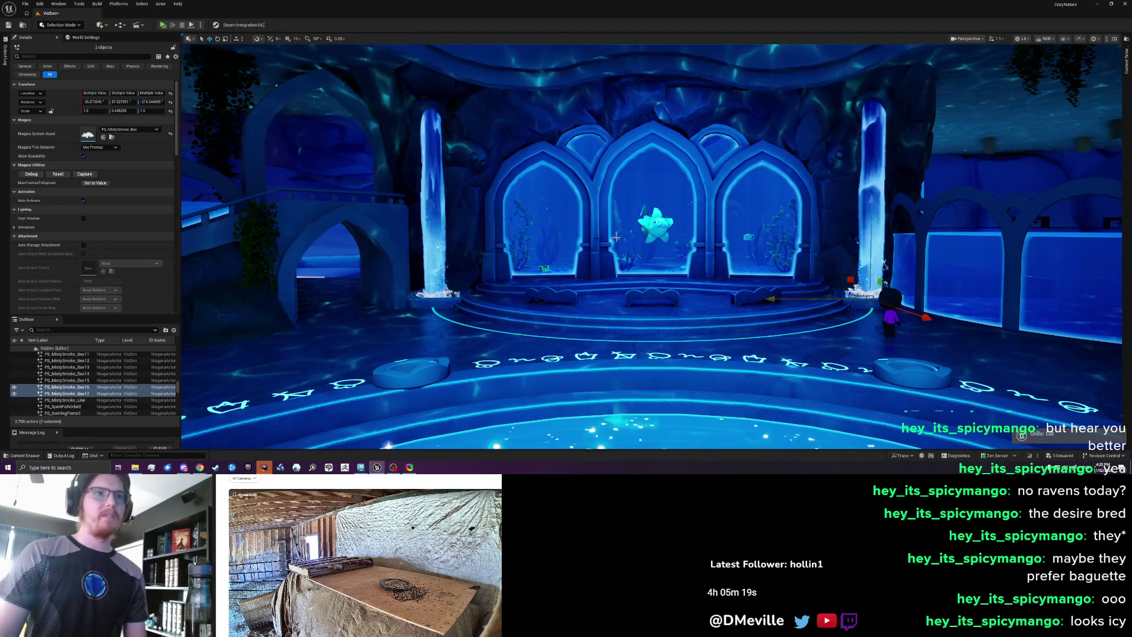
drag(871, 215, 859, 87)
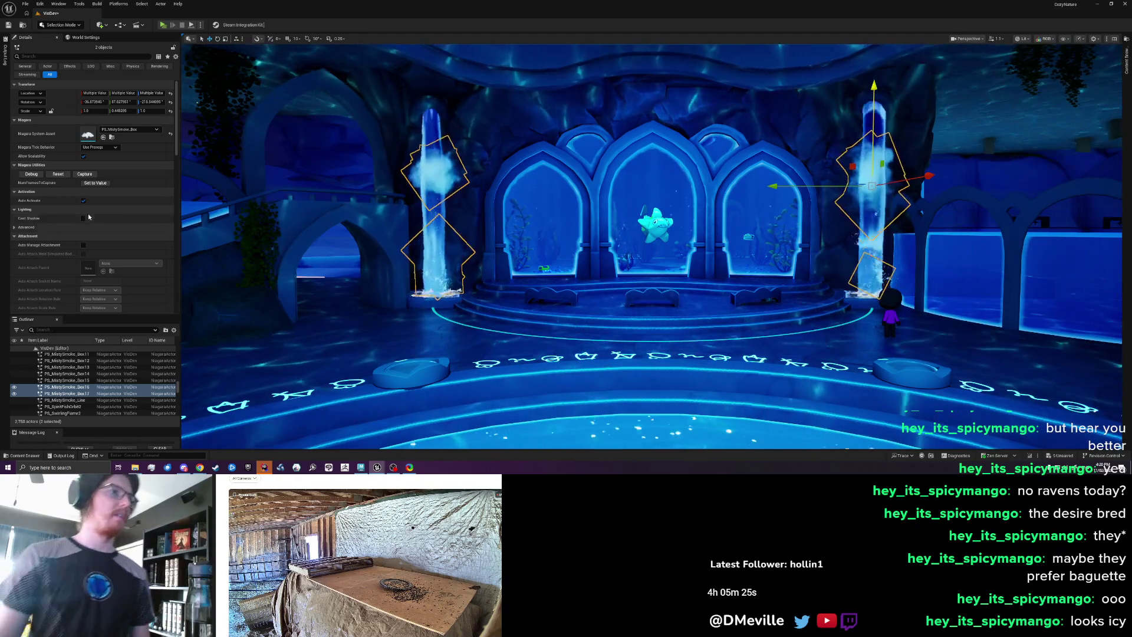
- Give the left waterfall smoke a negative Gravity Z of -200 so its mist sinks
click(441, 178)
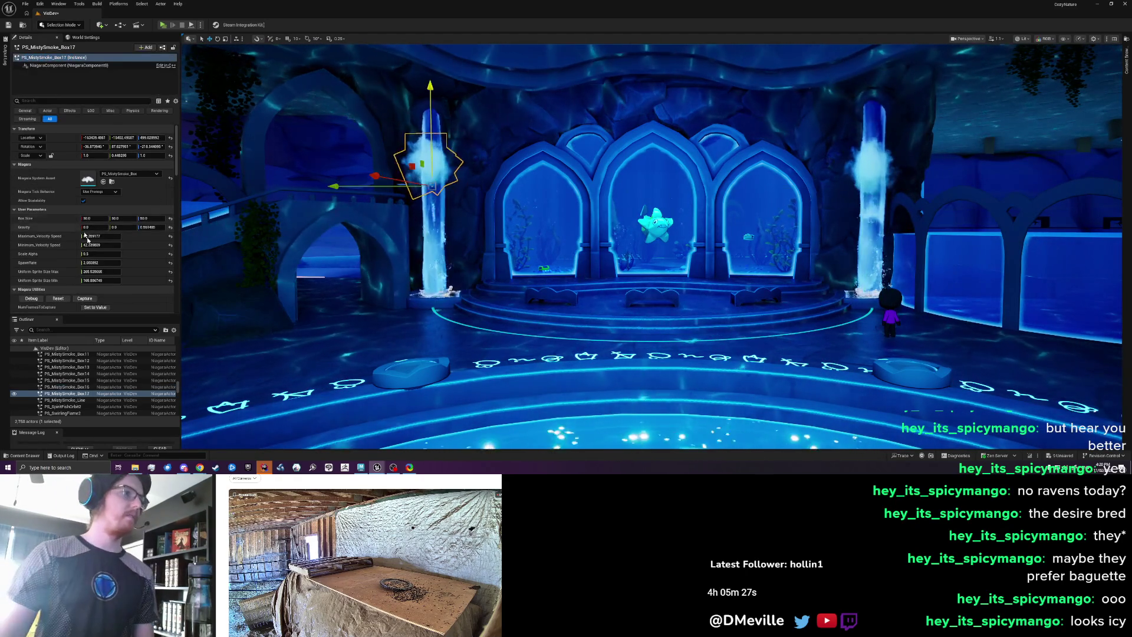
click(148, 227)
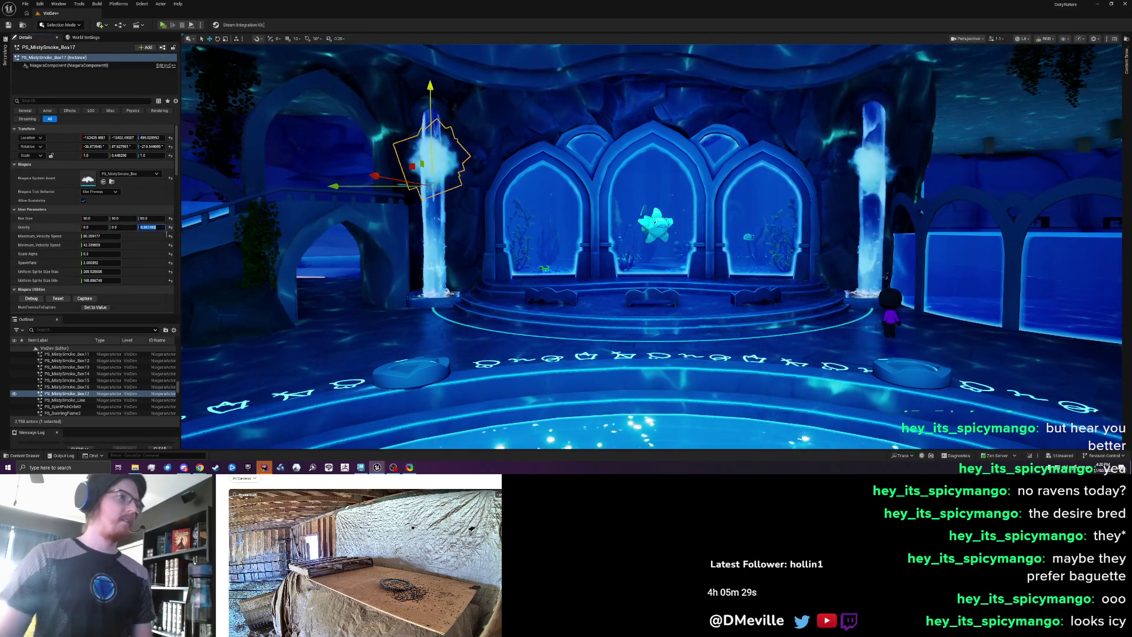
text(-)
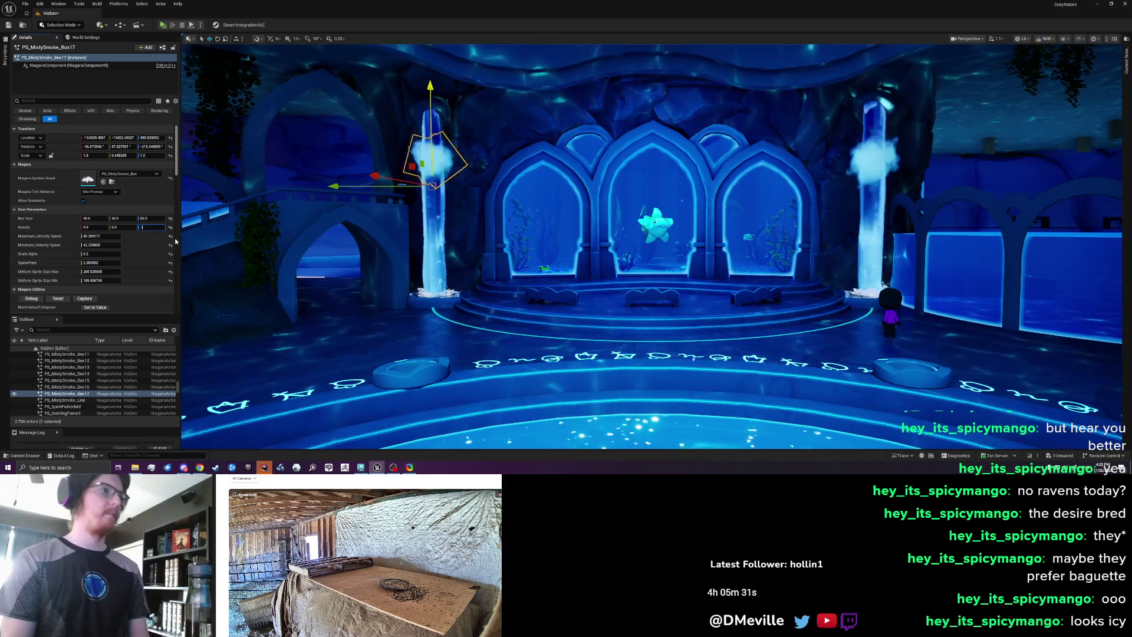
text(200)
key(Return)
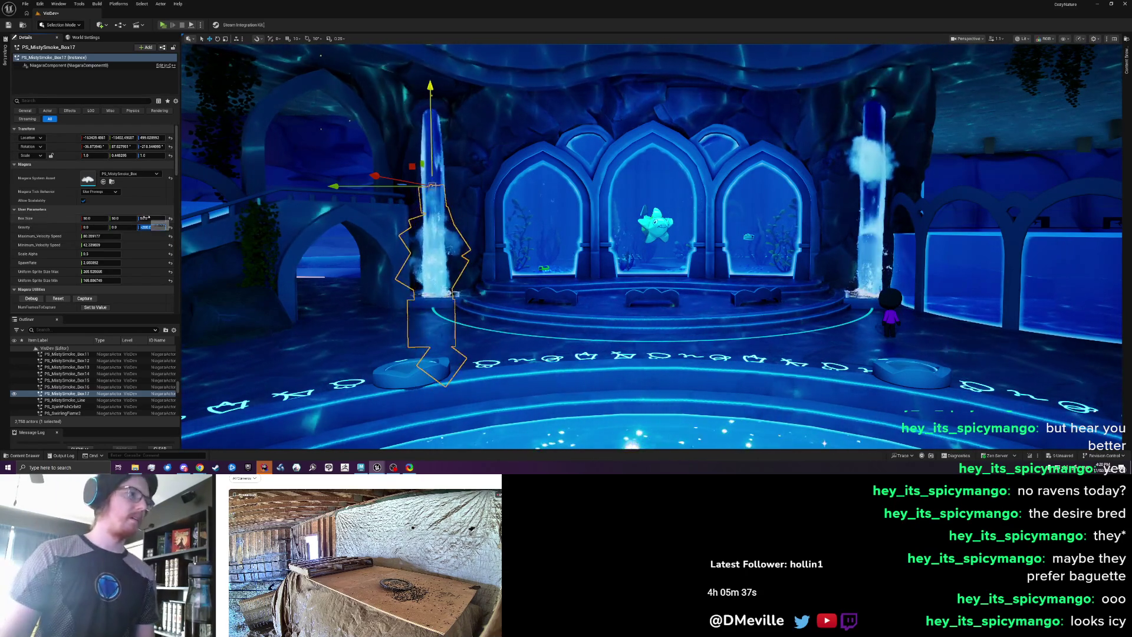
click(147, 227)
text(-50.0)
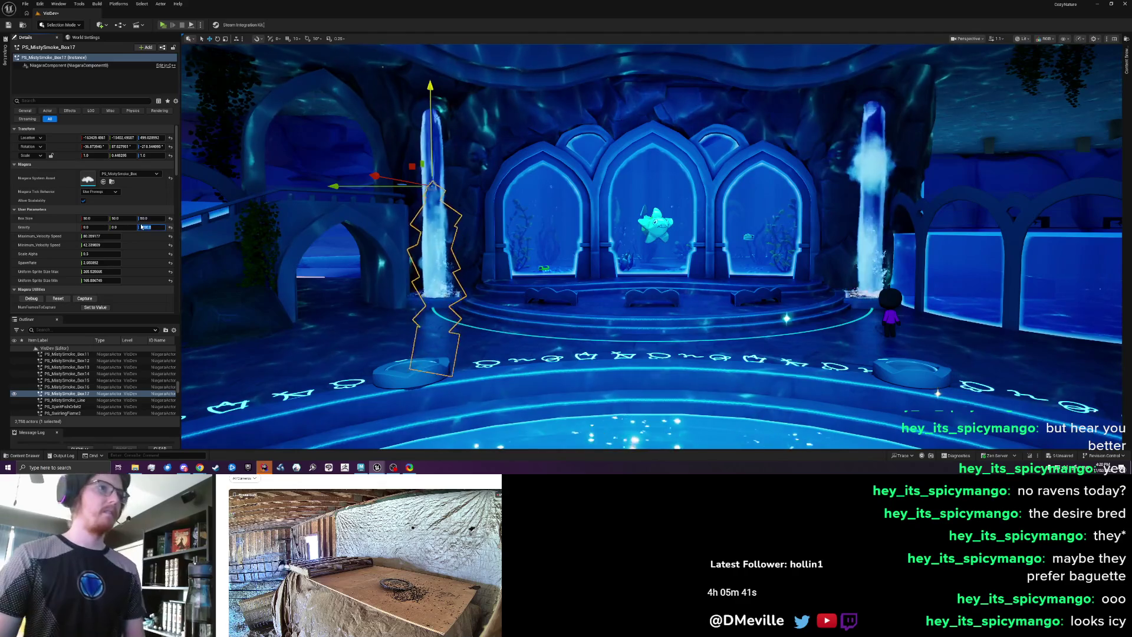
text(-200.0)
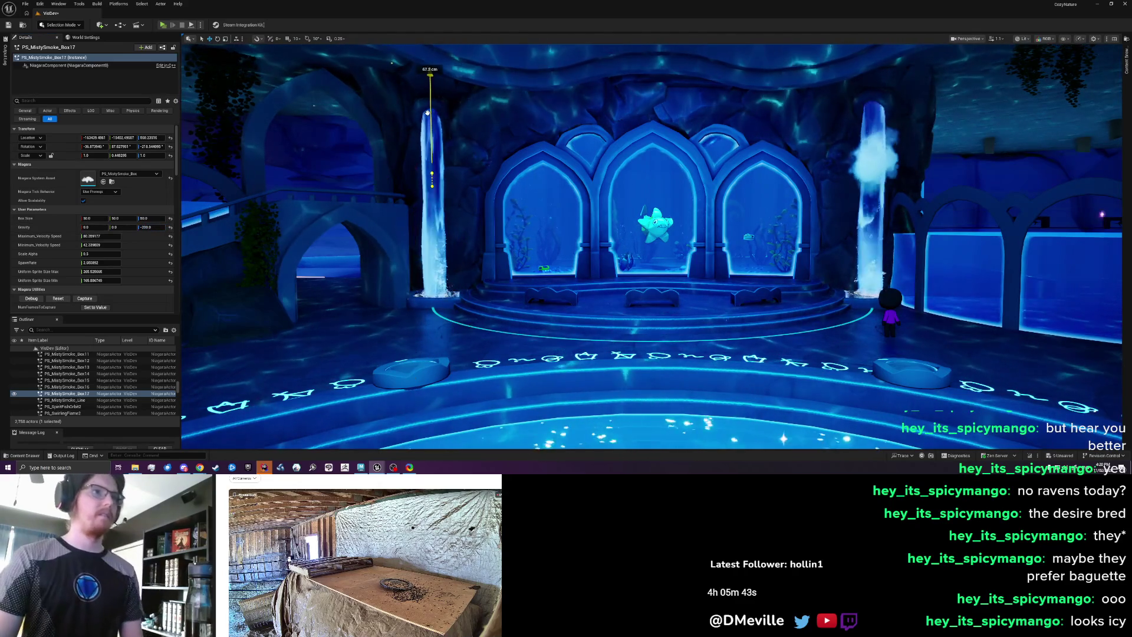
key(Escape)
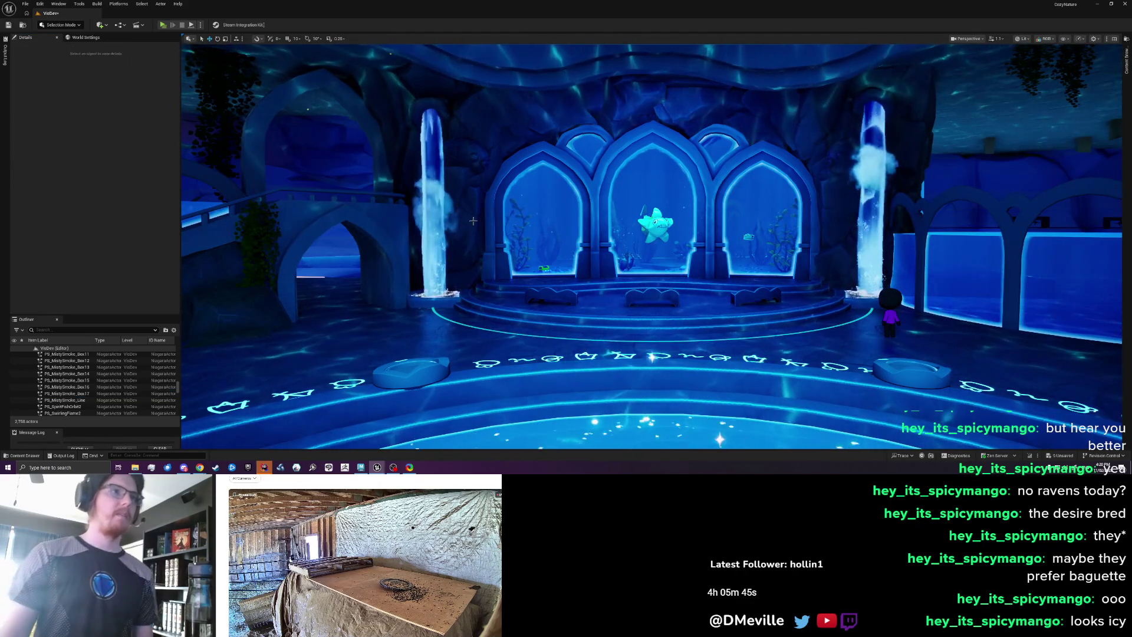
click(420, 192)
click(421, 195)
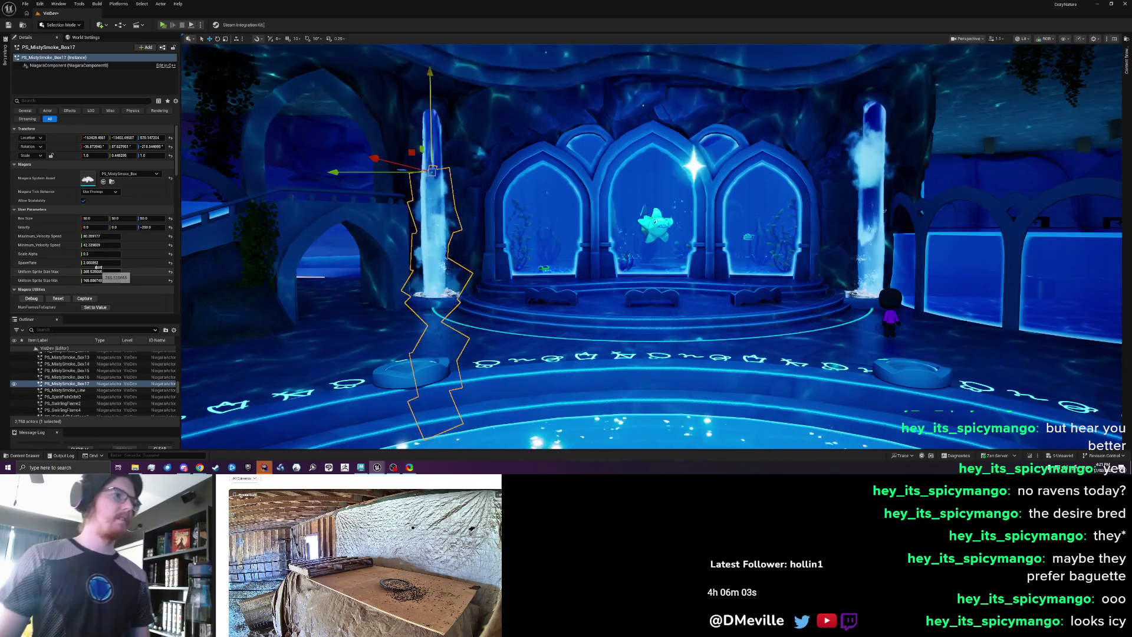
- Shrink the left waterfall smoke's maximum sprite size
drag(106, 271, 89, 271)
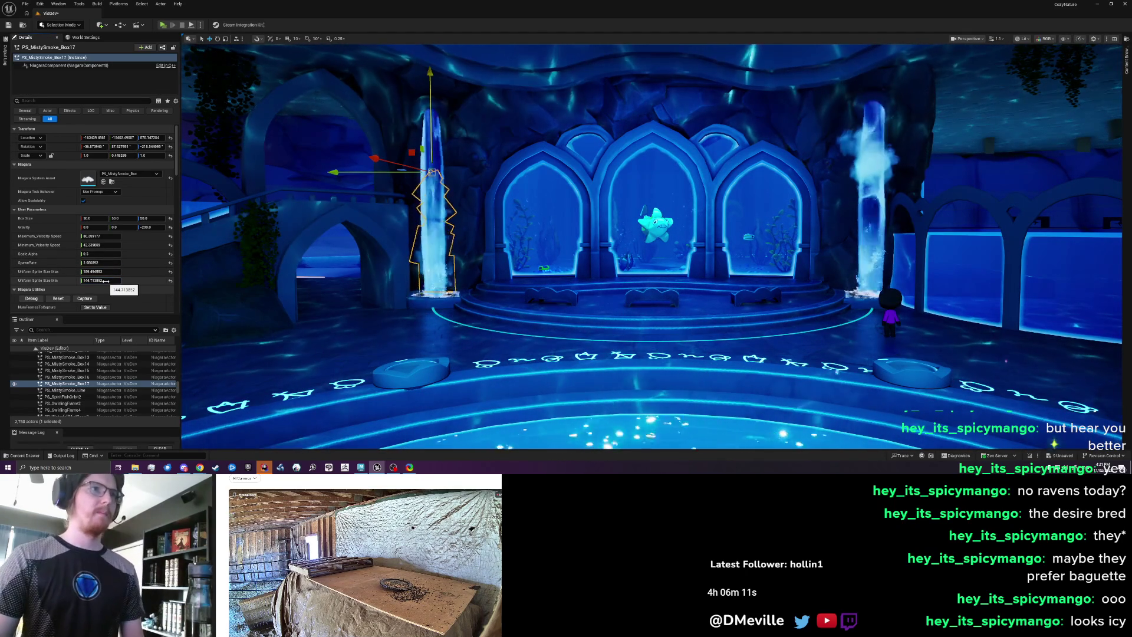
scroll(452, 231, up, 3)
key(Escape)
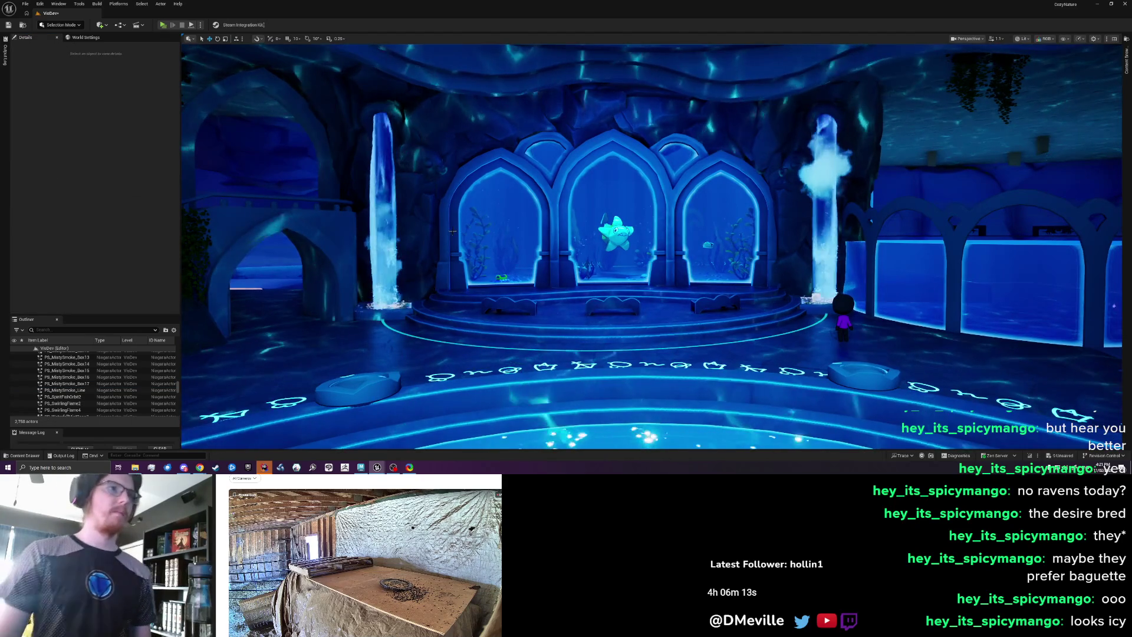
scroll(452, 231, down, 2)
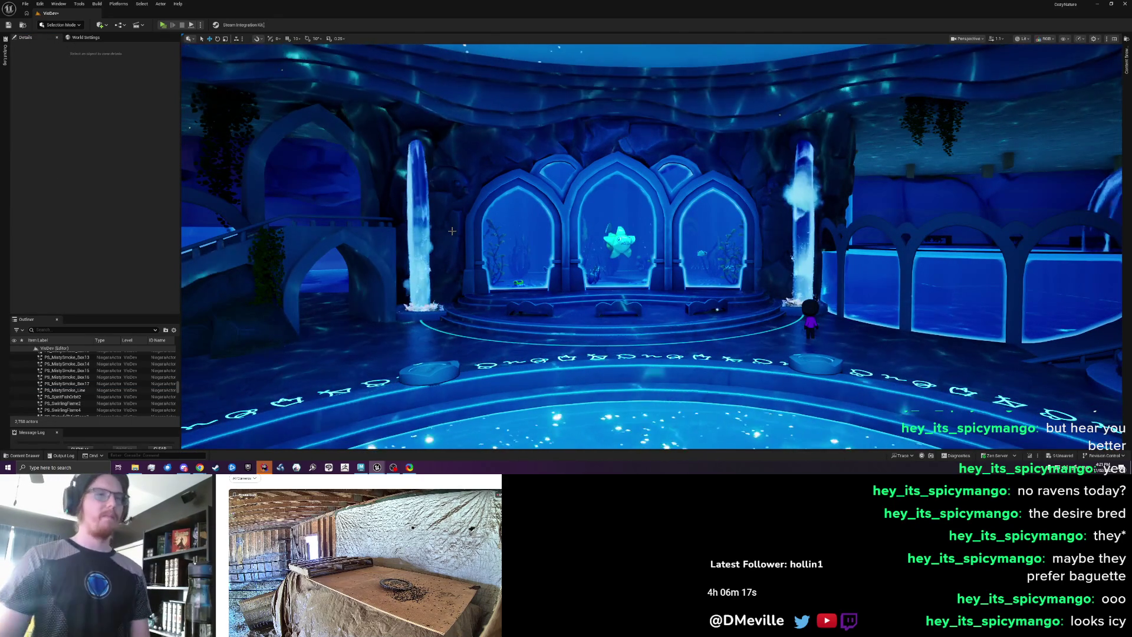
- Delete the right waterfall's misty smoke and duplicate the left one to replace it
click(811, 193)
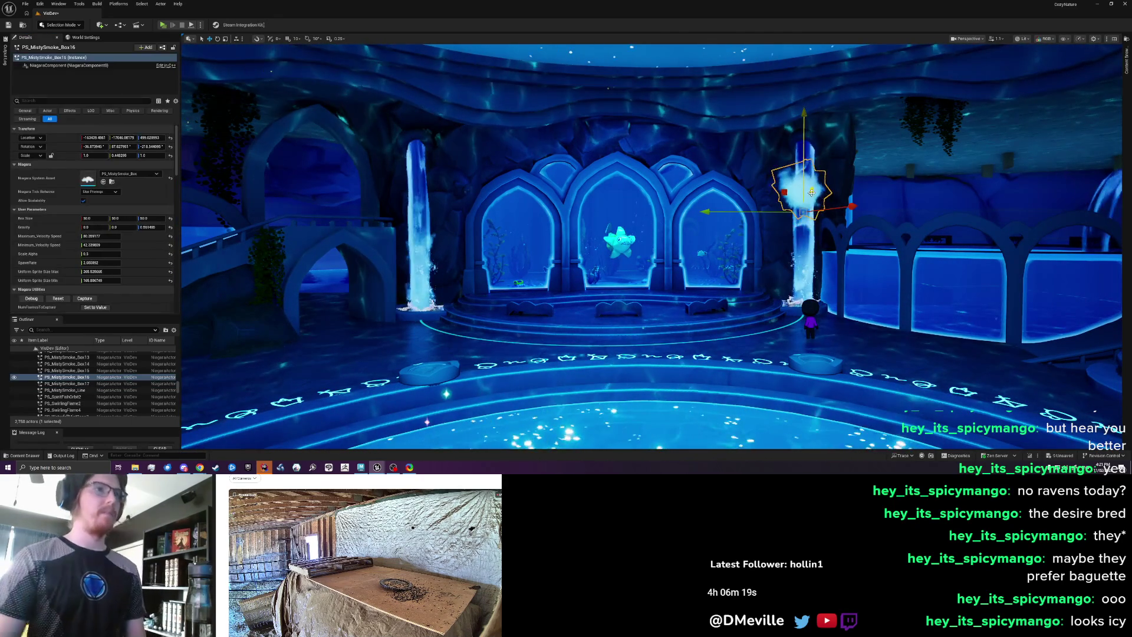
key(Delete)
scroll(578, 202, down, 1)
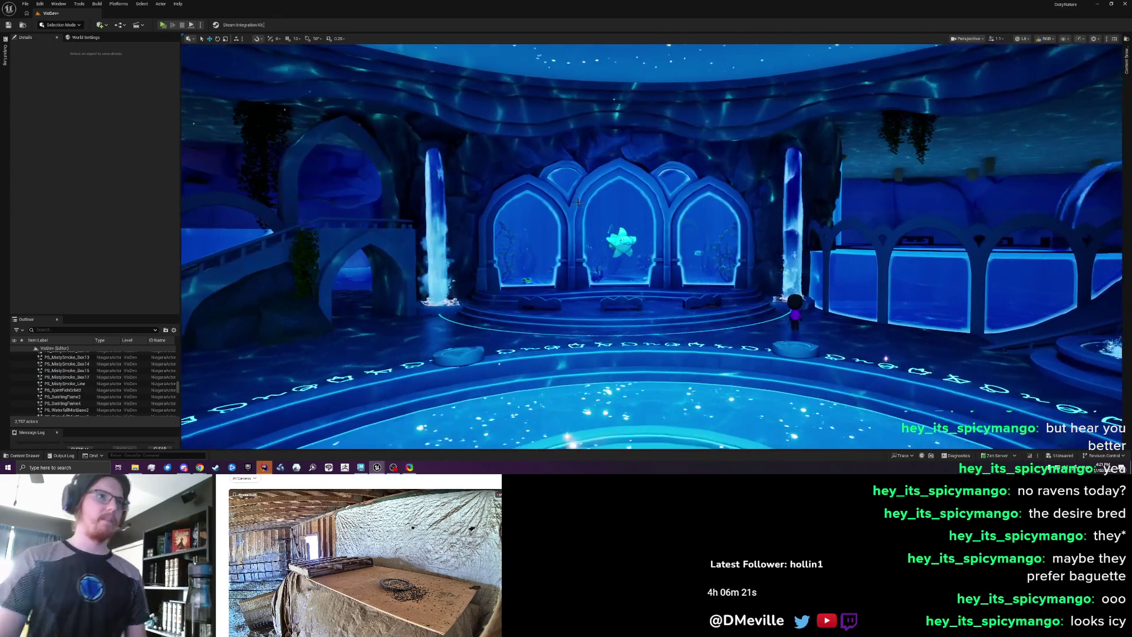
scroll(578, 203, up, 1)
scroll(554, 206, down, 3)
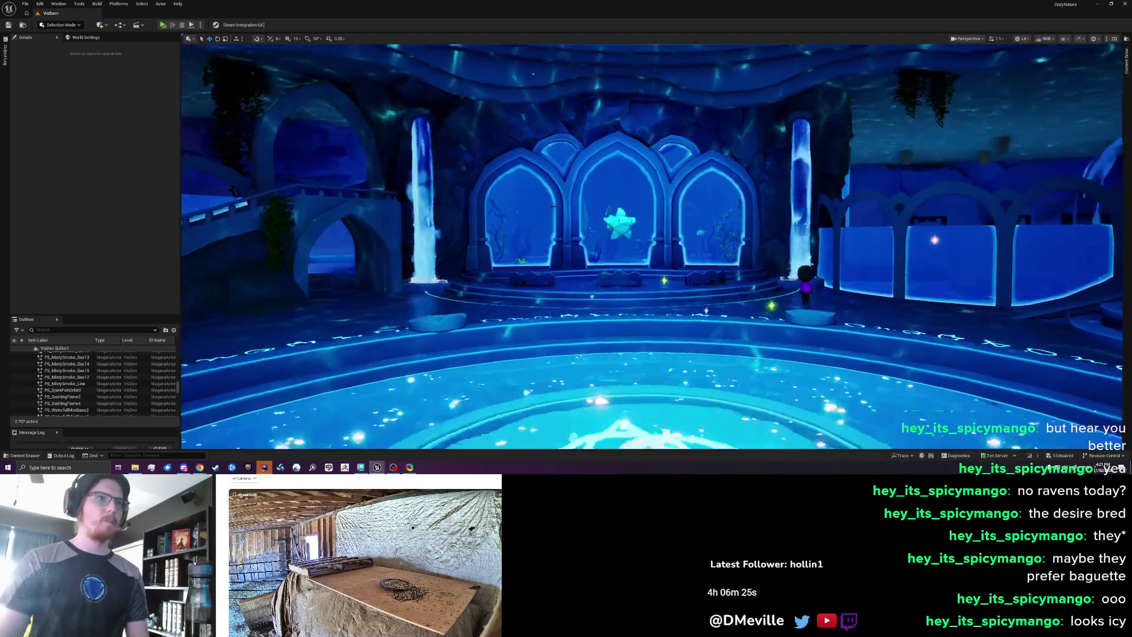
scroll(383, 248, up, 2)
click(412, 222)
key(ctrl+d)
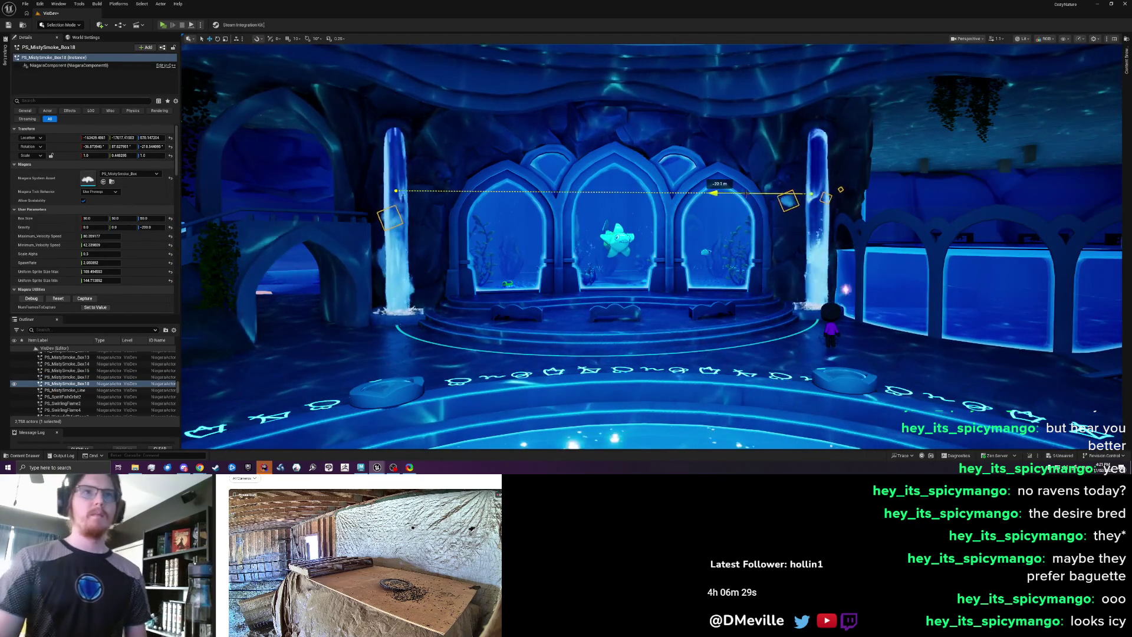
key(Escape)
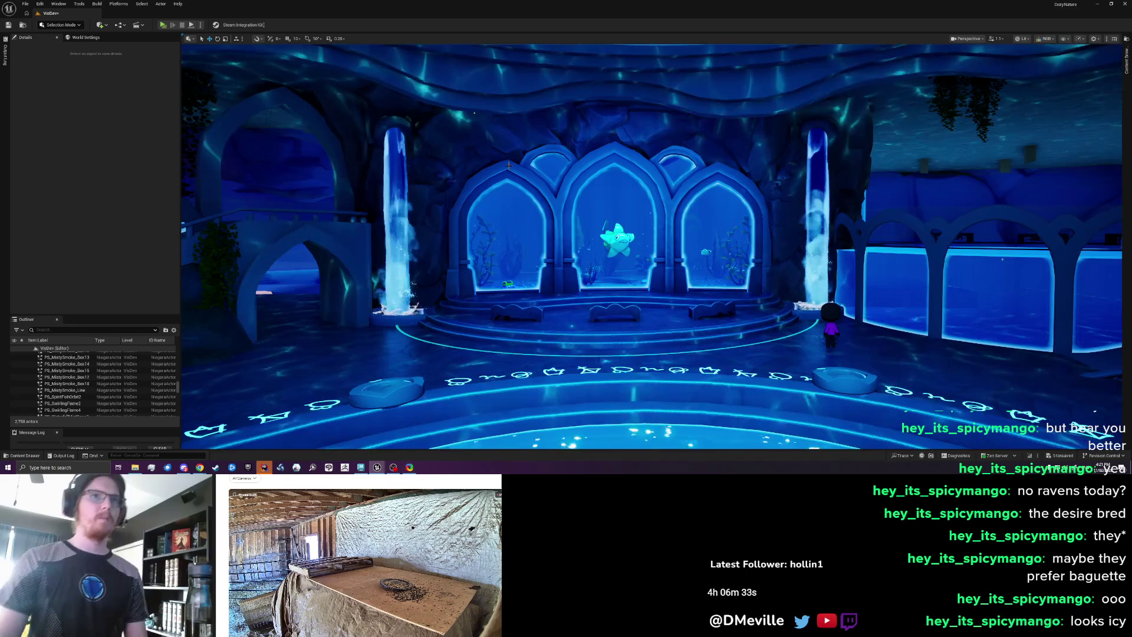
- Set the Box Size to 100 on both the left and right smoke actors
scroll(508, 166, up, 2)
scroll(508, 166, up, 2)
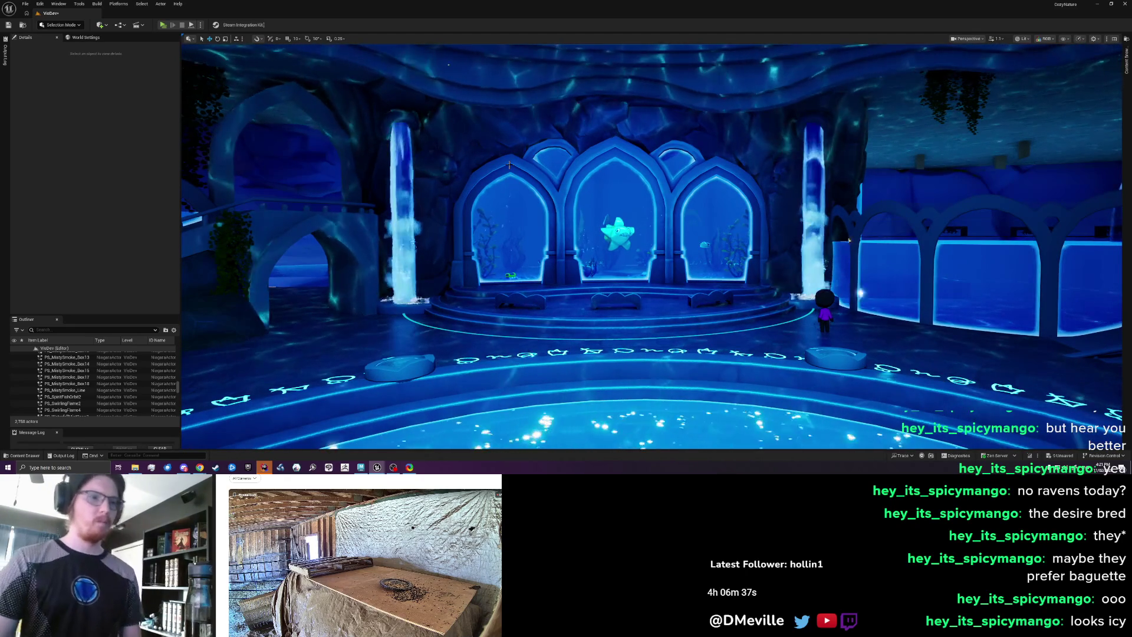
click(389, 234)
click(97, 218)
text(100)
key(Tab)
text(100)
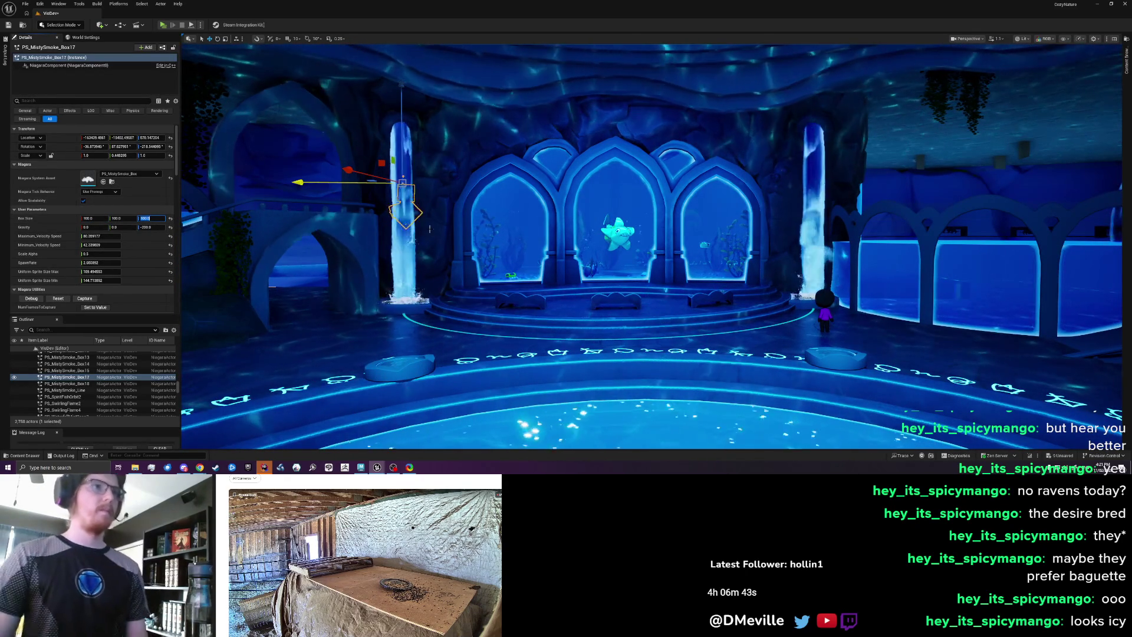
click(819, 218)
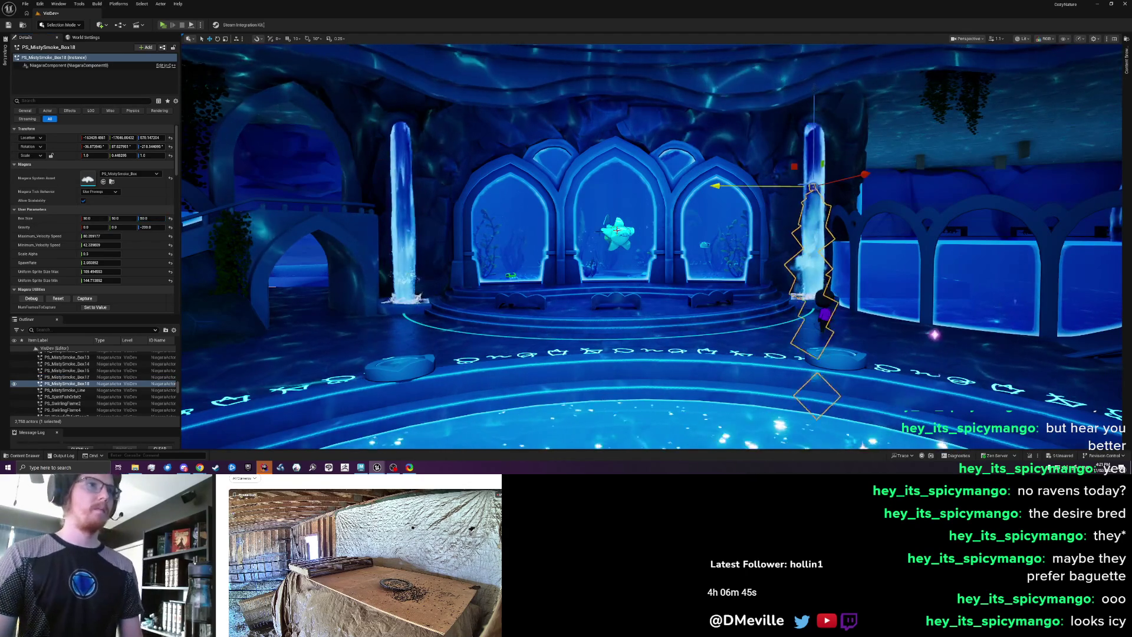
click(95, 217)
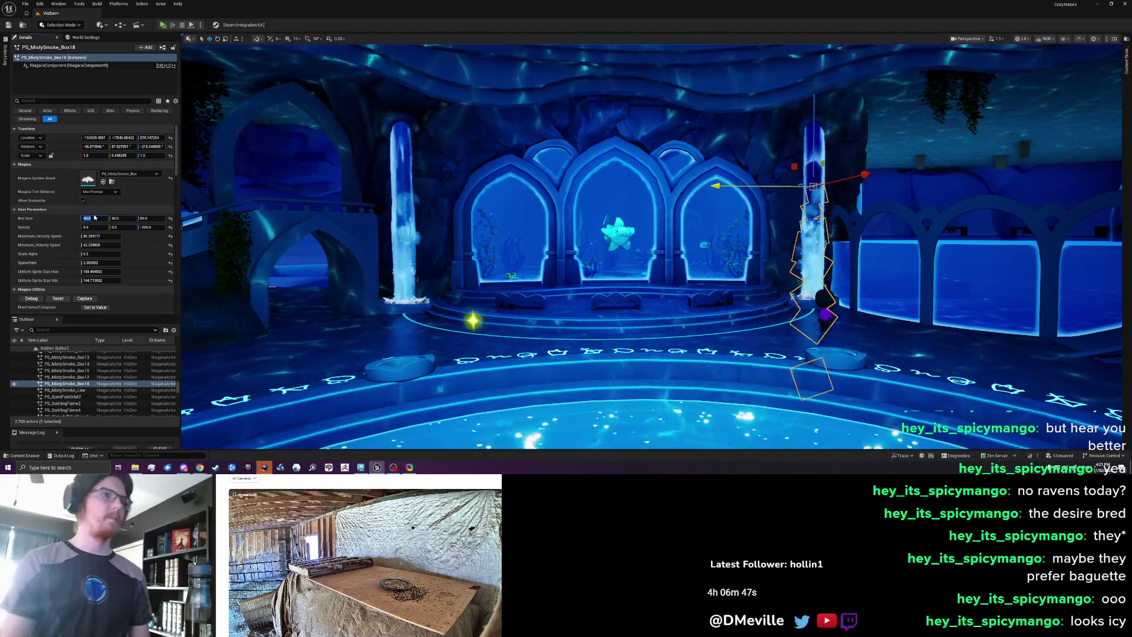
key(Tab)
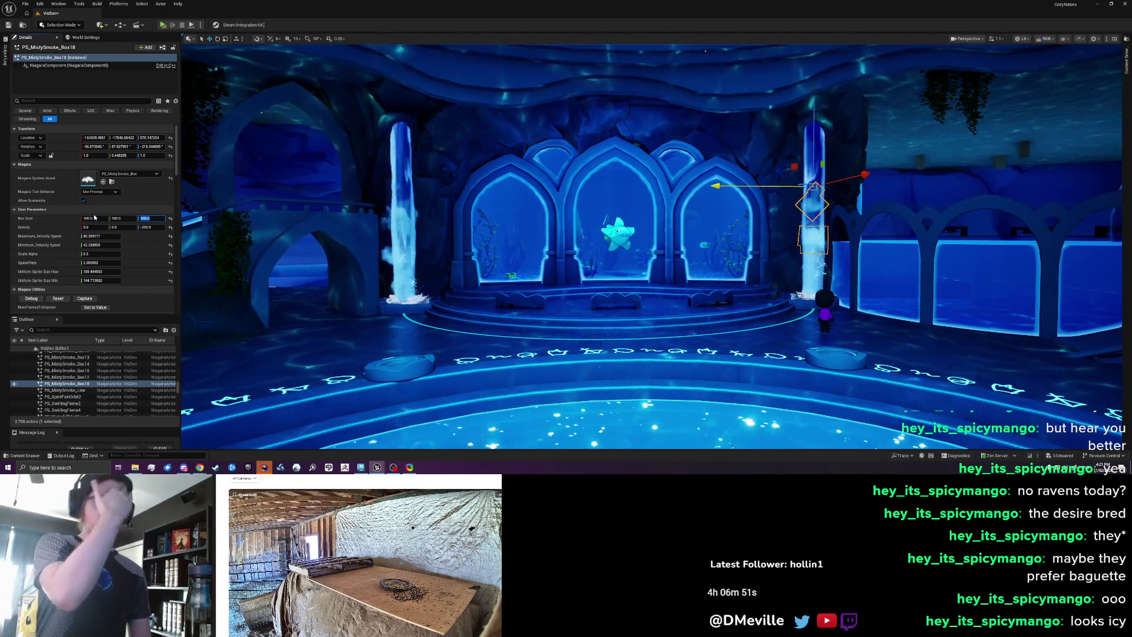
drag(365, 246, 351, 248)
key(Escape)
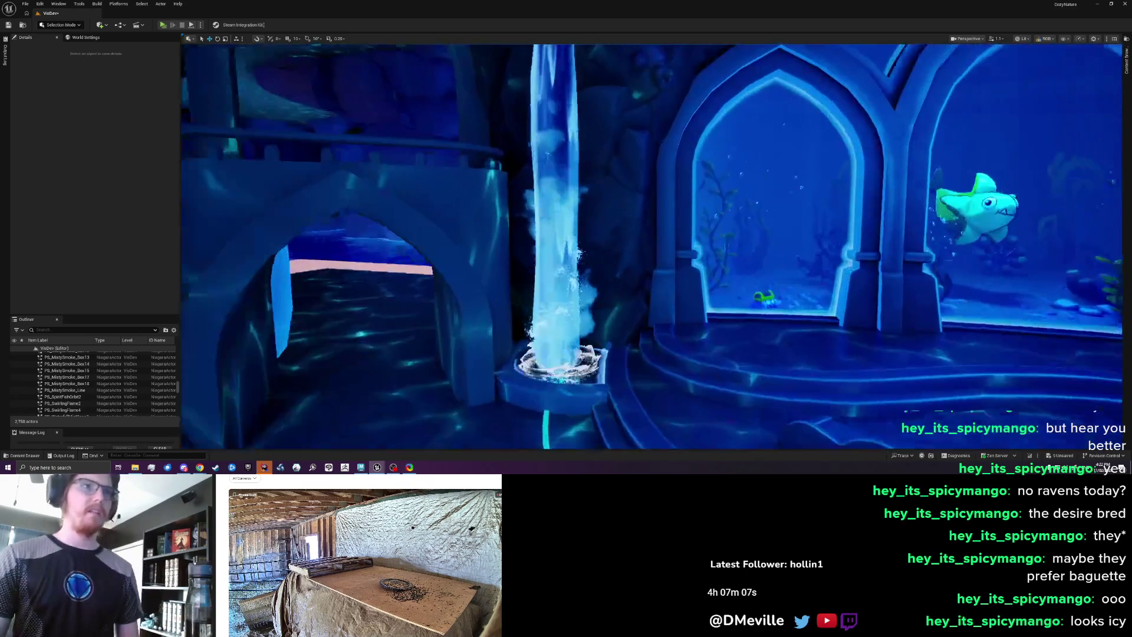
key(w)
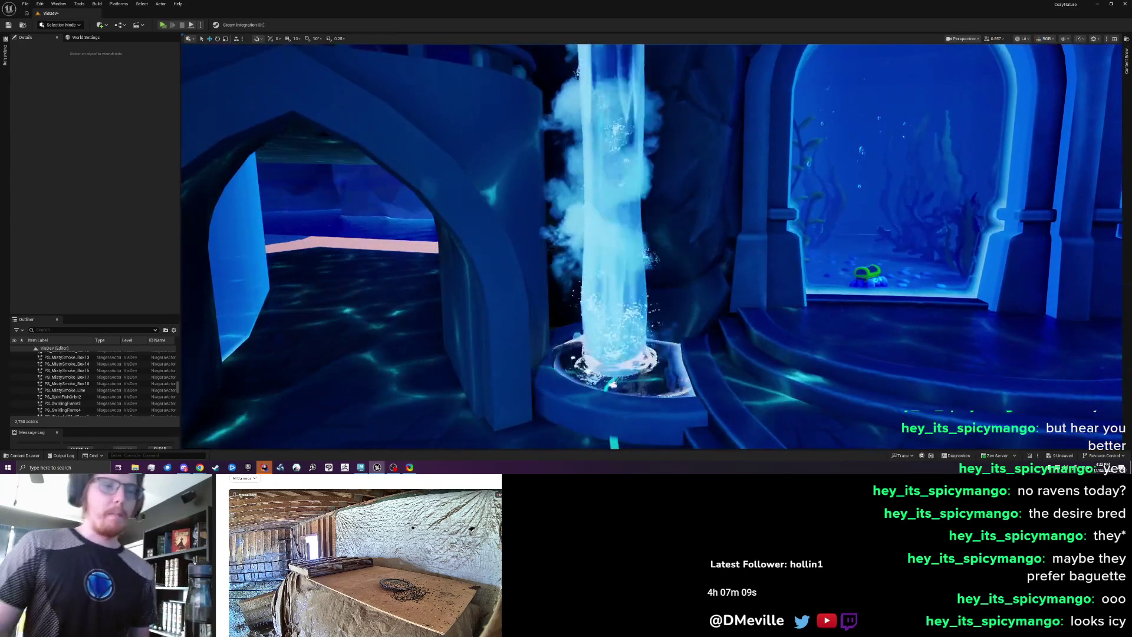
key(s)
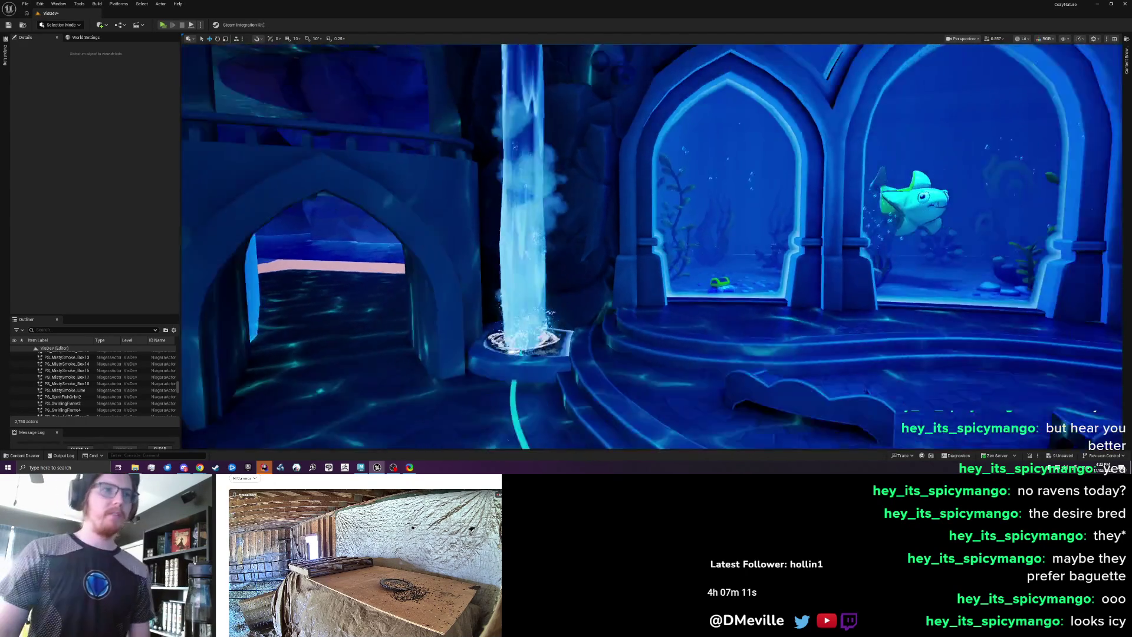
key(s)
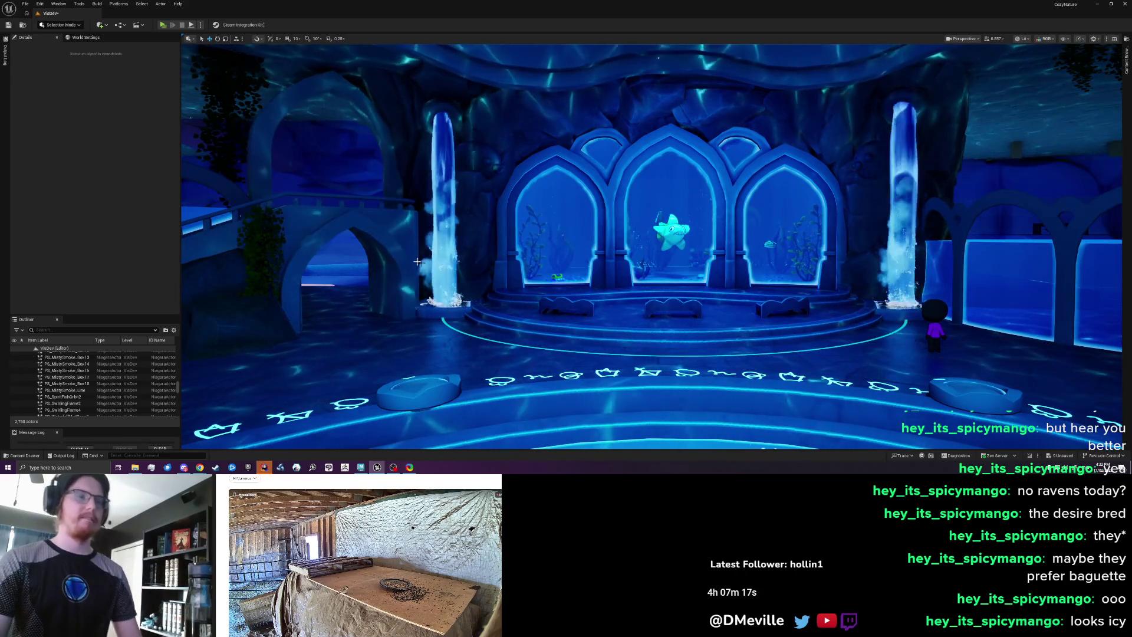
key(w)
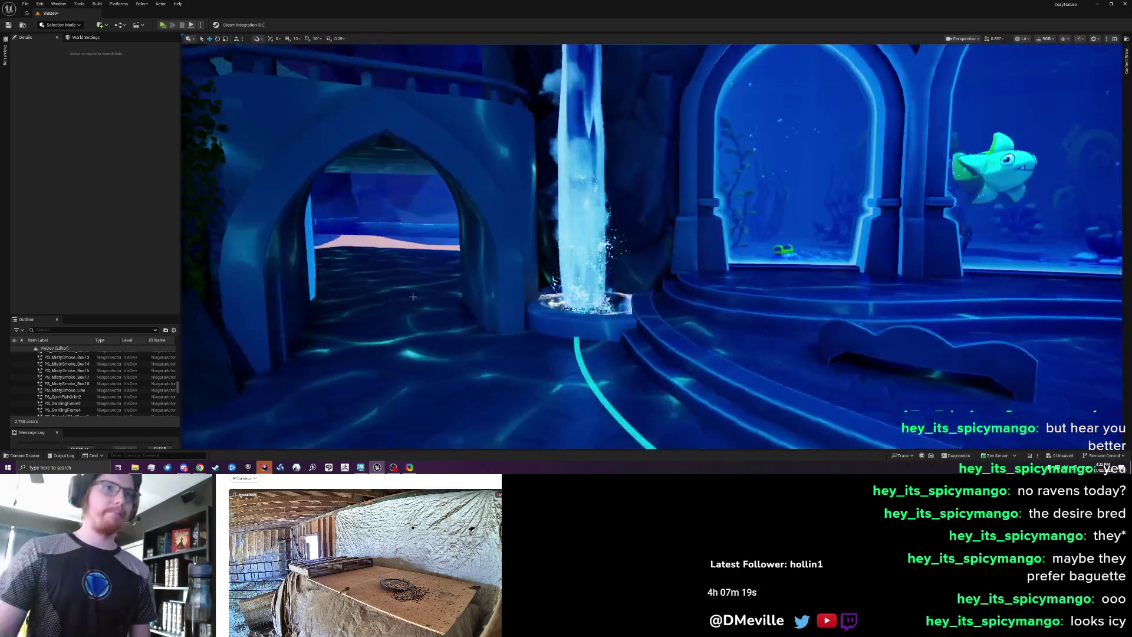
key(w)
click(588, 309)
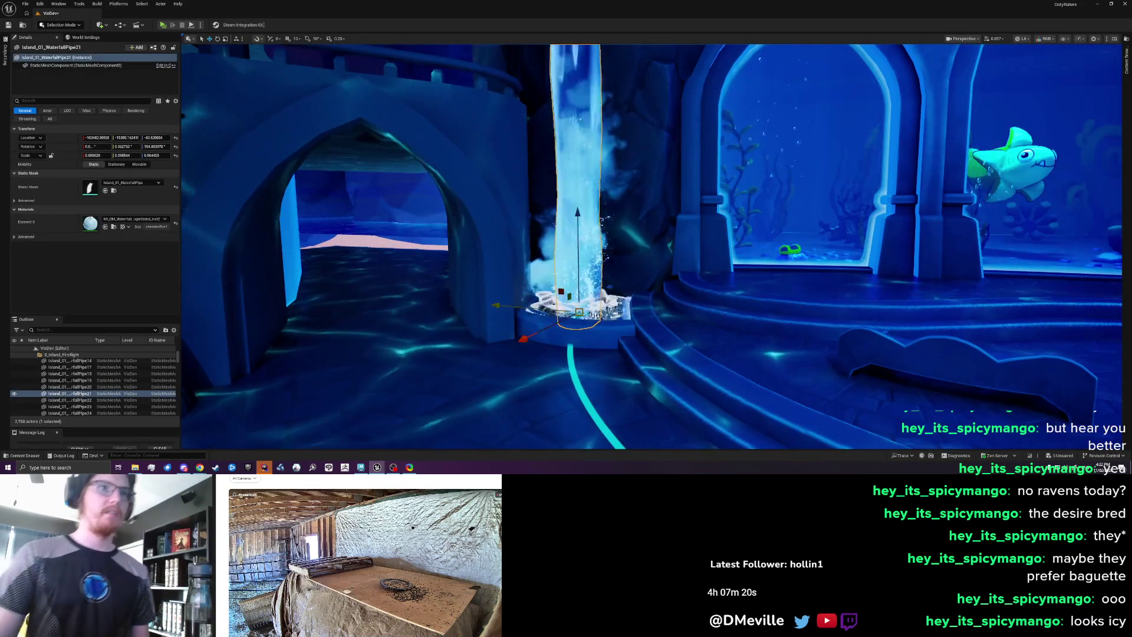
- Select the basin splash effect and tint it light blue
click(598, 311)
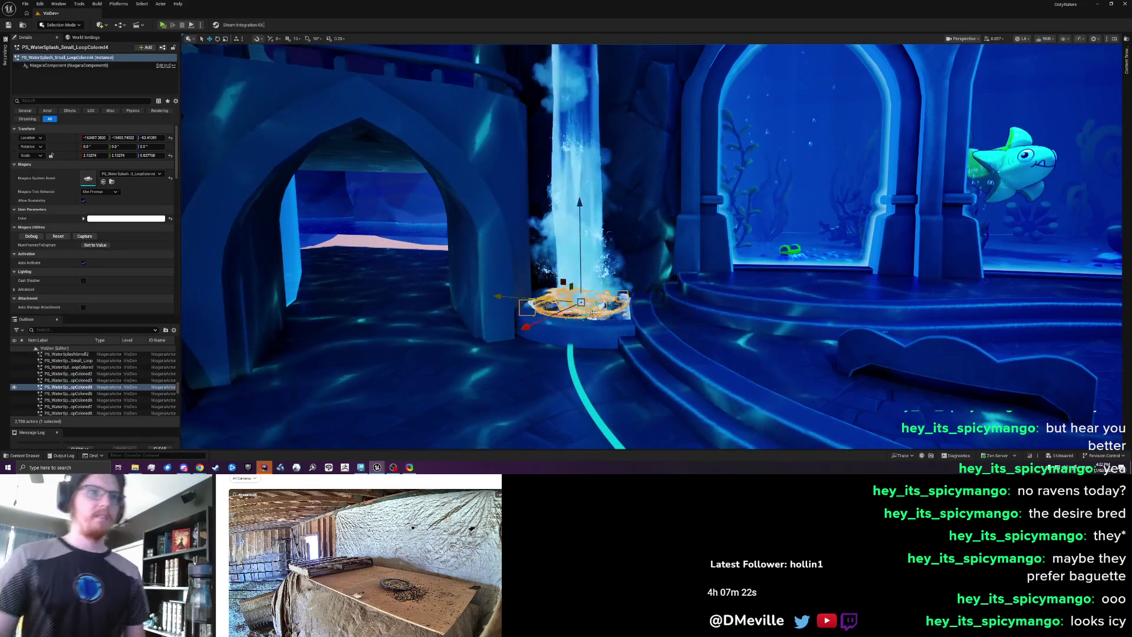
click(99, 219)
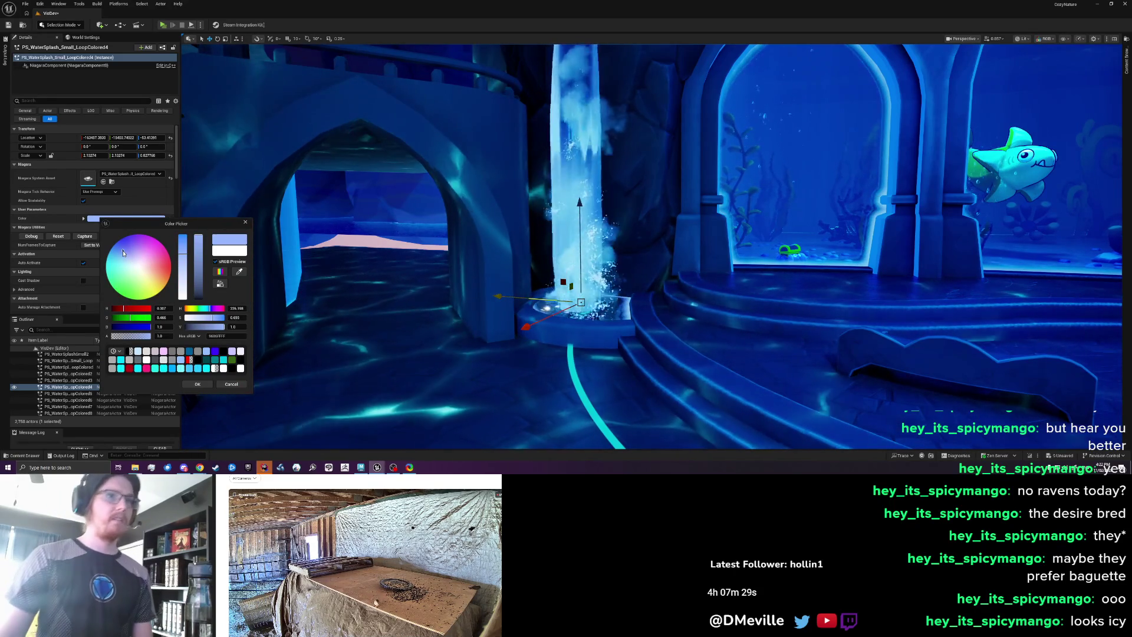
click(200, 386)
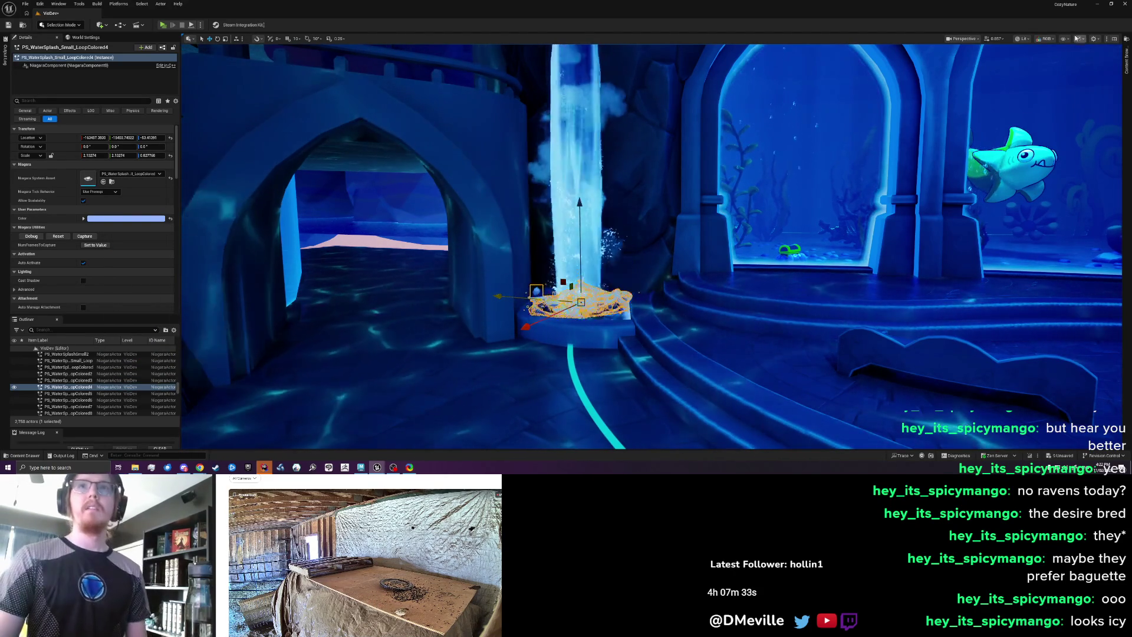
- Hide selection outlines in the viewport display options
click(1063, 39)
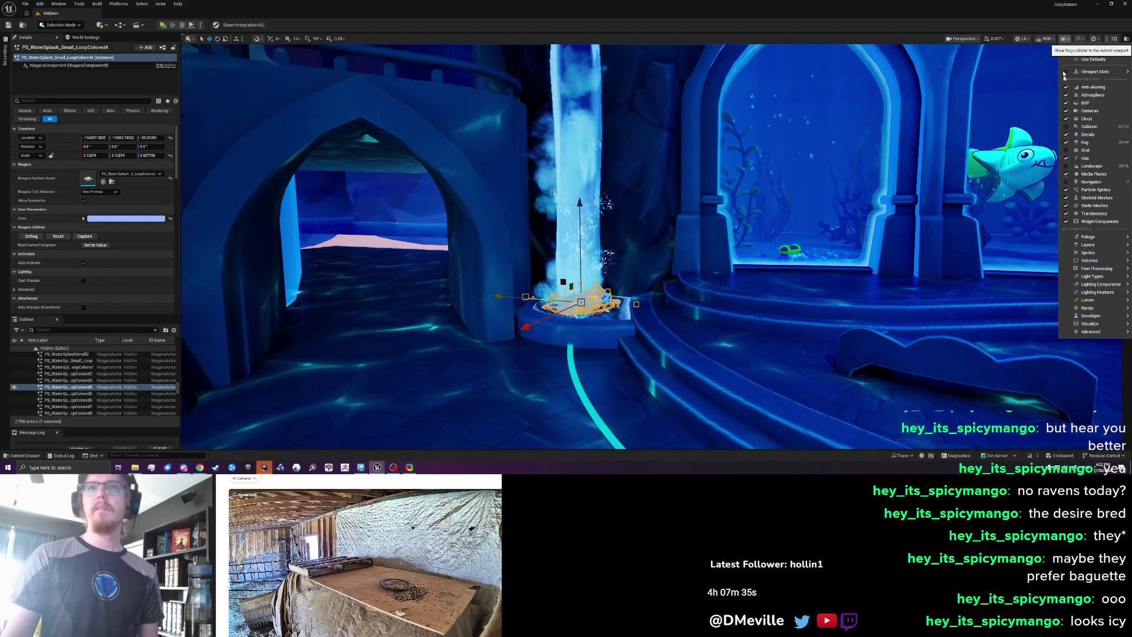
text(select)
click(1066, 62)
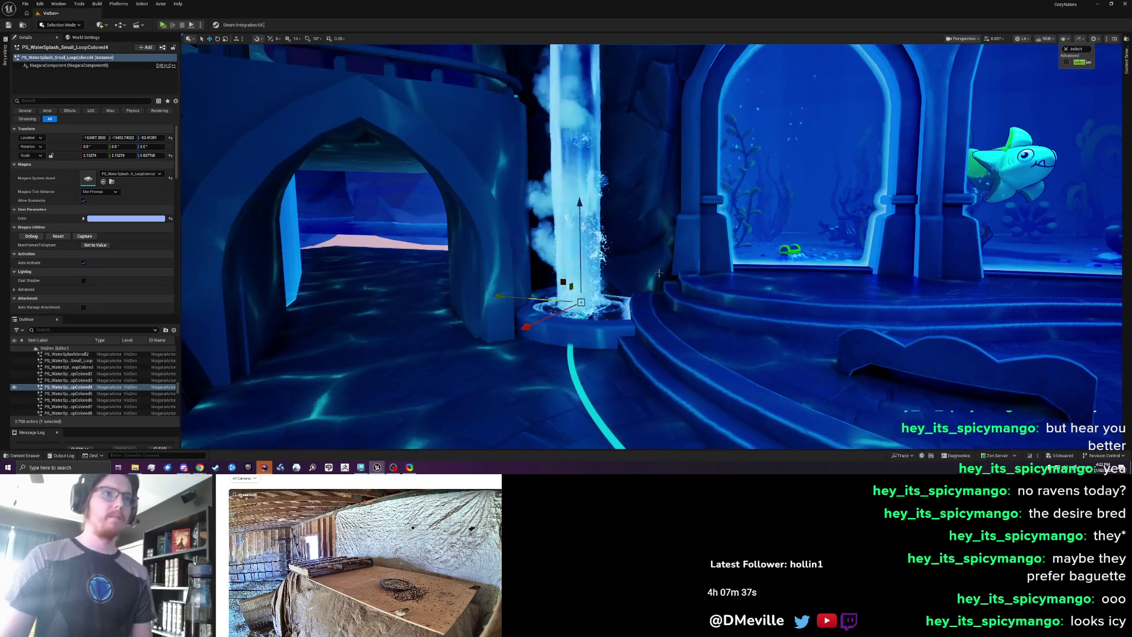
scroll(659, 272, up, 5)
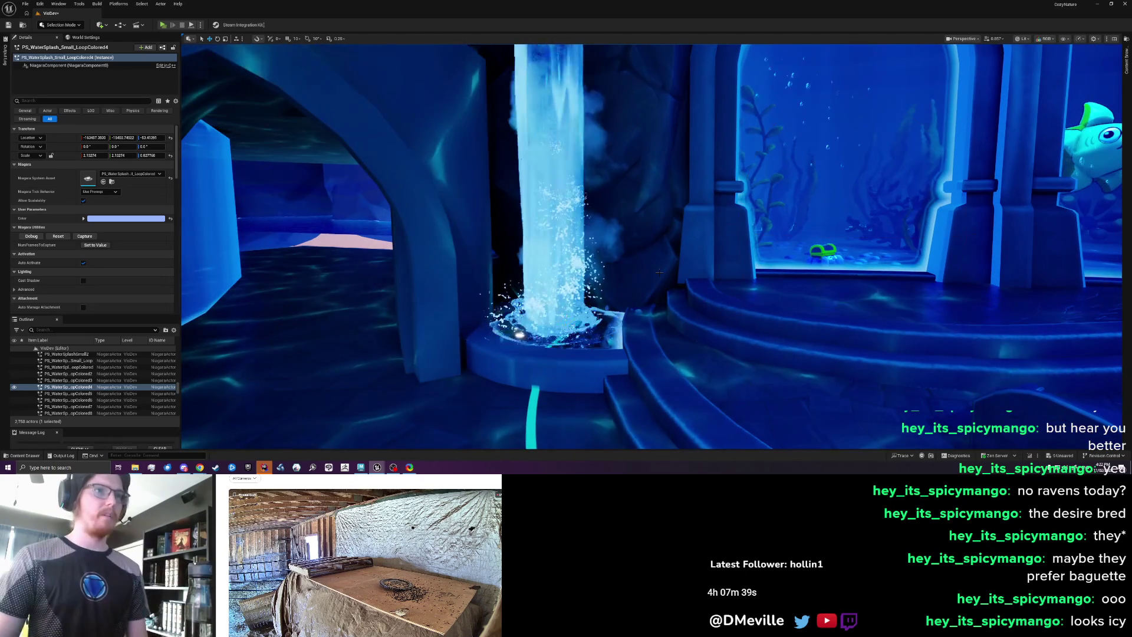
- Retint the splash near-white, then a slightly bluer lavender
click(126, 218)
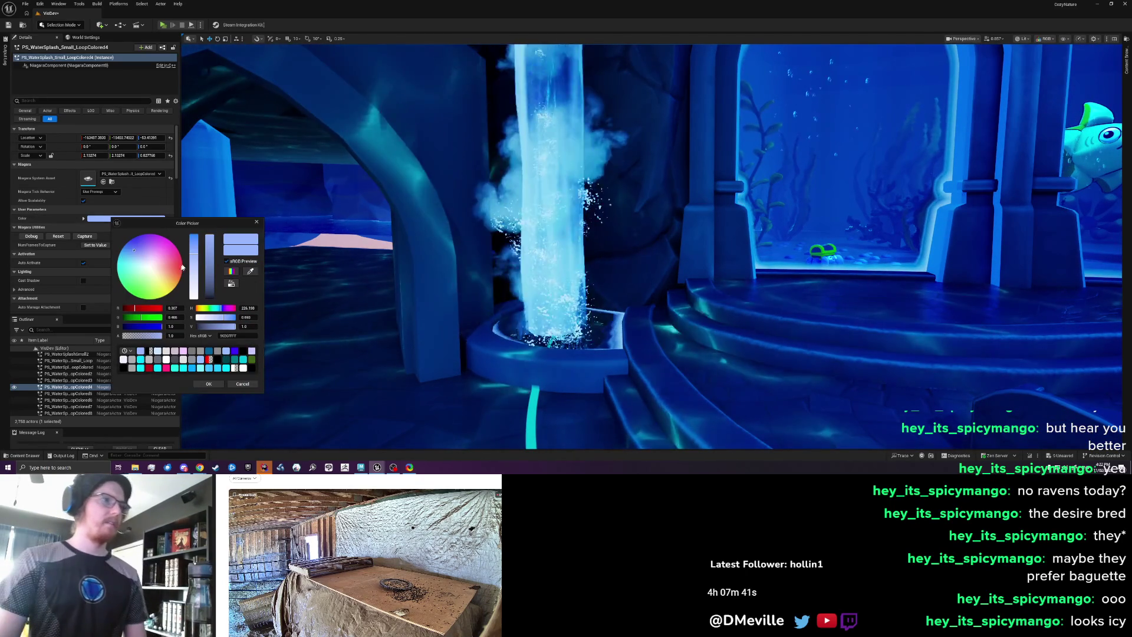
drag(193, 255, 192, 293)
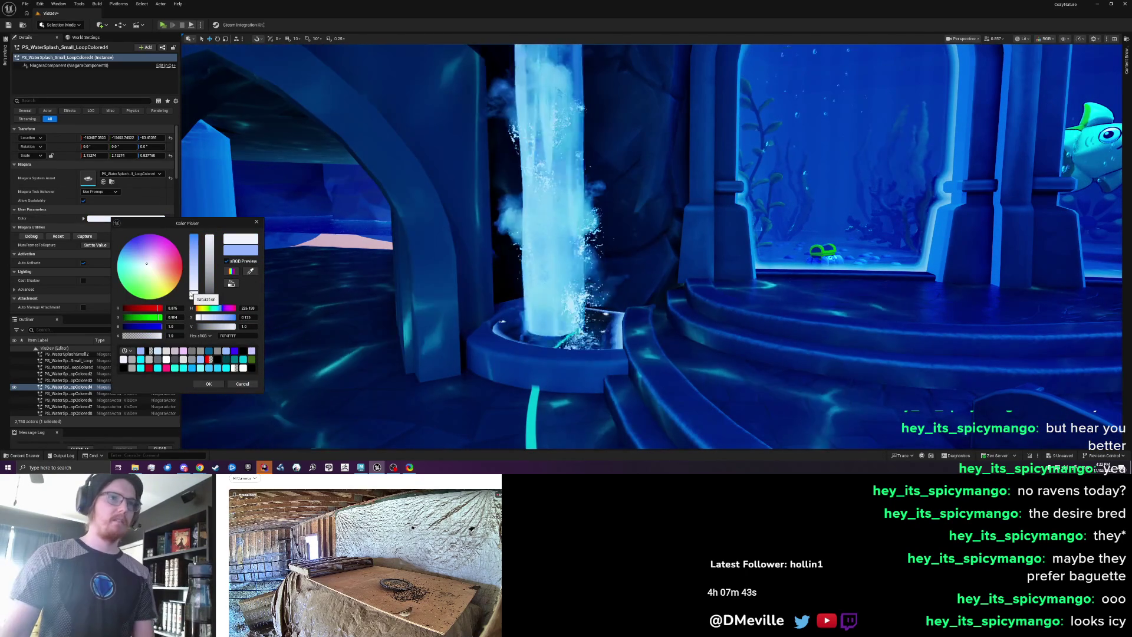
click(208, 384)
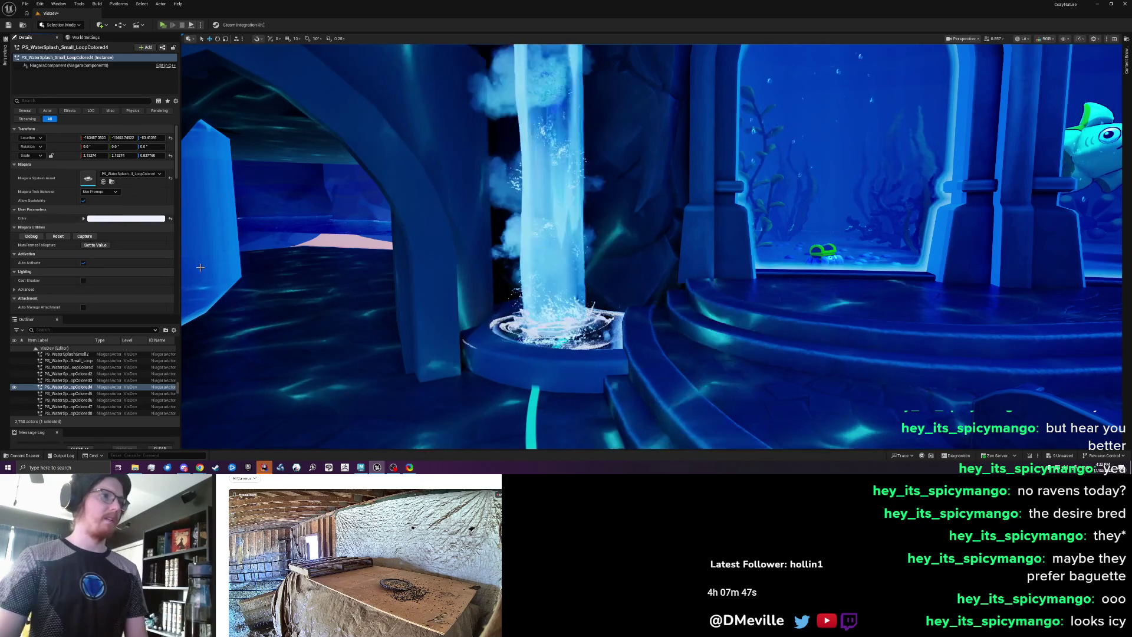
click(148, 218)
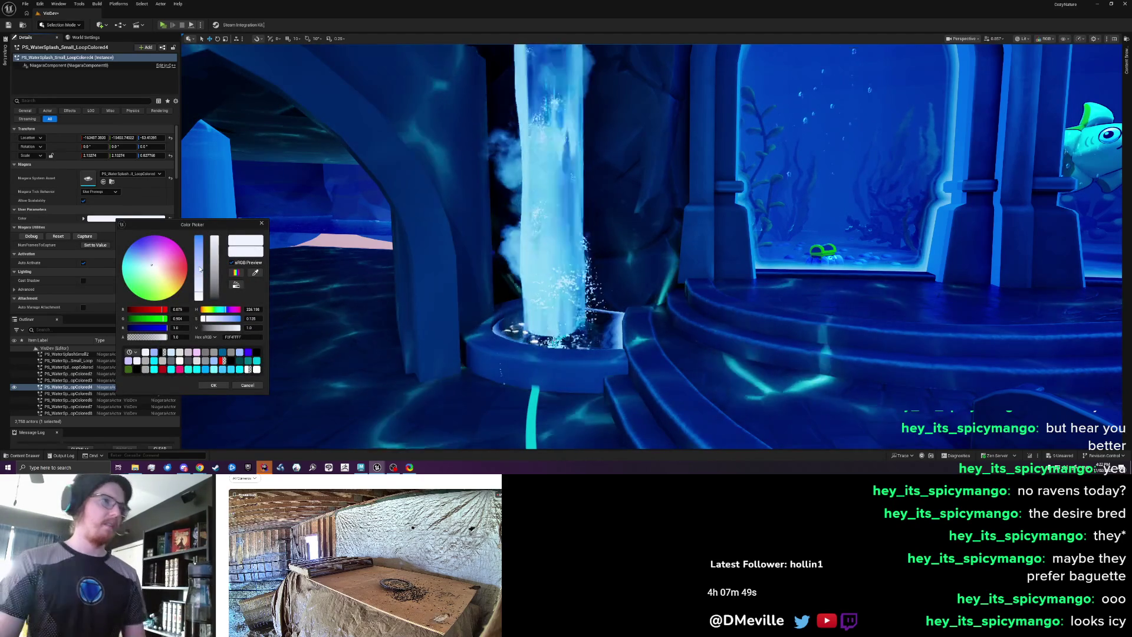
drag(200, 270, 202, 278)
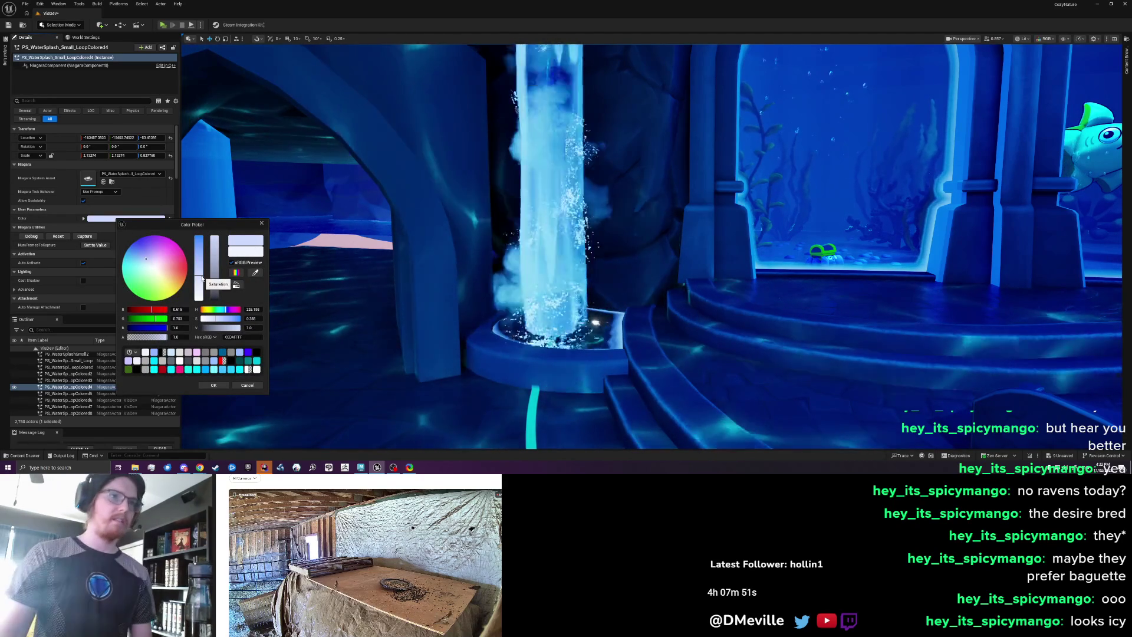
click(221, 385)
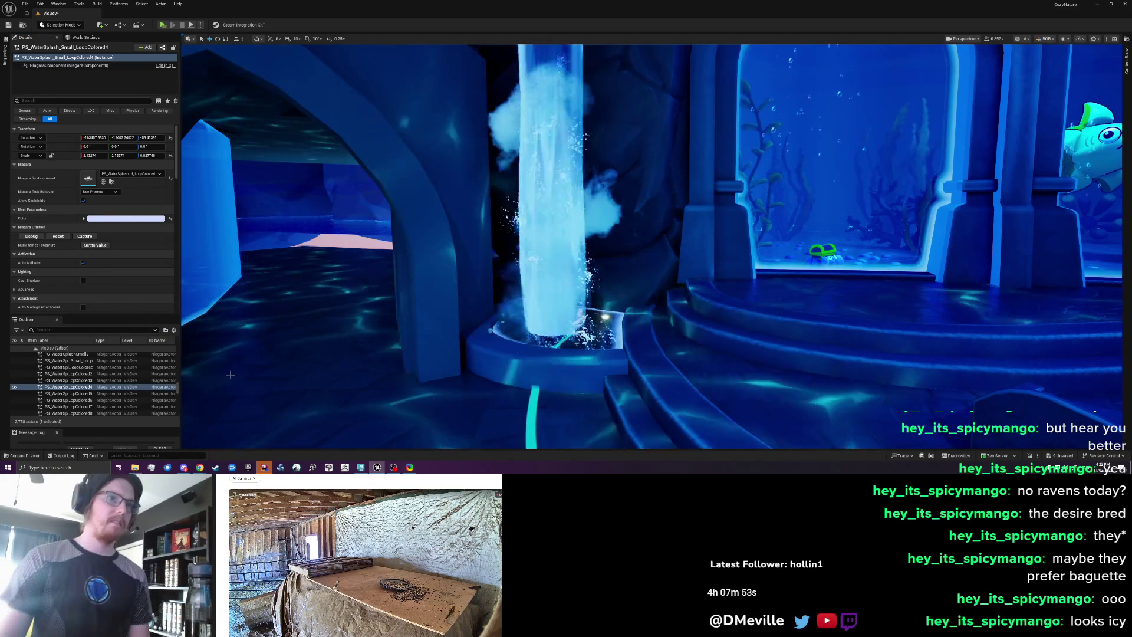
- Shift the splash colour to a slightly darkened cyan
click(149, 219)
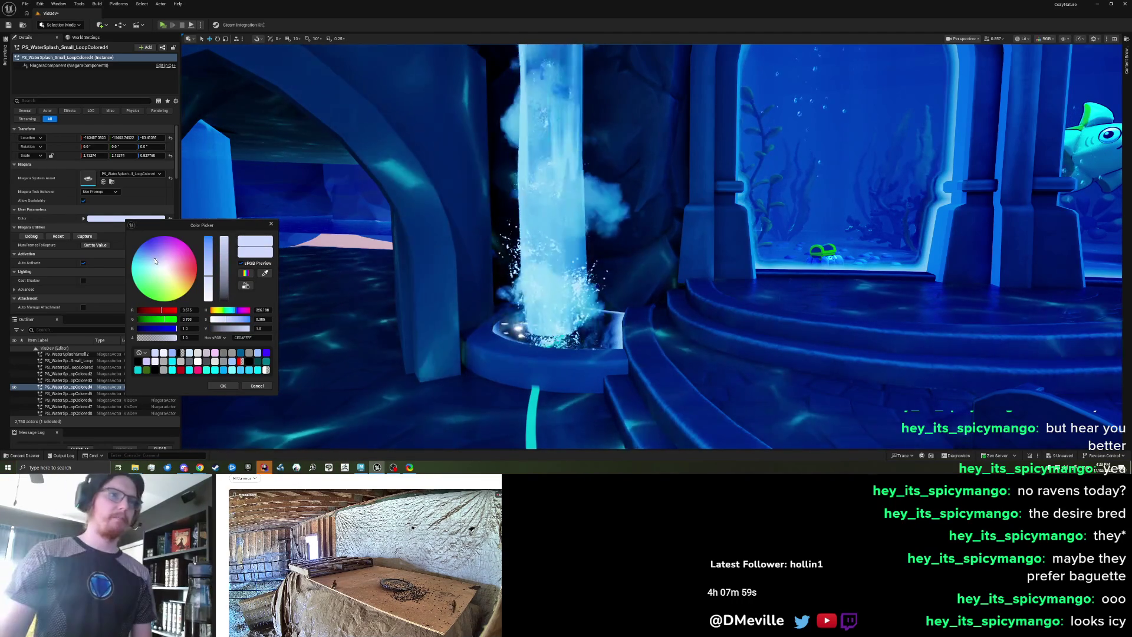
drag(155, 261, 141, 258)
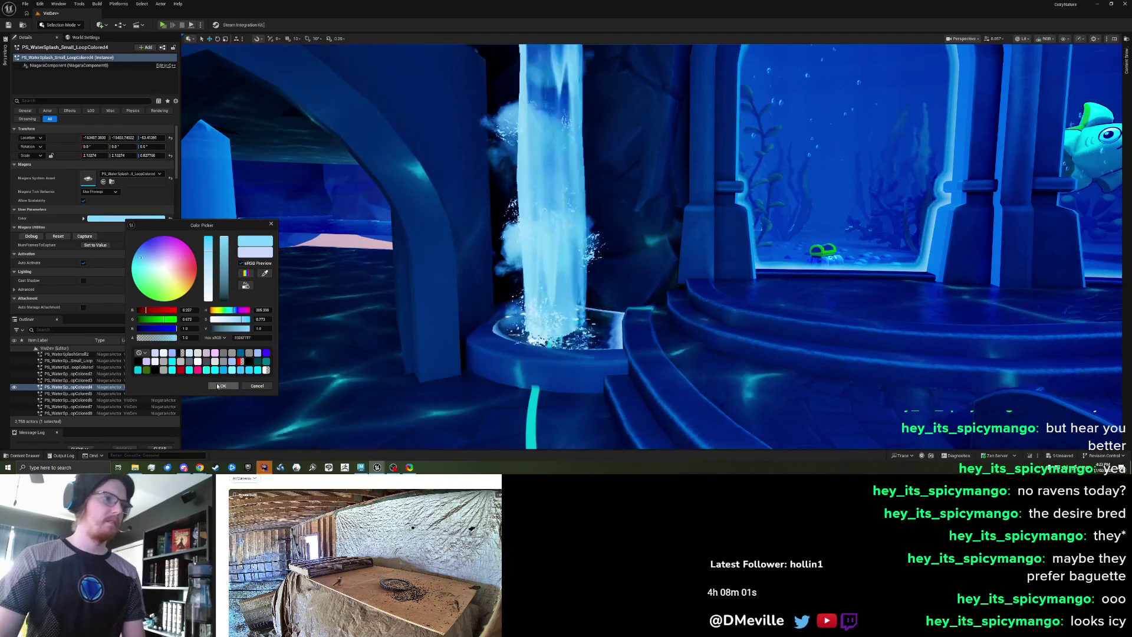
drag(224, 237, 224, 249)
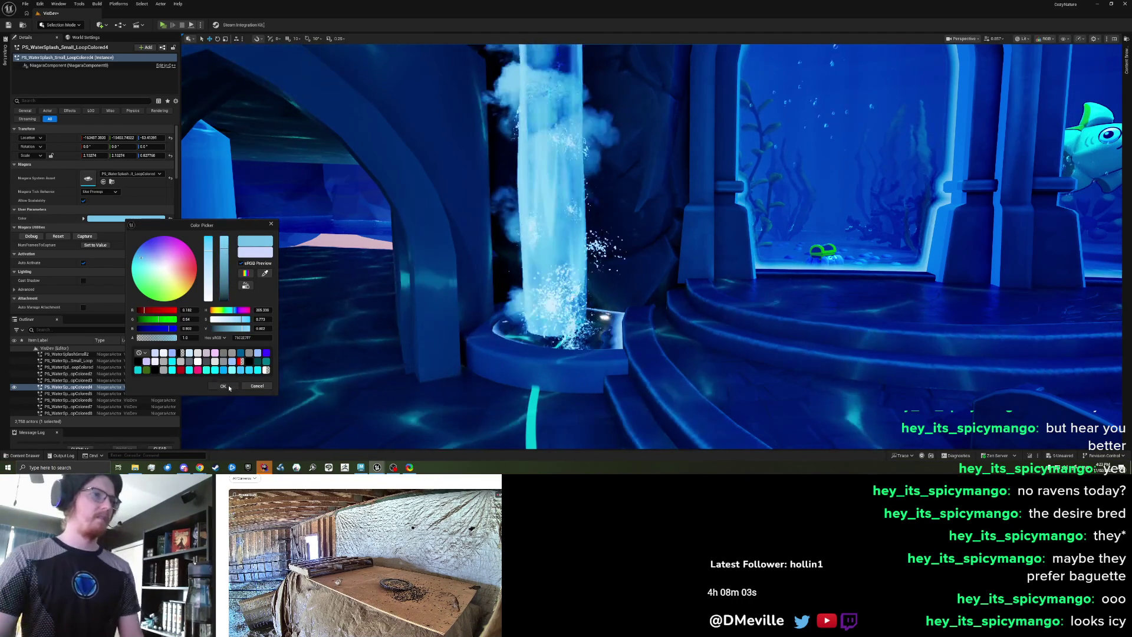
click(229, 386)
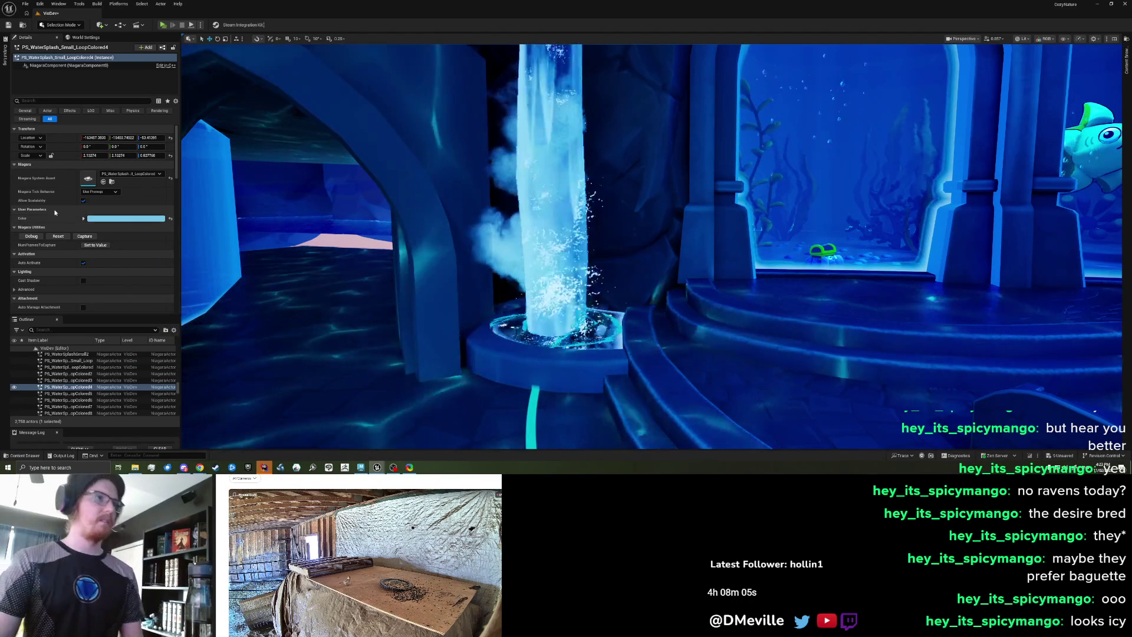
- Settle on a lighter splash colour and pull the view back toward the arches
click(106, 218)
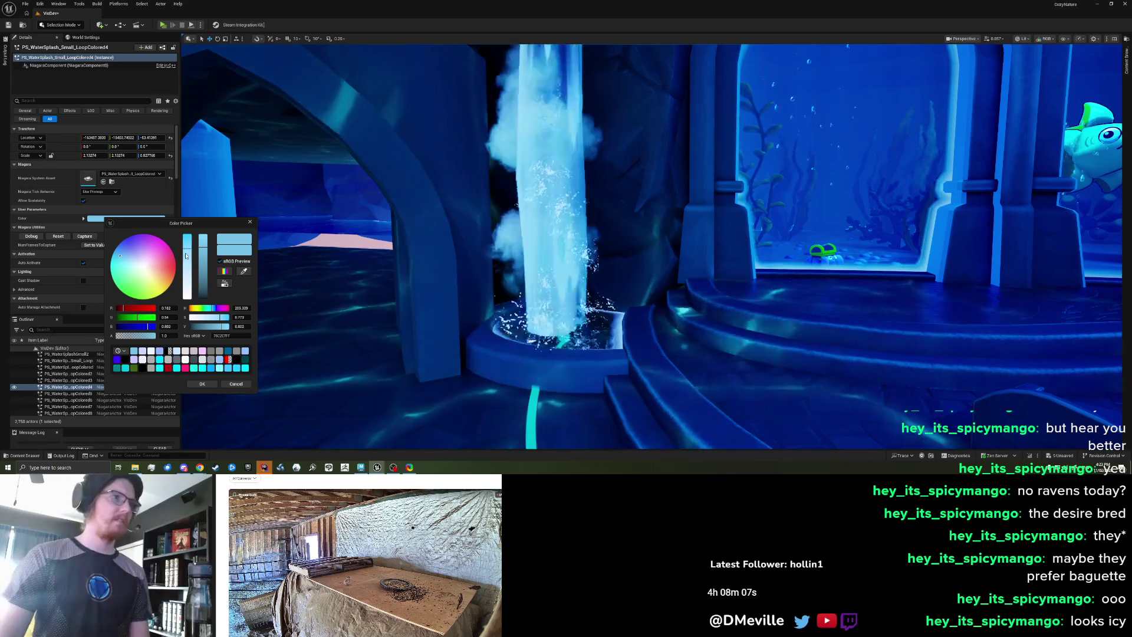
click(201, 383)
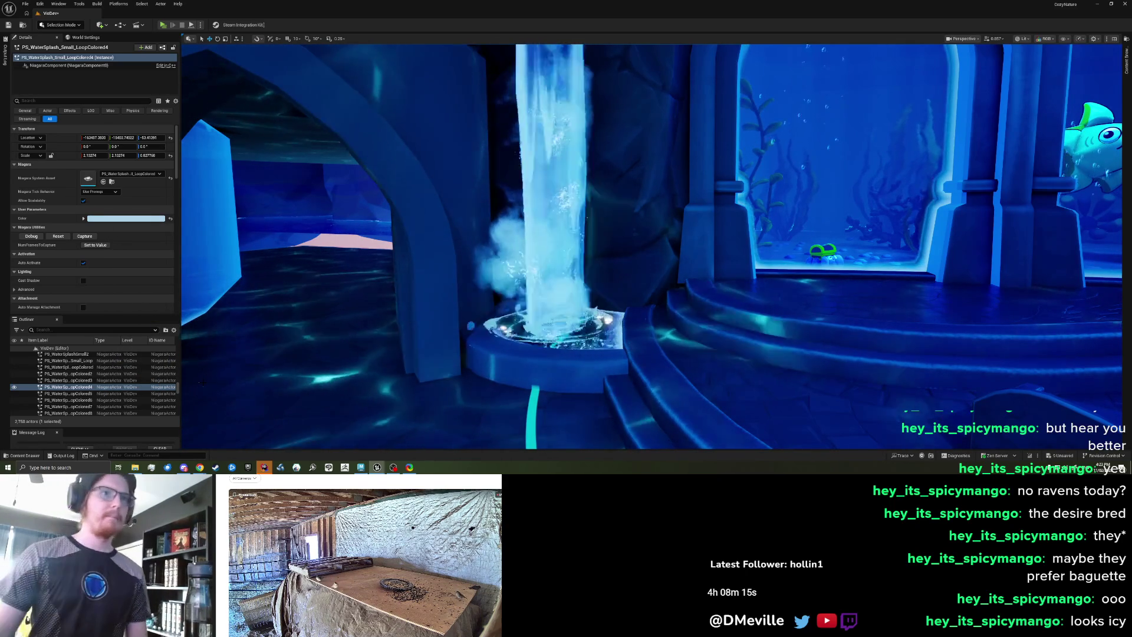
click(124, 219)
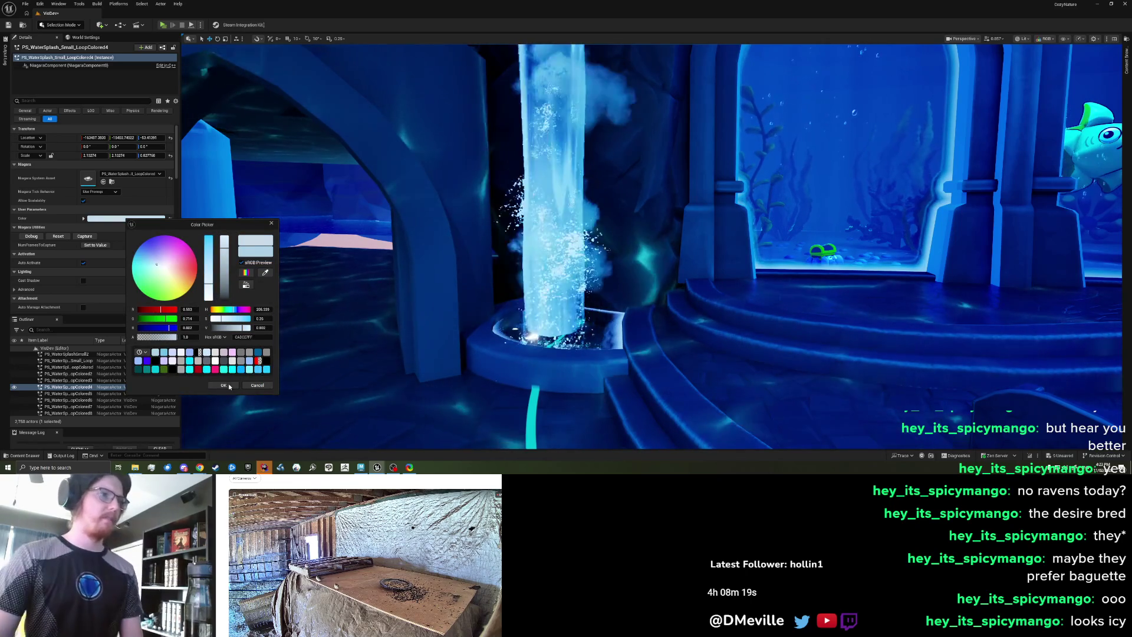
click(225, 385)
drag(293, 365, 443, 296)
scroll(444, 297, down, 5)
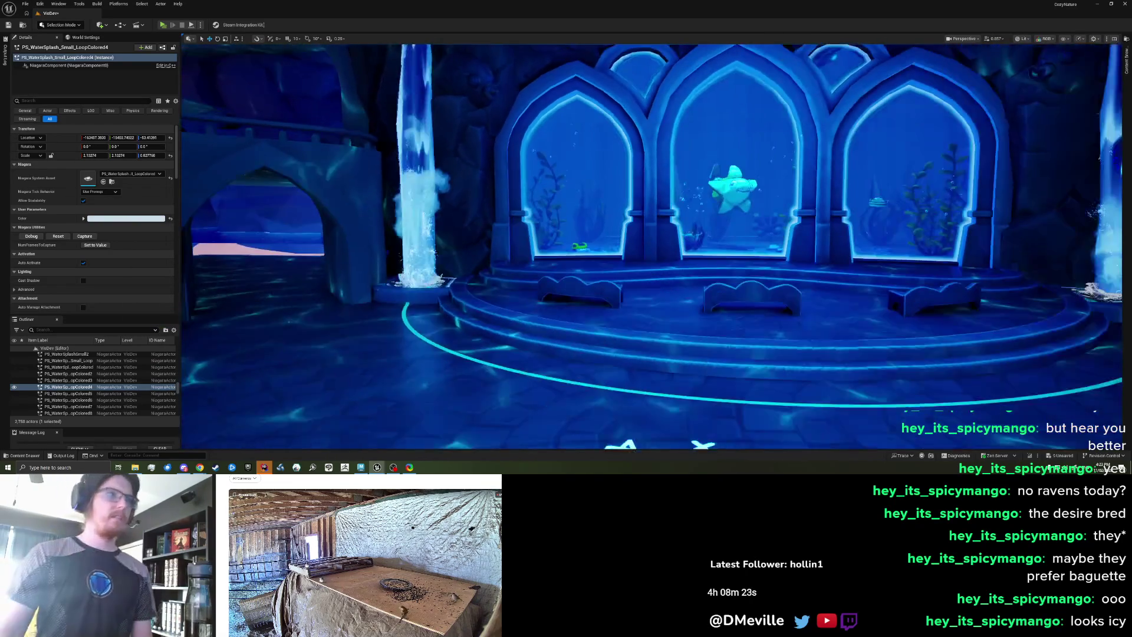
drag(432, 294, 454, 277)
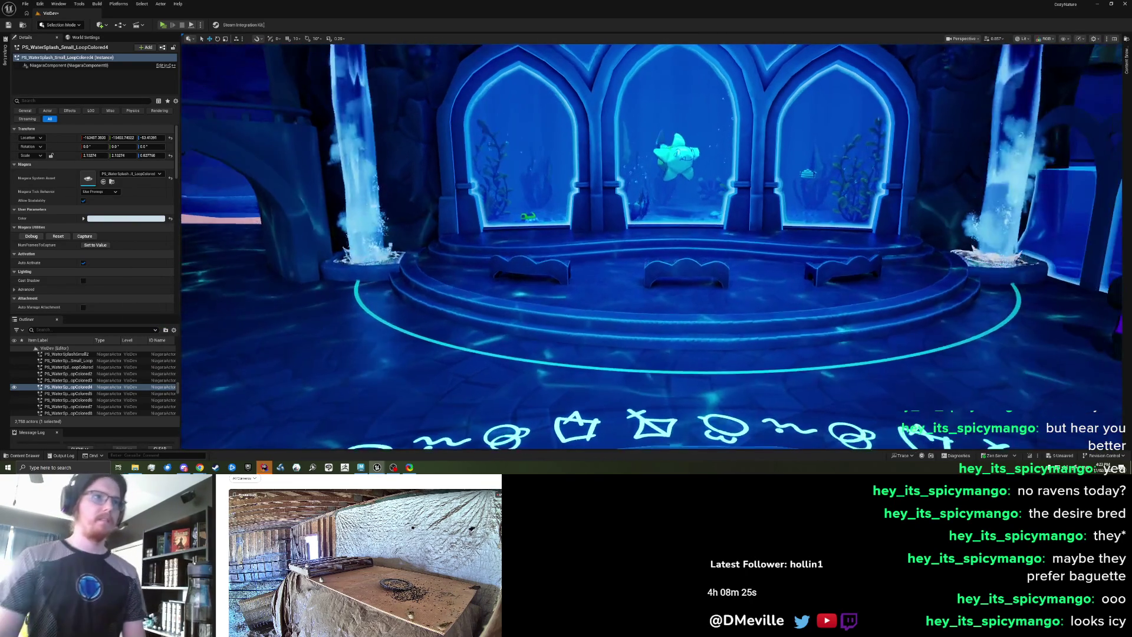
click(351, 260)
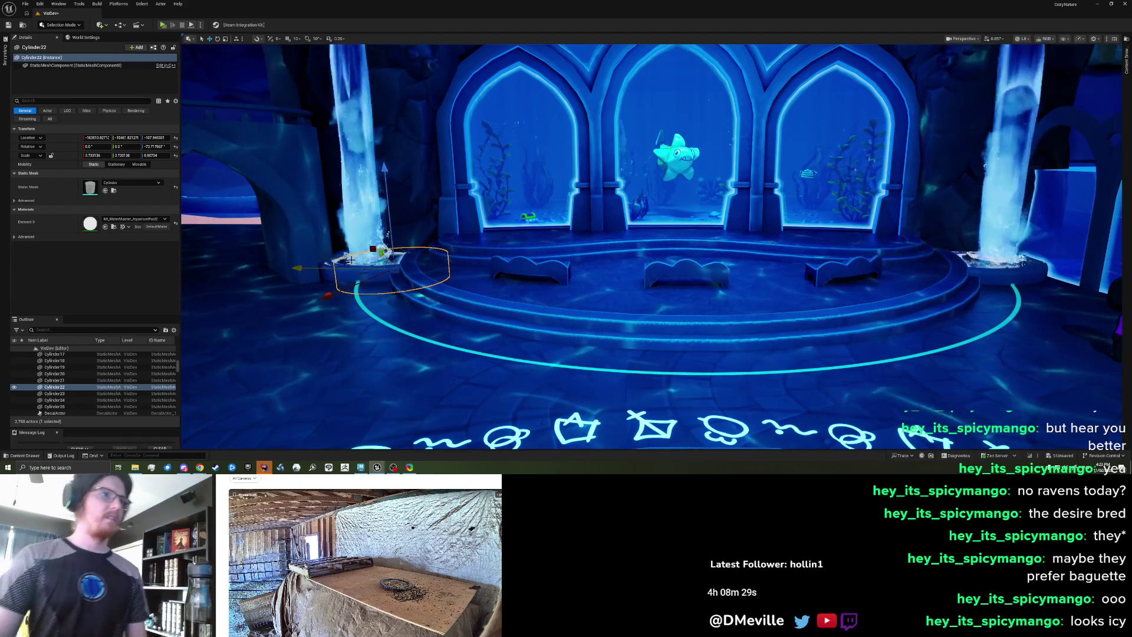
click(351, 259)
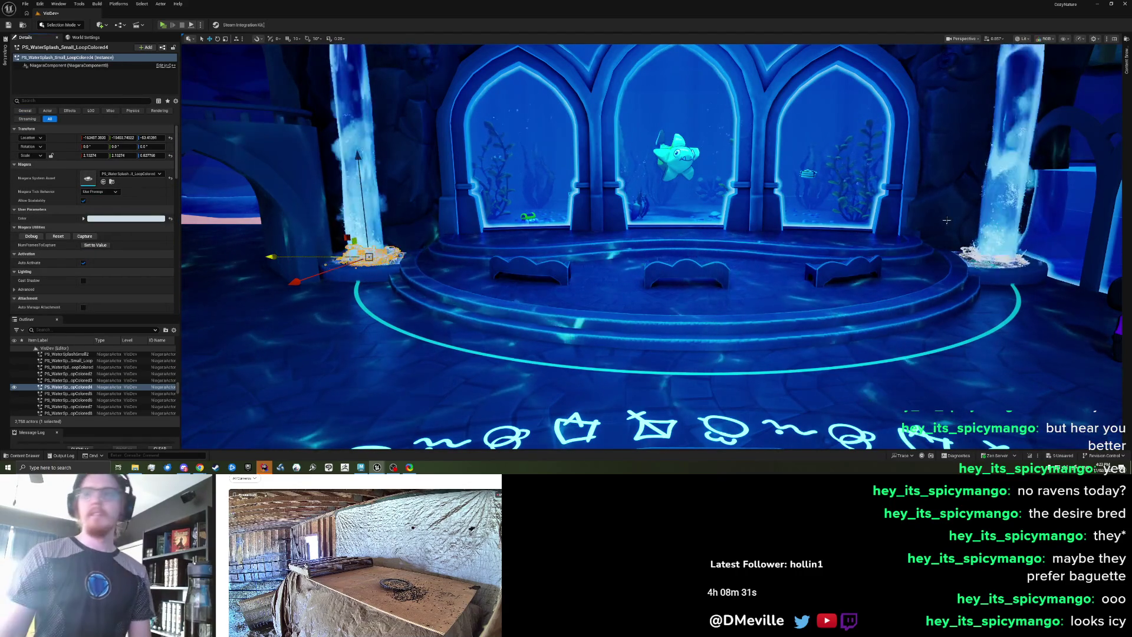
click(992, 257)
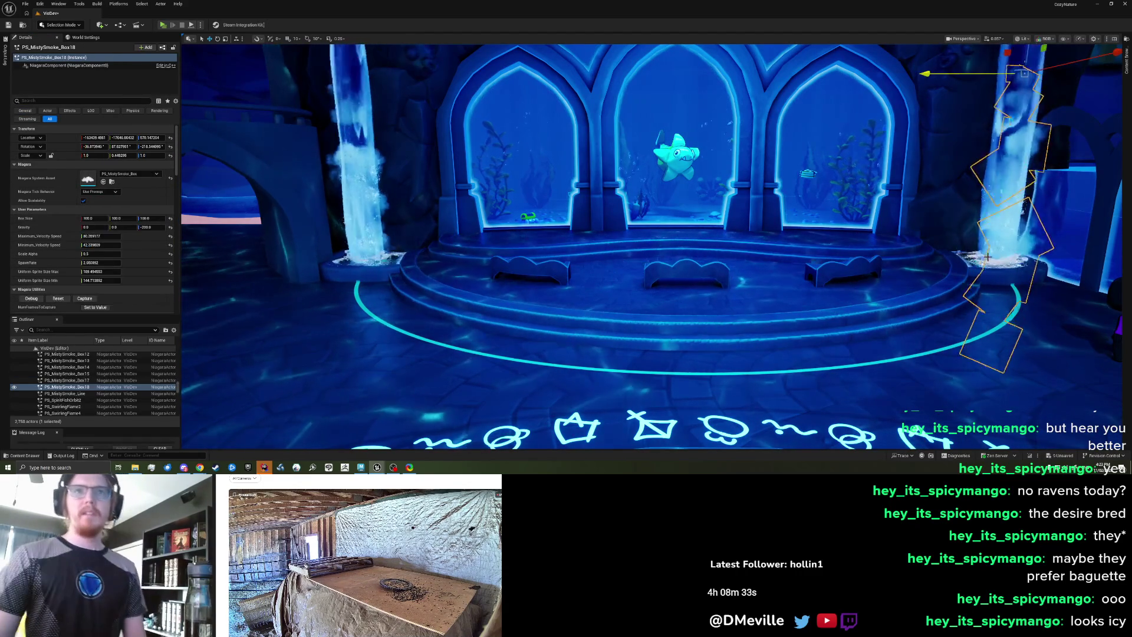
click(973, 255)
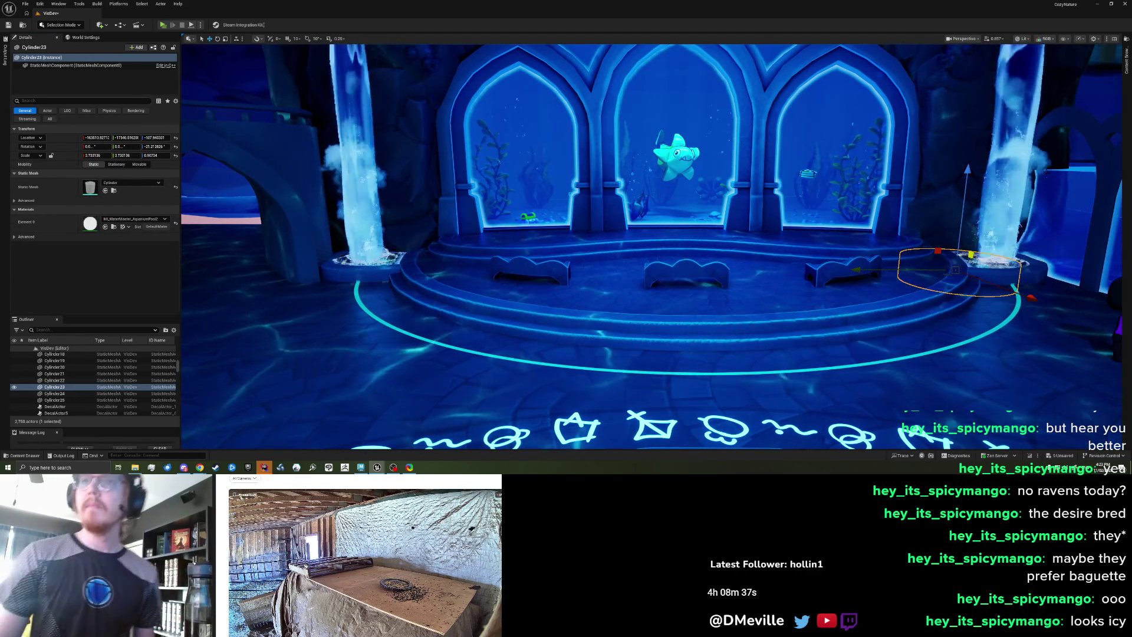
click(995, 259)
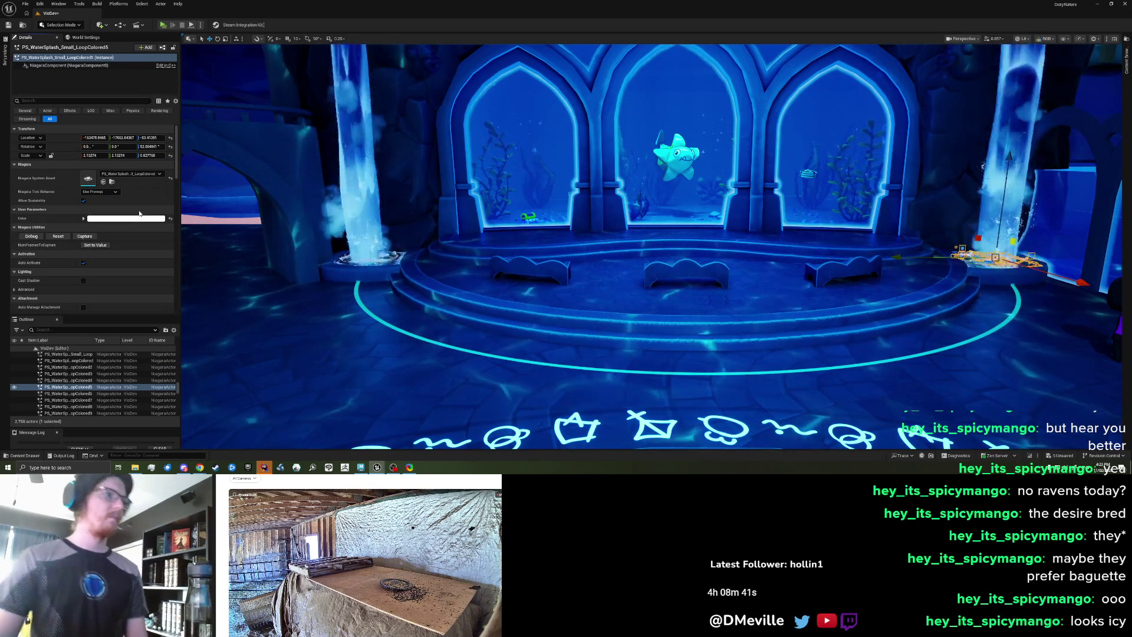
drag(466, 307, 482, 284)
key(Escape)
scroll(651, 246, up, 3)
key(s)
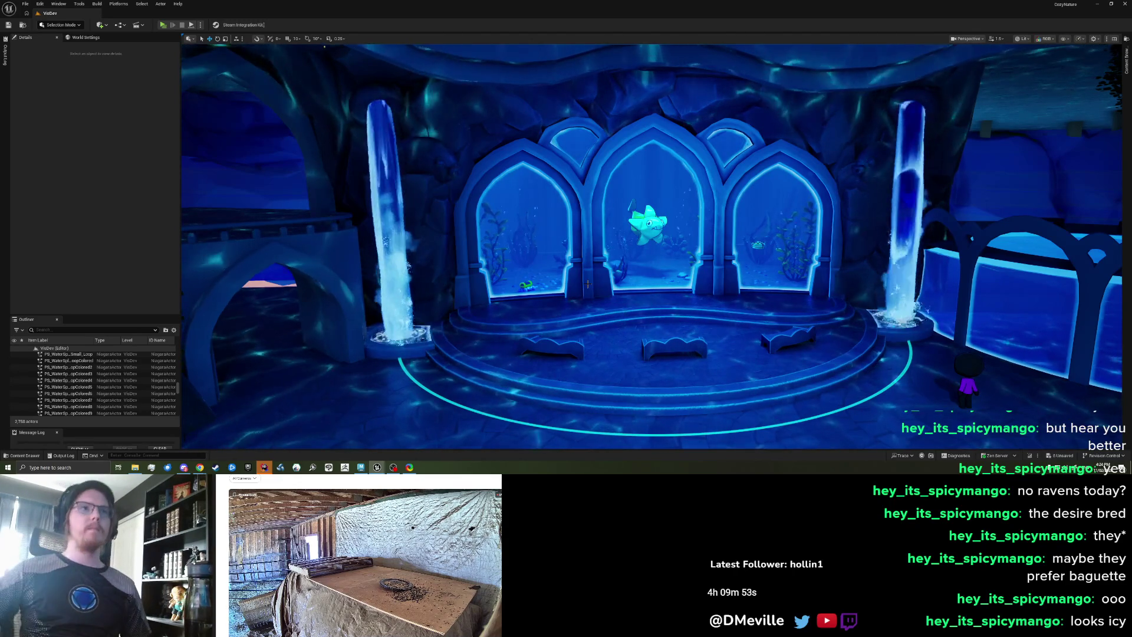
- Frame the hall in the viewport and launch Play-In-Editor with Alt+P
scroll(590, 257, down, 5)
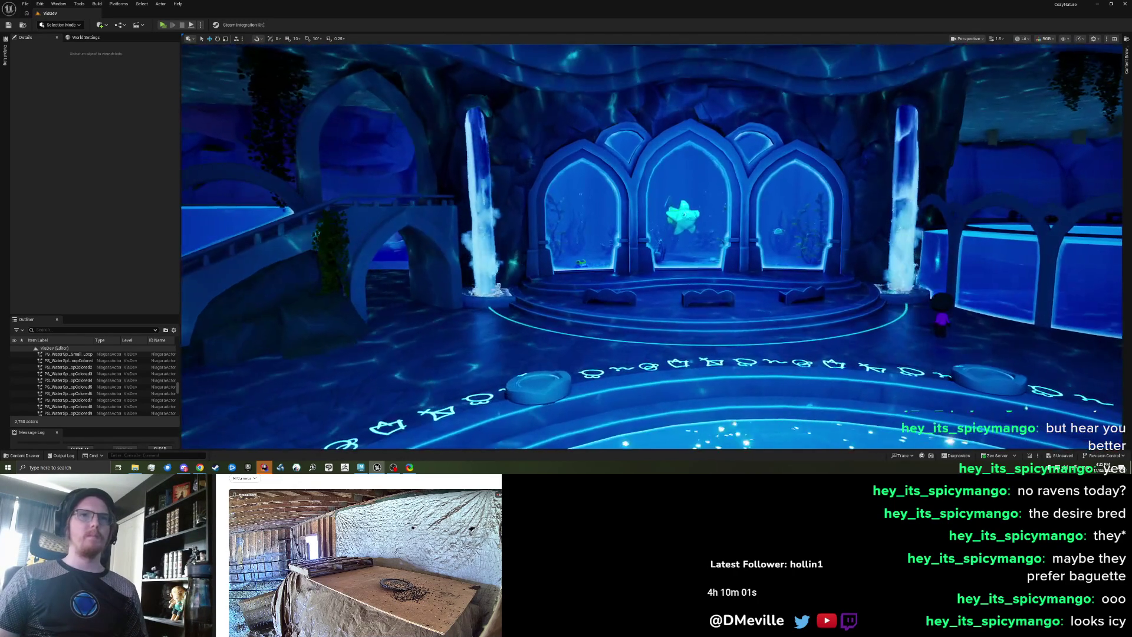
right_click(633, 338)
key(Escape)
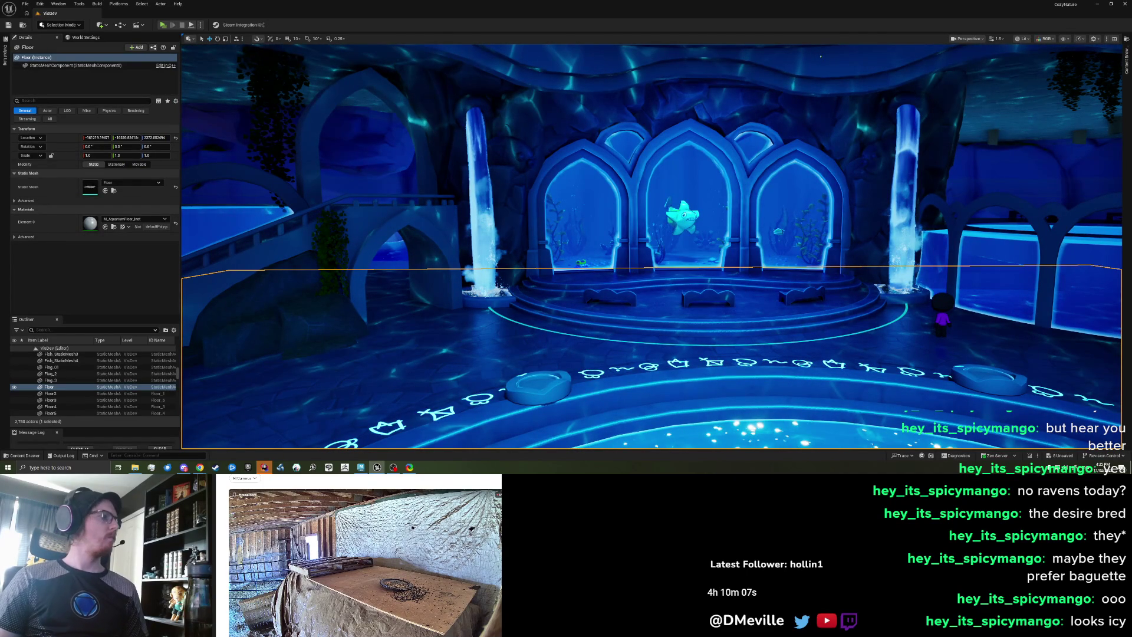
key(alt+p)
- Jump and walk the character across the middle-arch platform, off it, and back
key(w)
key(space)
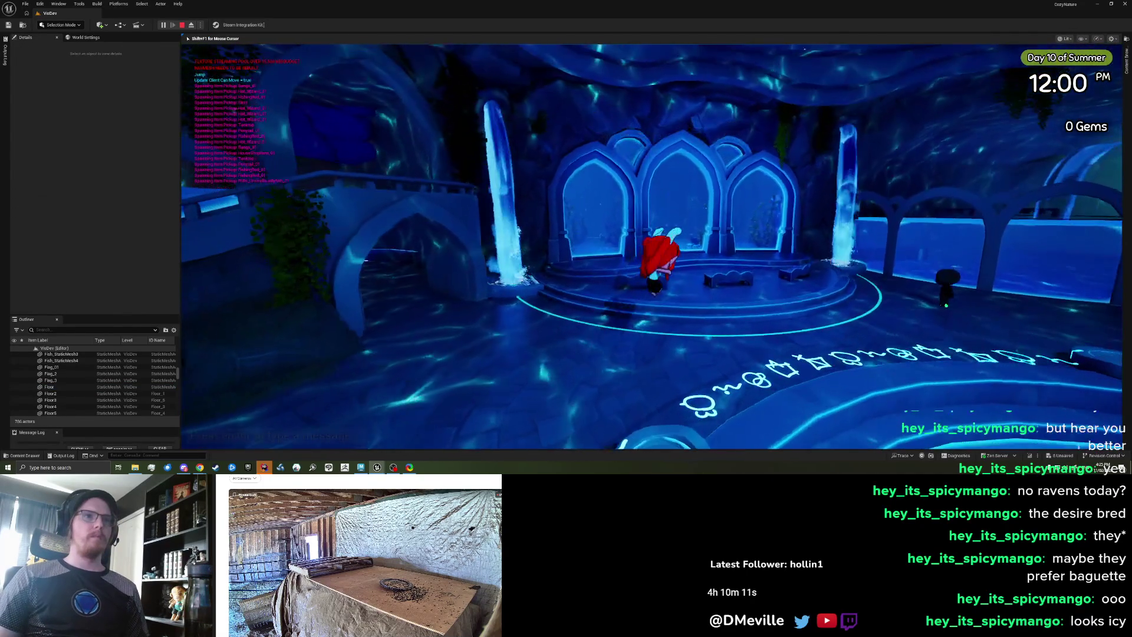
key(w)
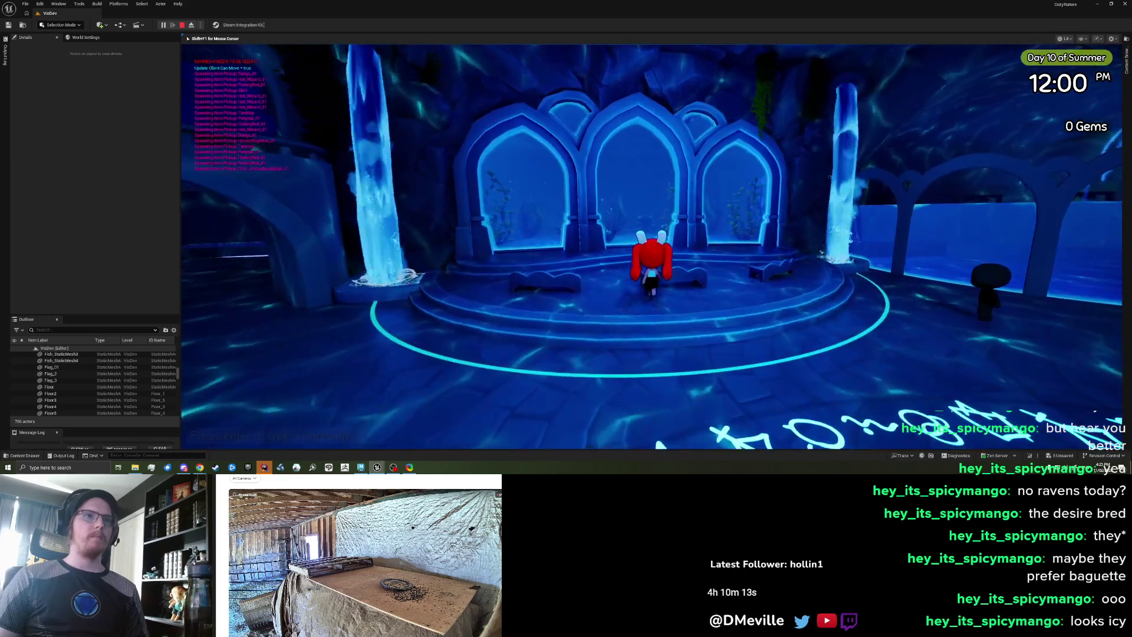
key(w)
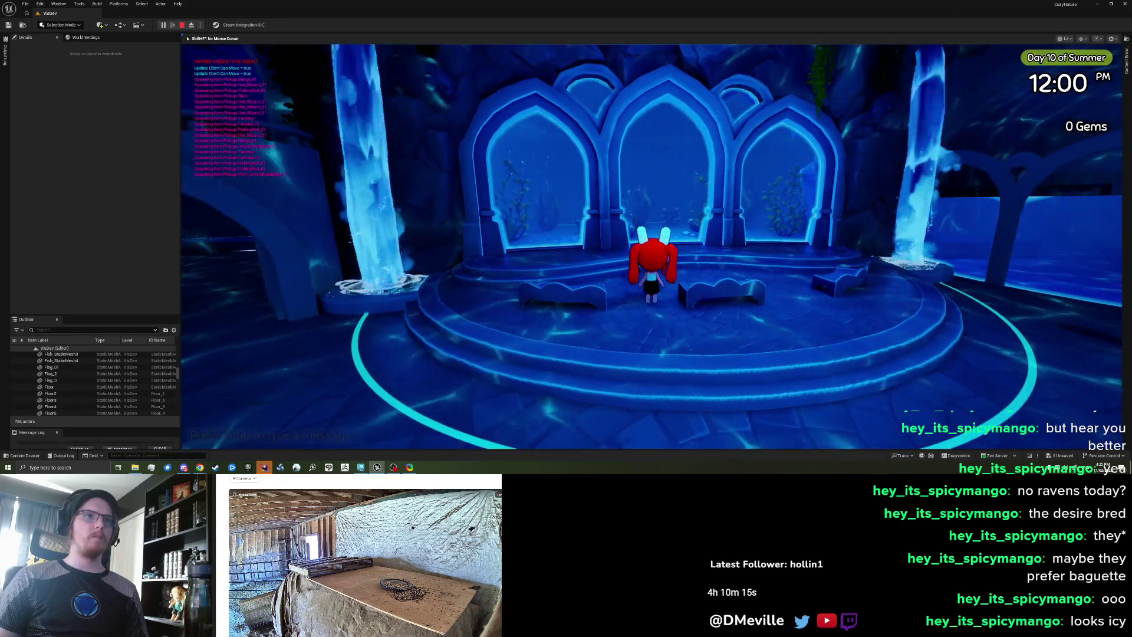
key(s)
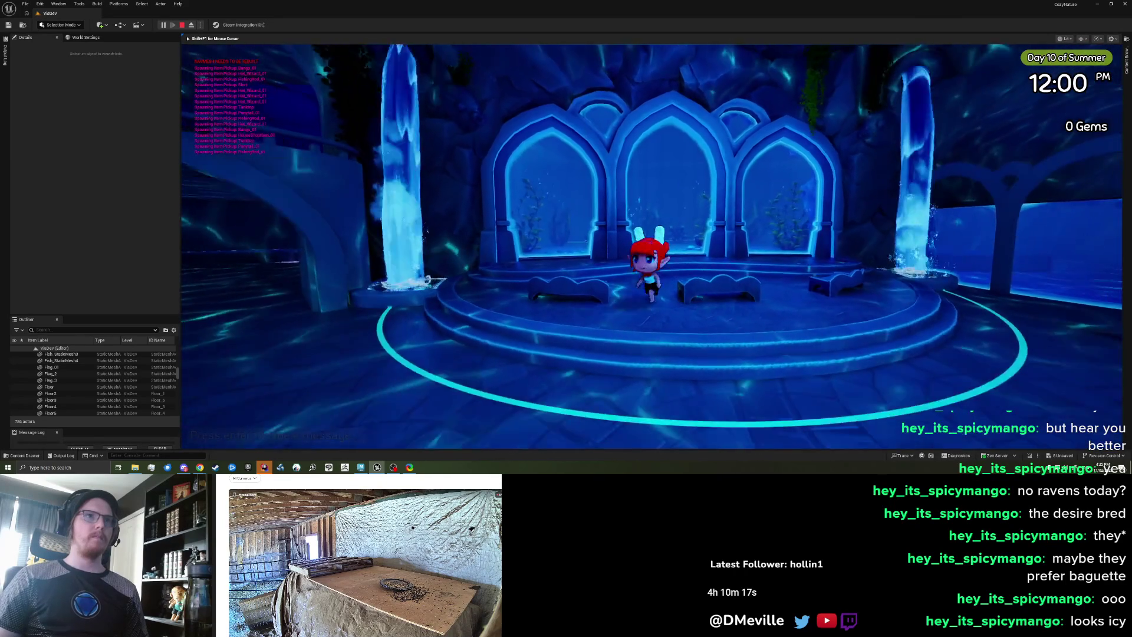
key(s)
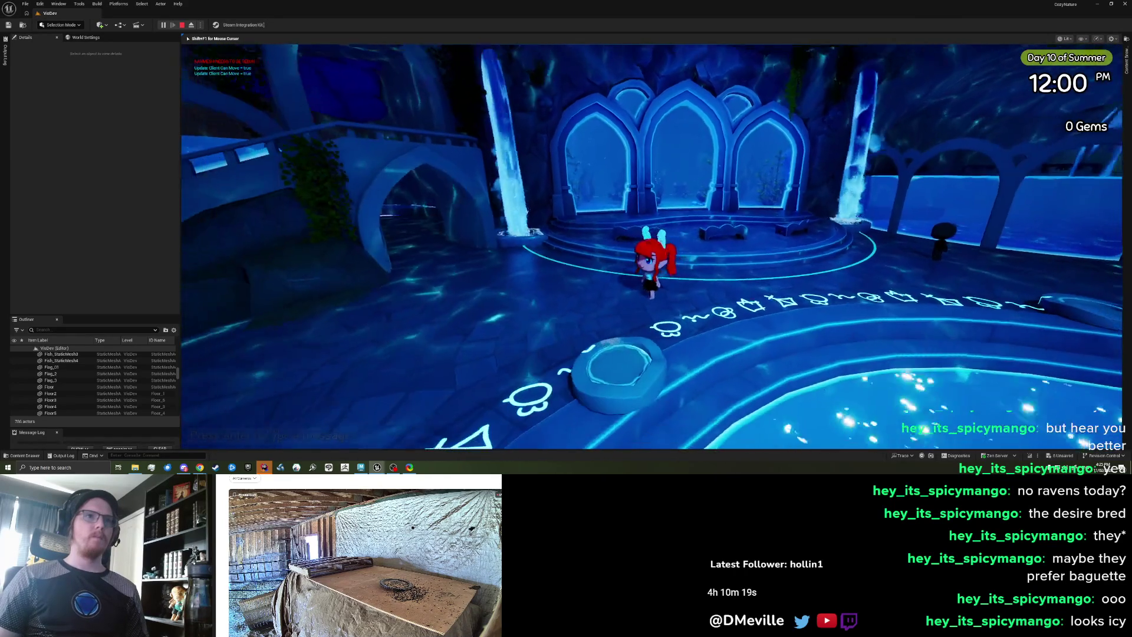
key(w)
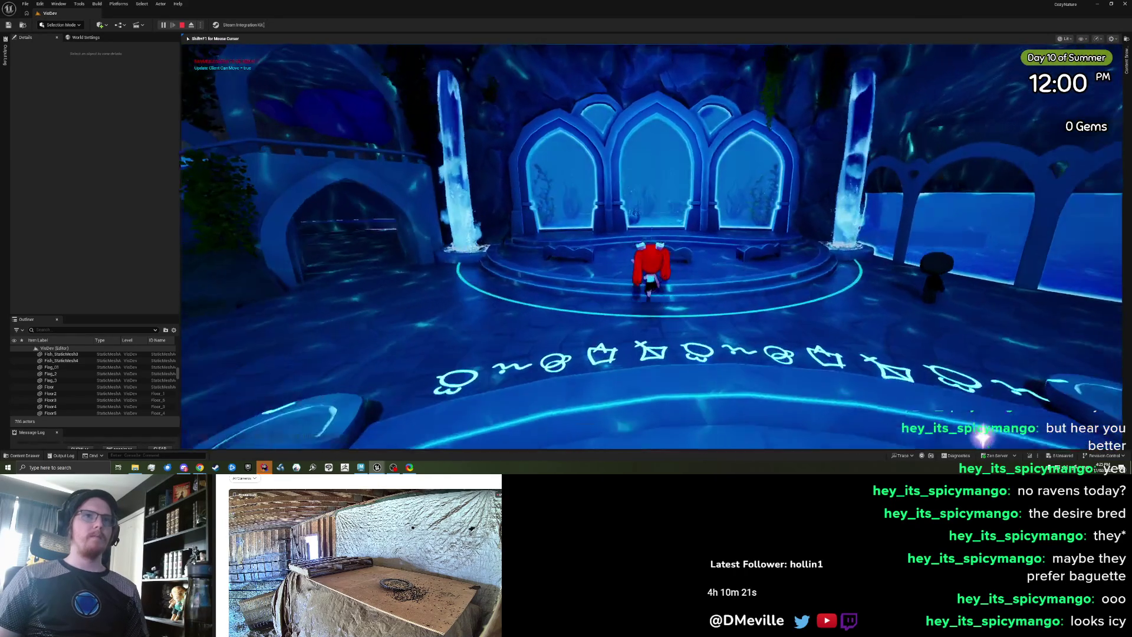
key(w)
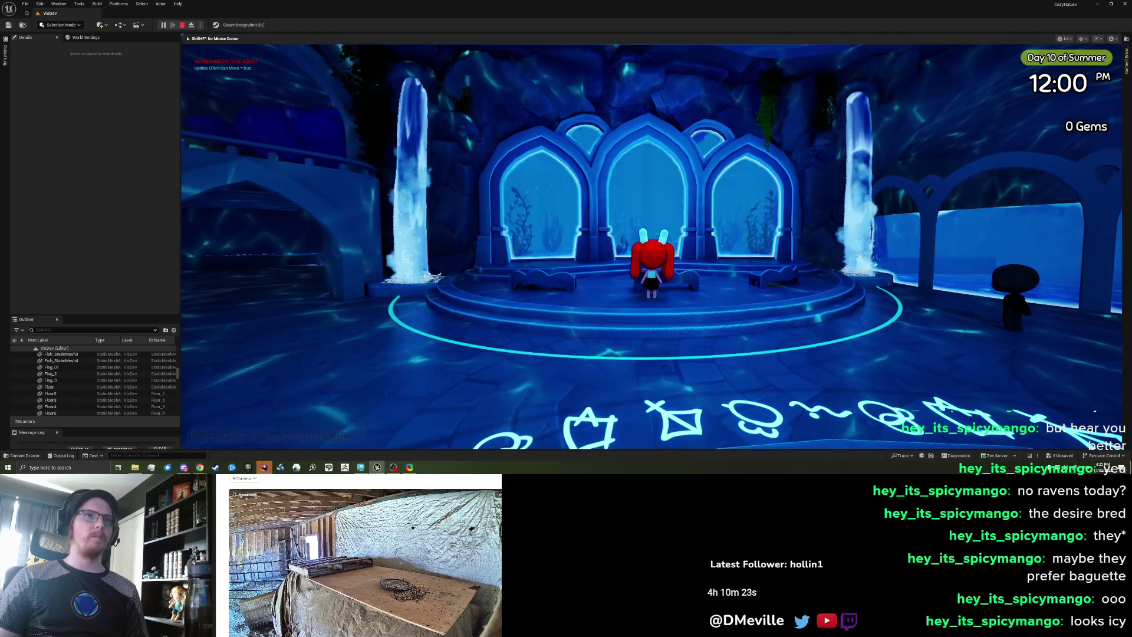
- Walk the character left, toward the camera, then back along the arches
key(a)
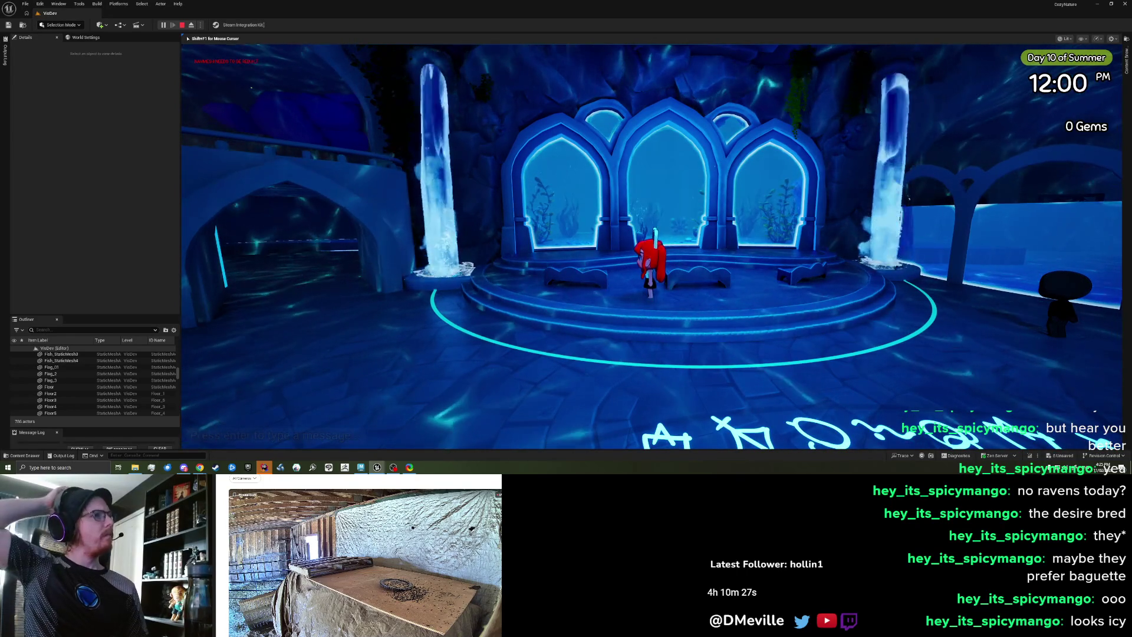
key(s)
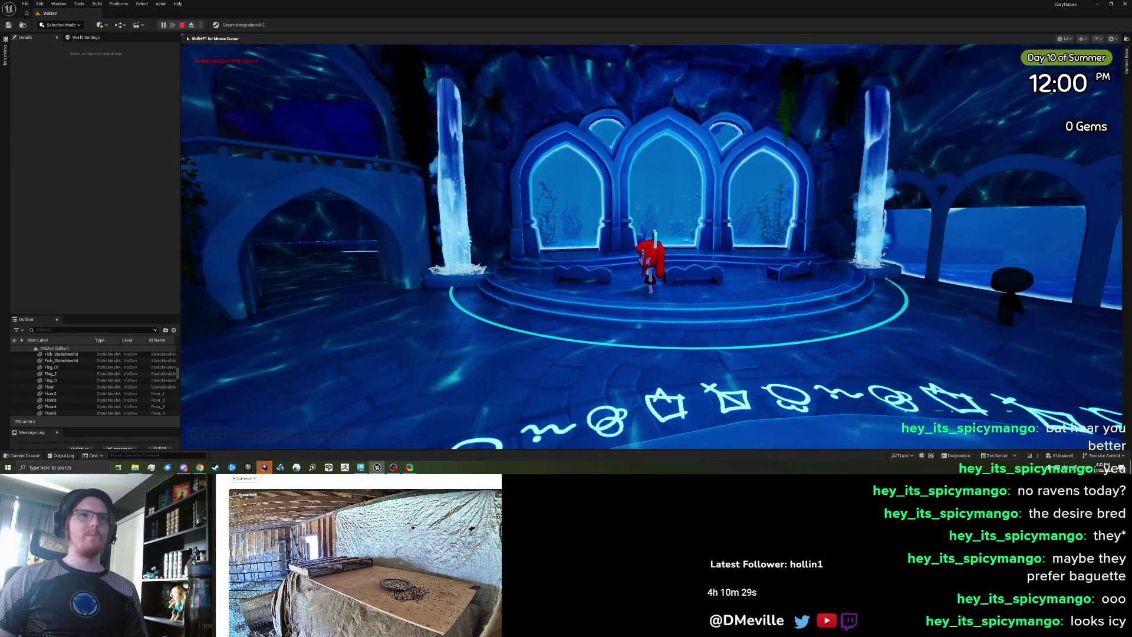
key(s)
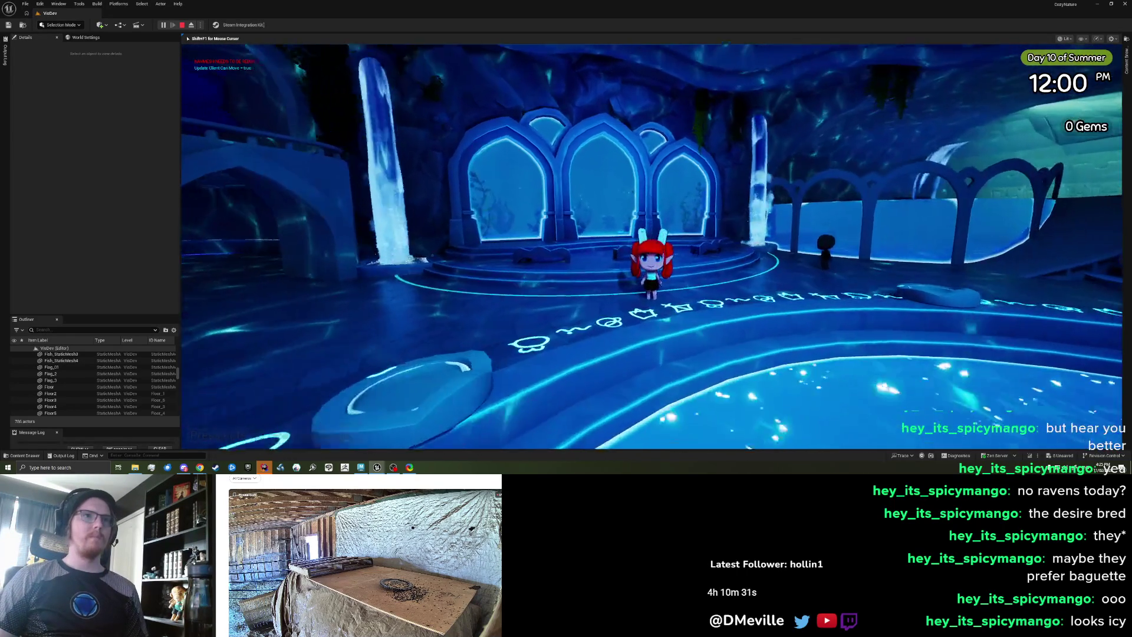
key(w)
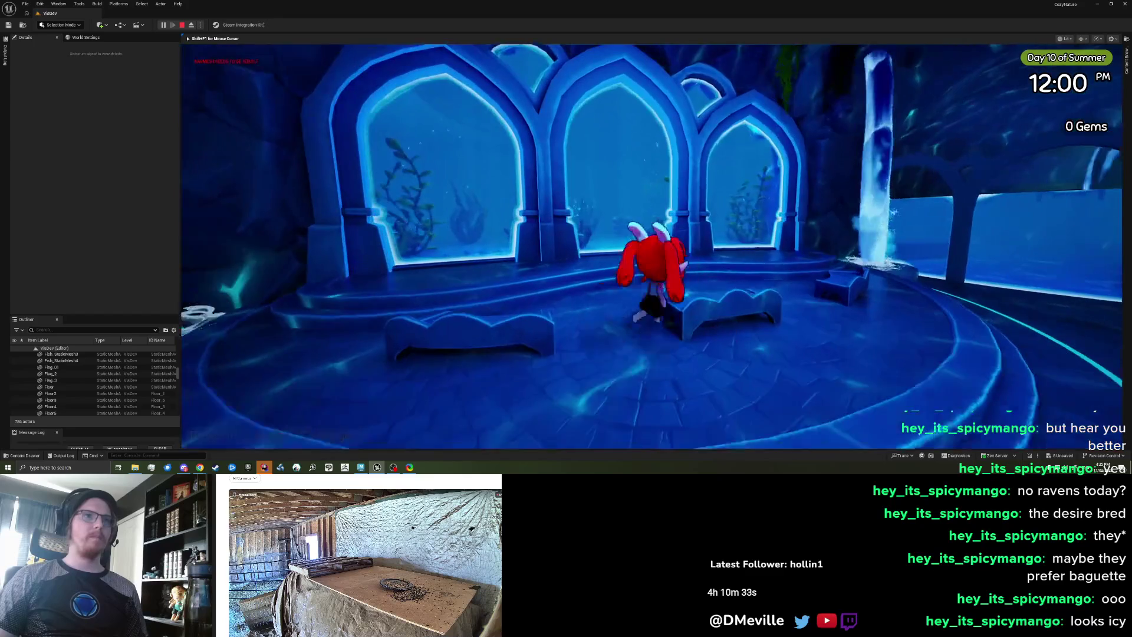
key(w)
key(d)
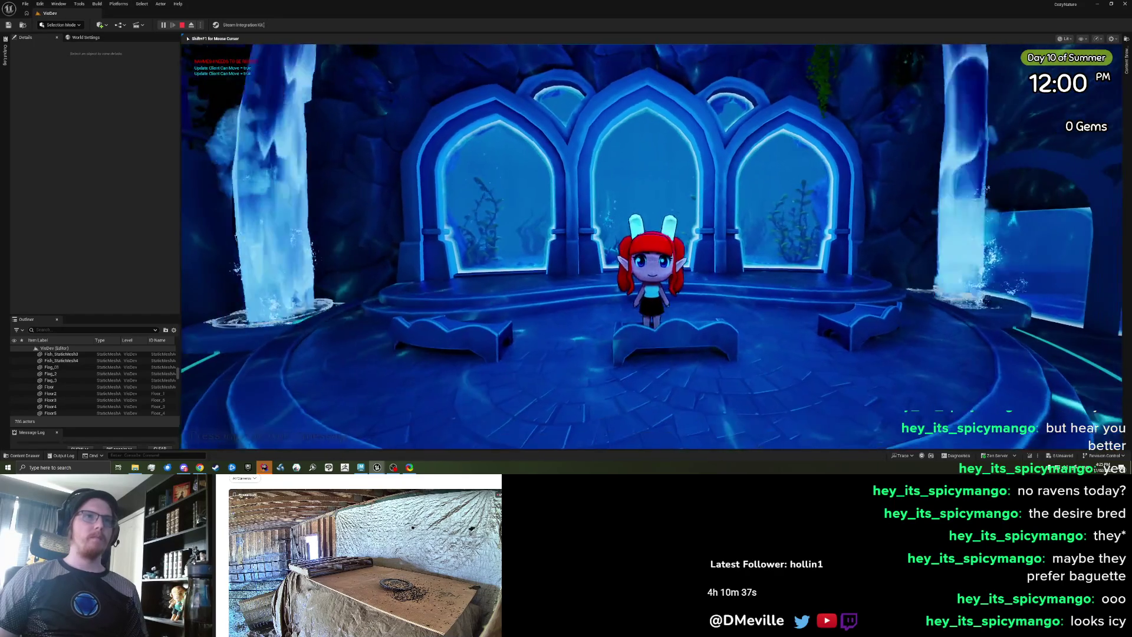
- Choose Sit Chair from the emote page so the character sits on the bench
key(e)
click(725, 63)
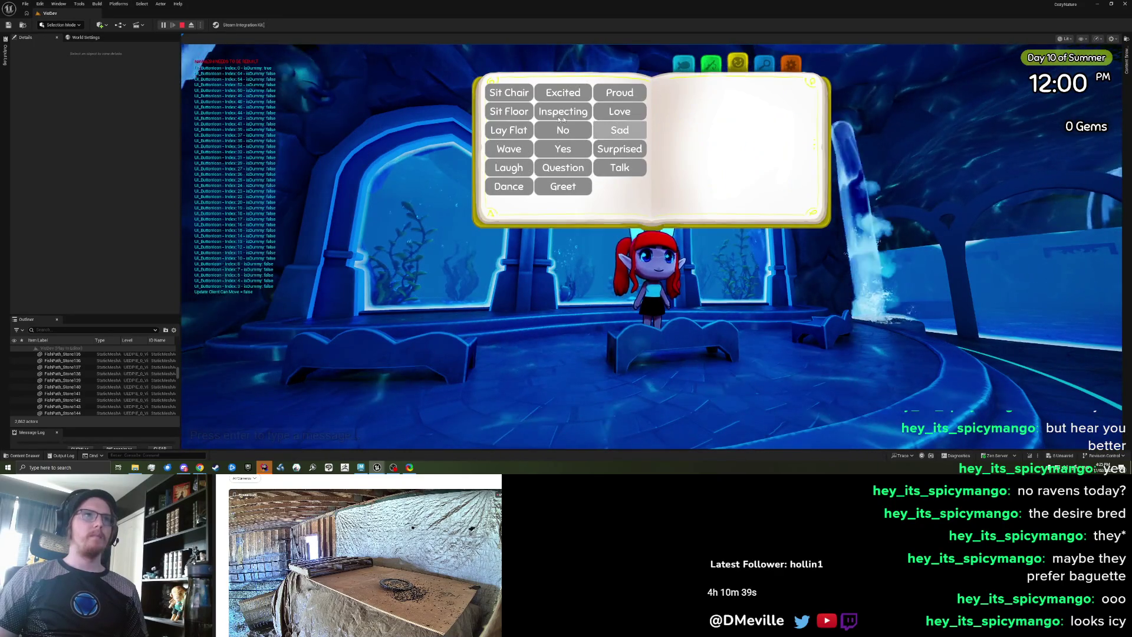
click(509, 95)
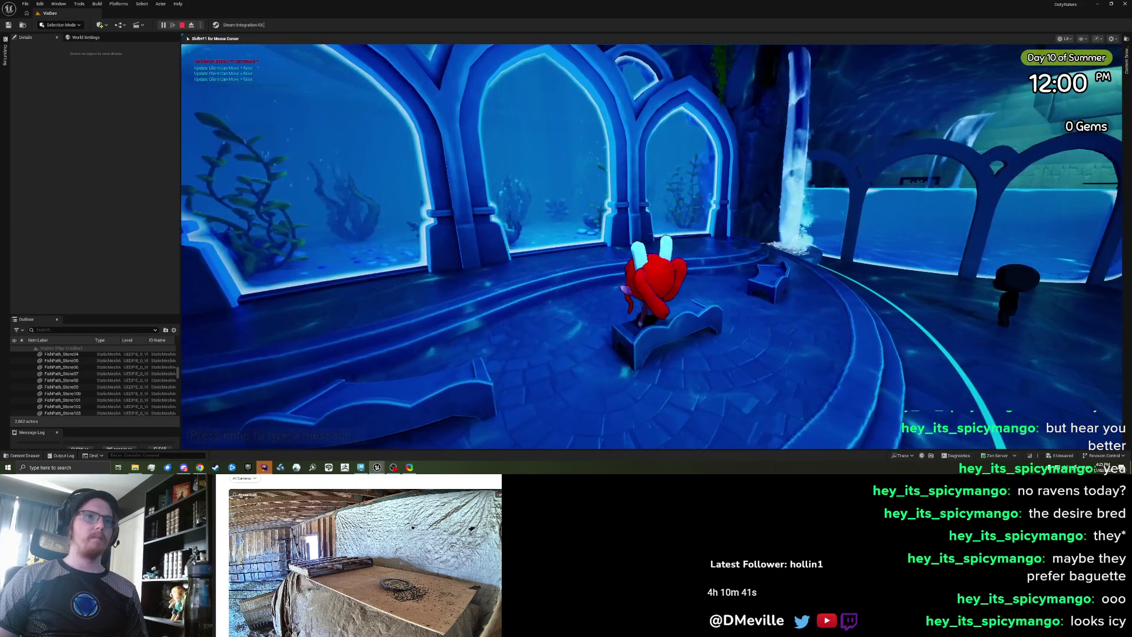